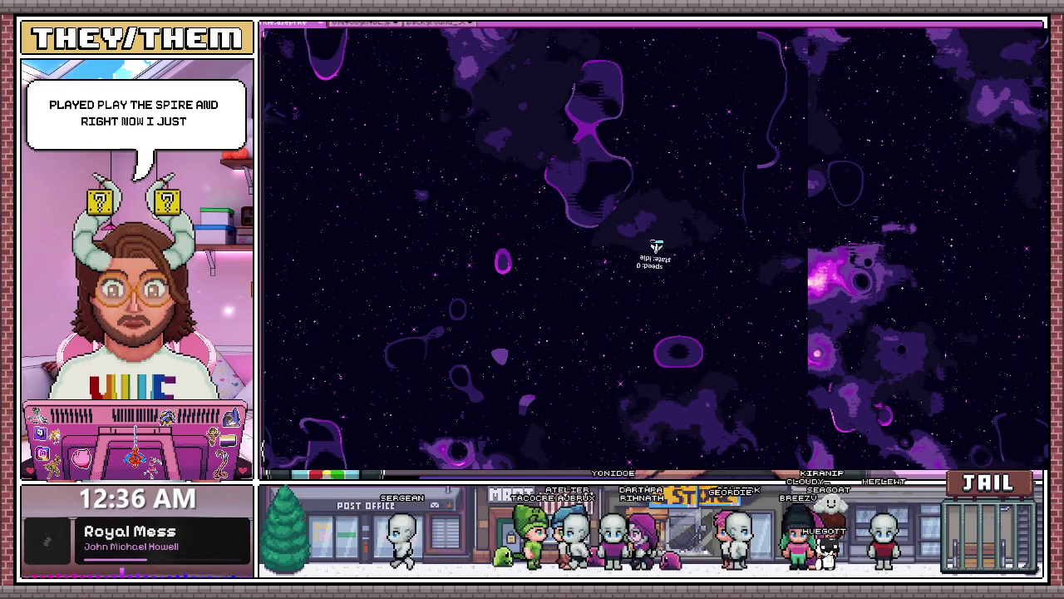
Stop the running game and open the player scene's player.gd script
key("F8")
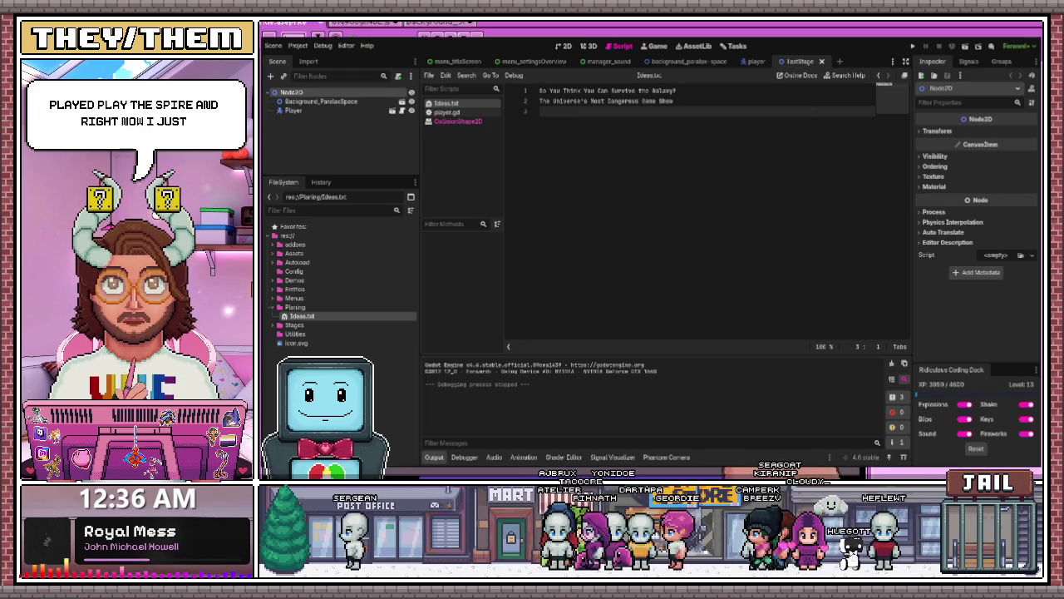
left_click(752, 61)
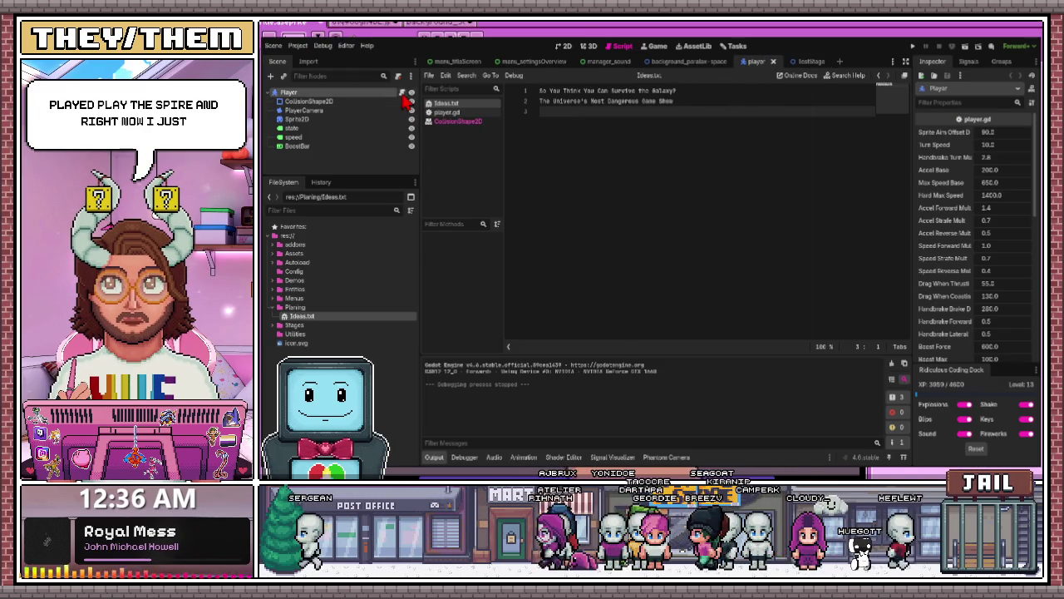
left_click(447, 112)
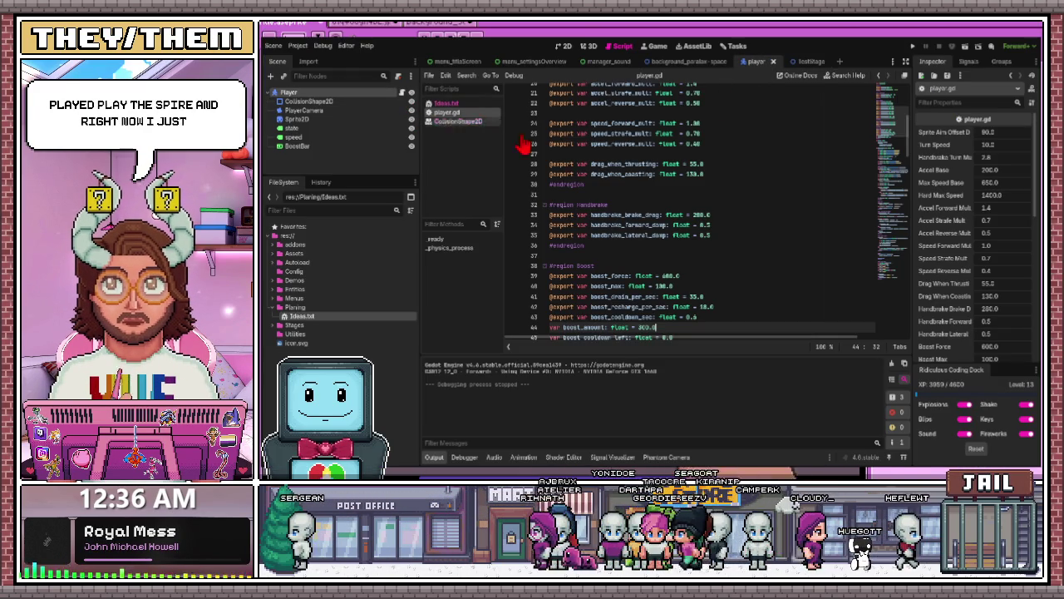
Change handbrake lateral and forward damping from 0.5 to 1.0, save player.gd, and run the game
left_click(708, 235)
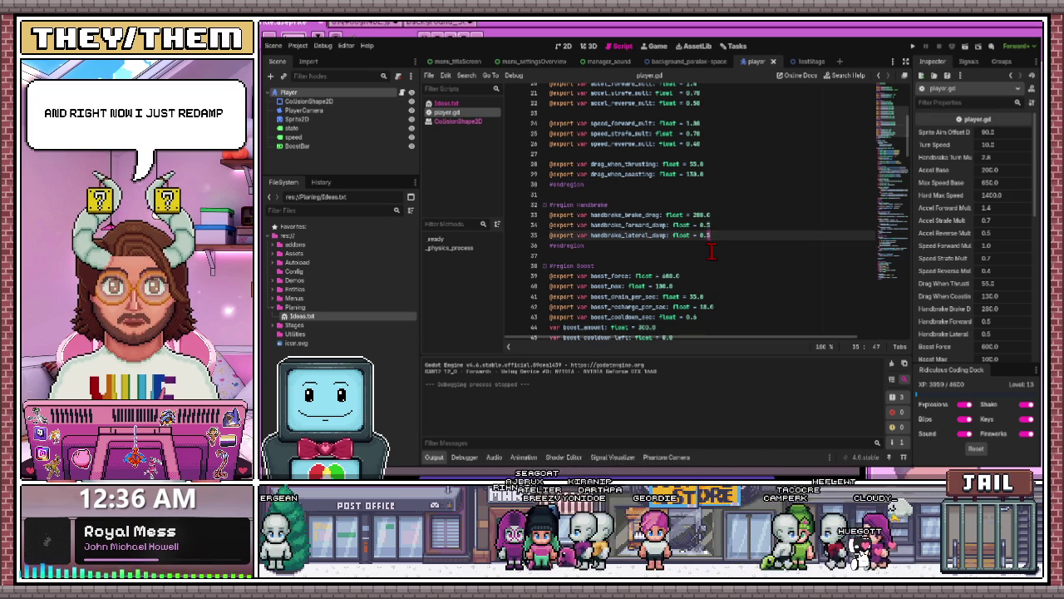
key("BackSpace")
key("BackSpace")
key("BackSpace")
type("1.0")
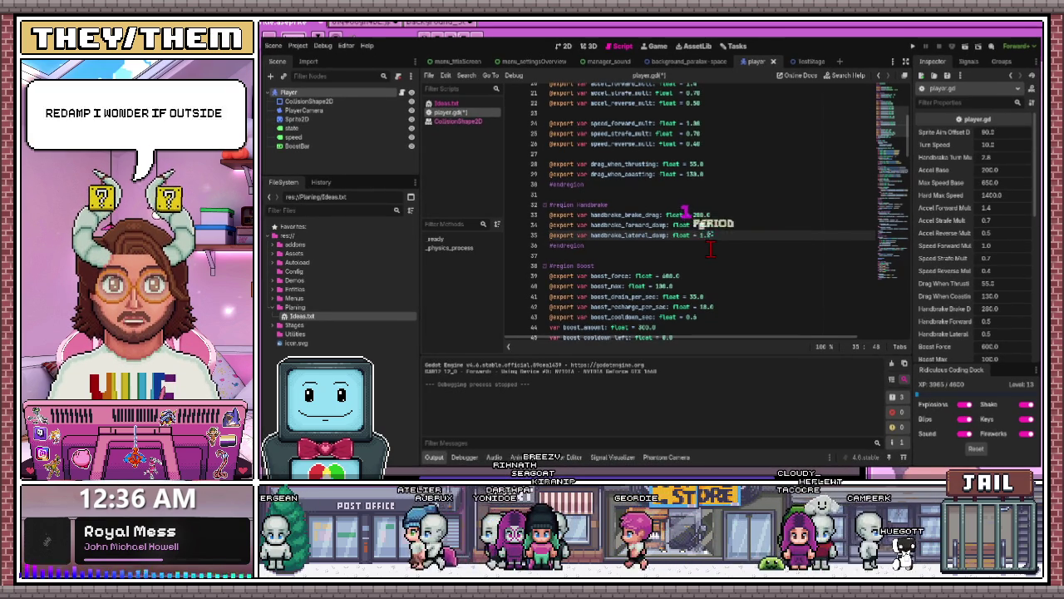
left_click(704, 225)
double_click(704, 225)
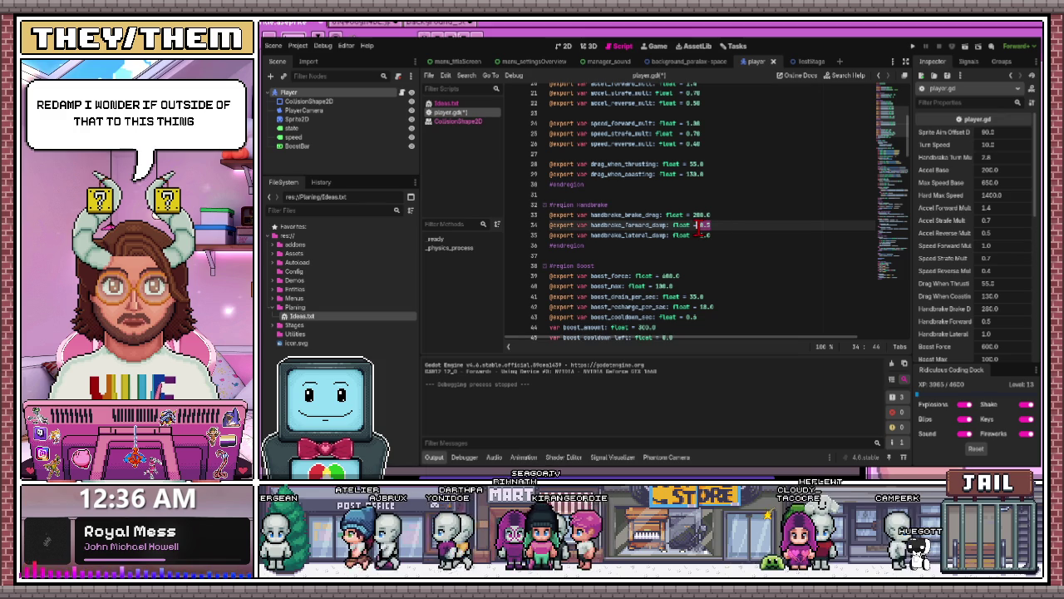
key("BackSpace")
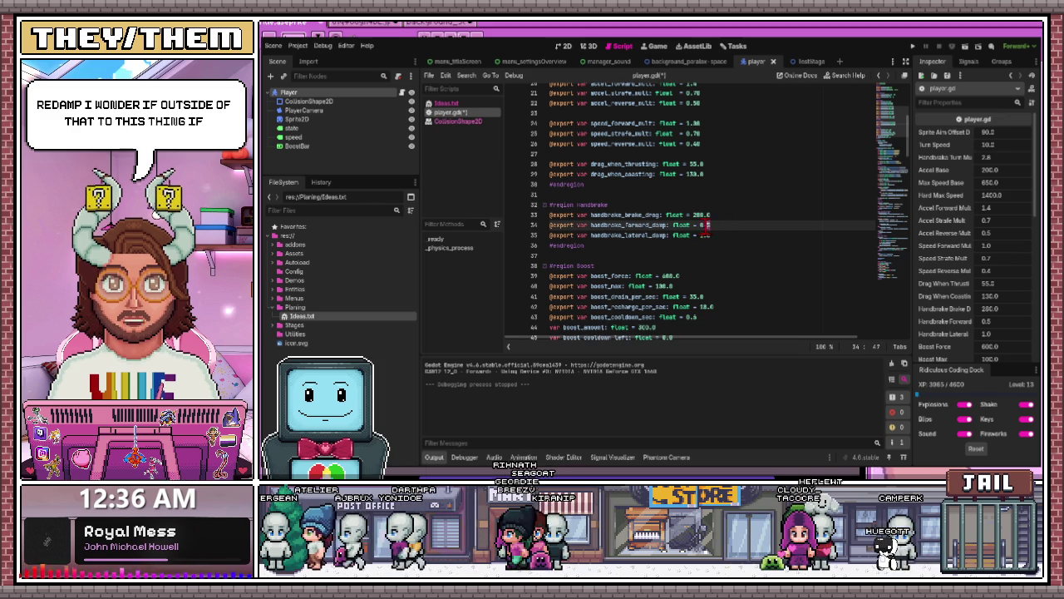
type("1.0")
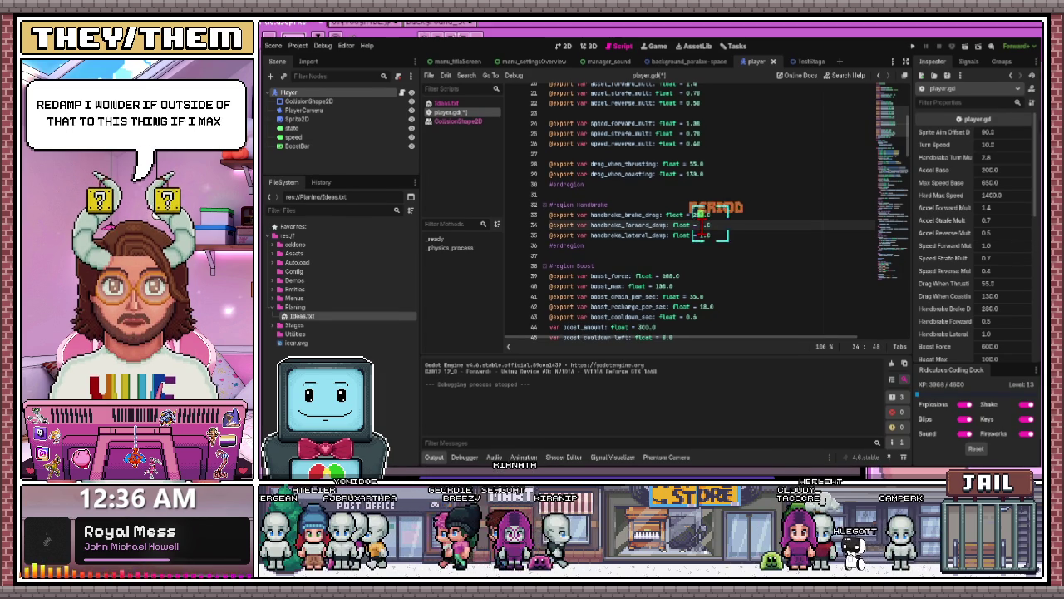
left_click(667, 254)
key("ctrl+s")
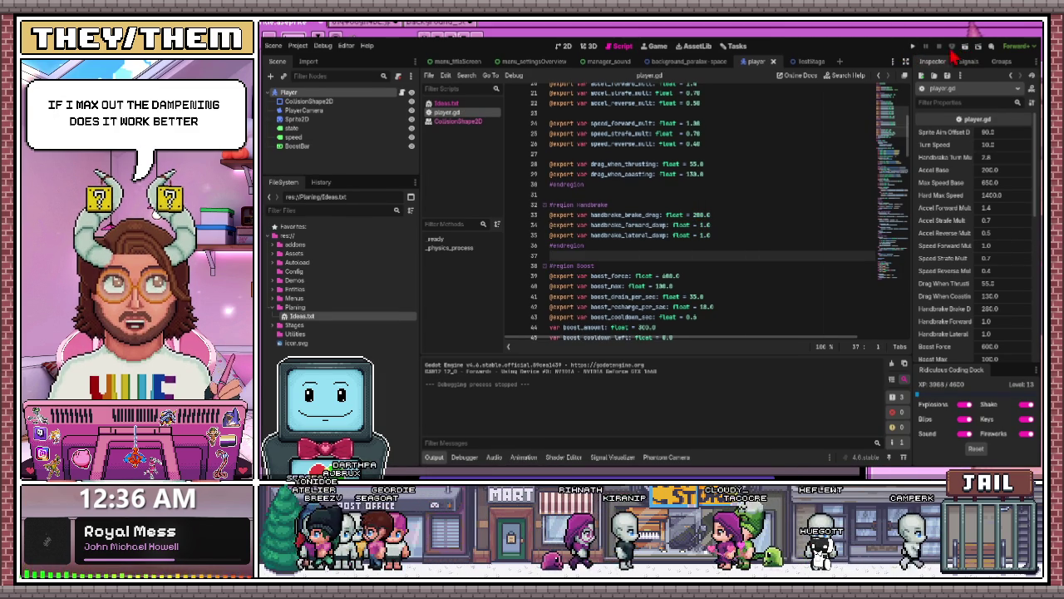
left_click(915, 47)
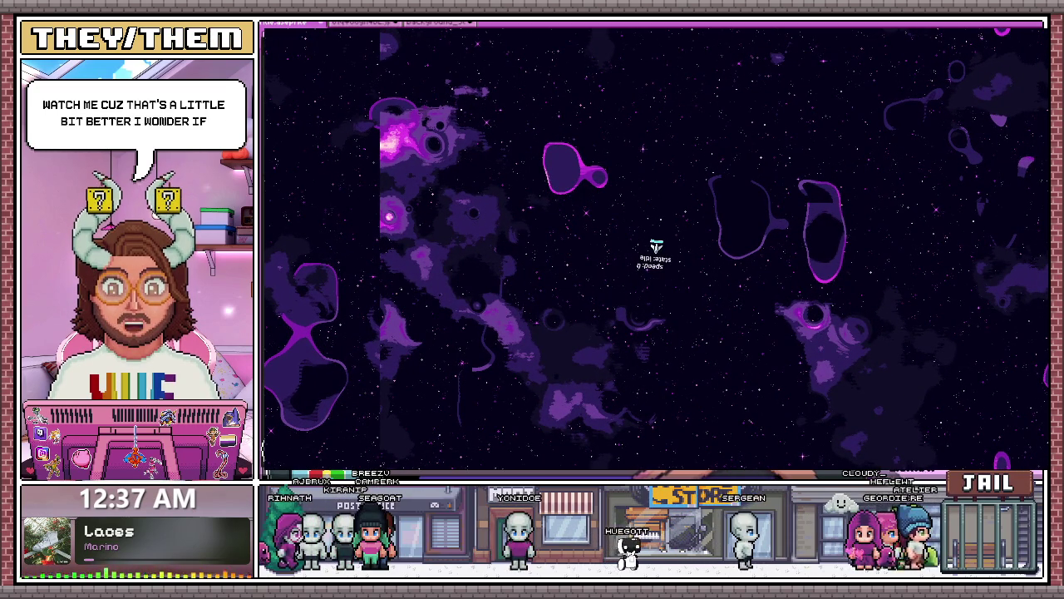
Stop the test run and return to the player.gd script
key("F8")
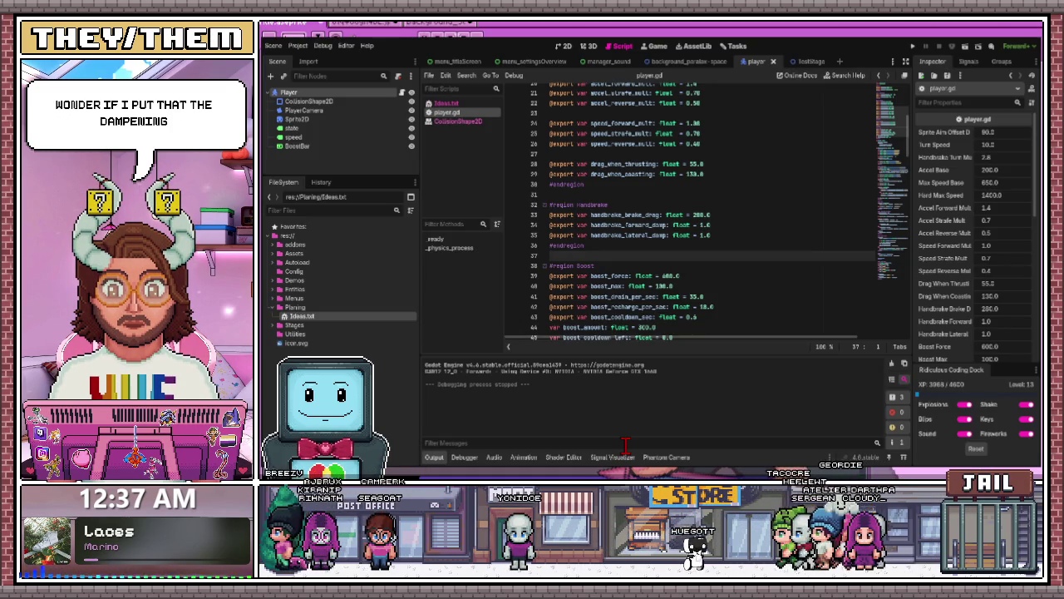
Set handbrake forward and lateral damping in player.gd to 2.0
left_click(574, 235)
key("Up")
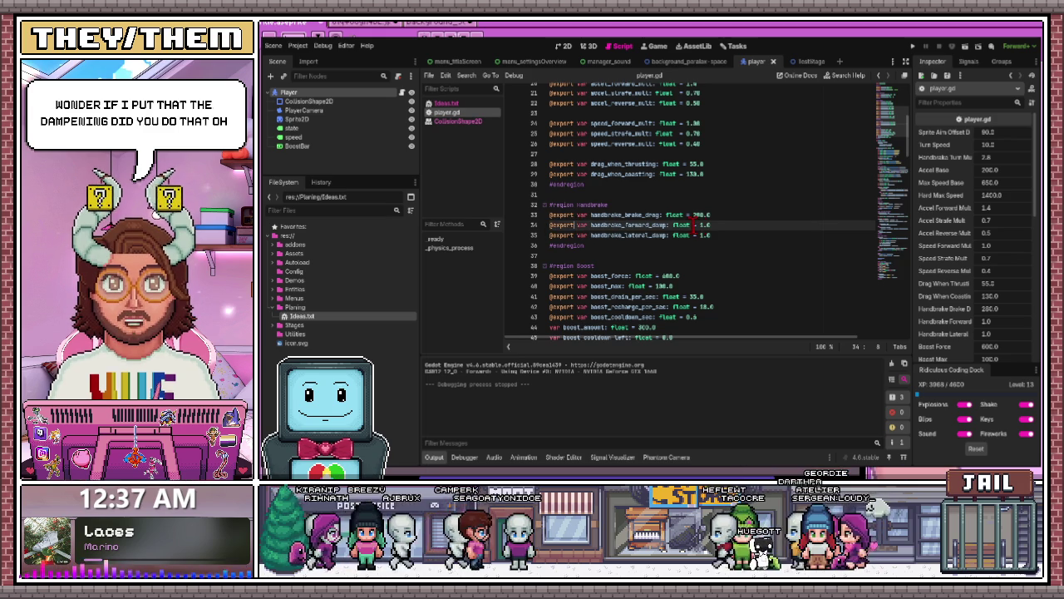
left_click_drag(711, 225, 556, 226)
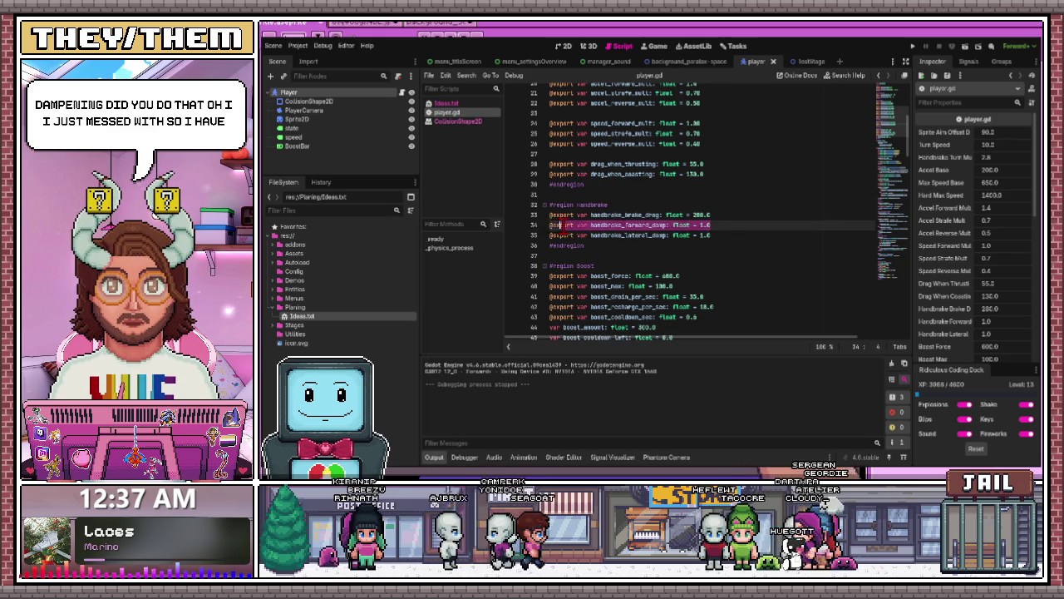
left_click(580, 221)
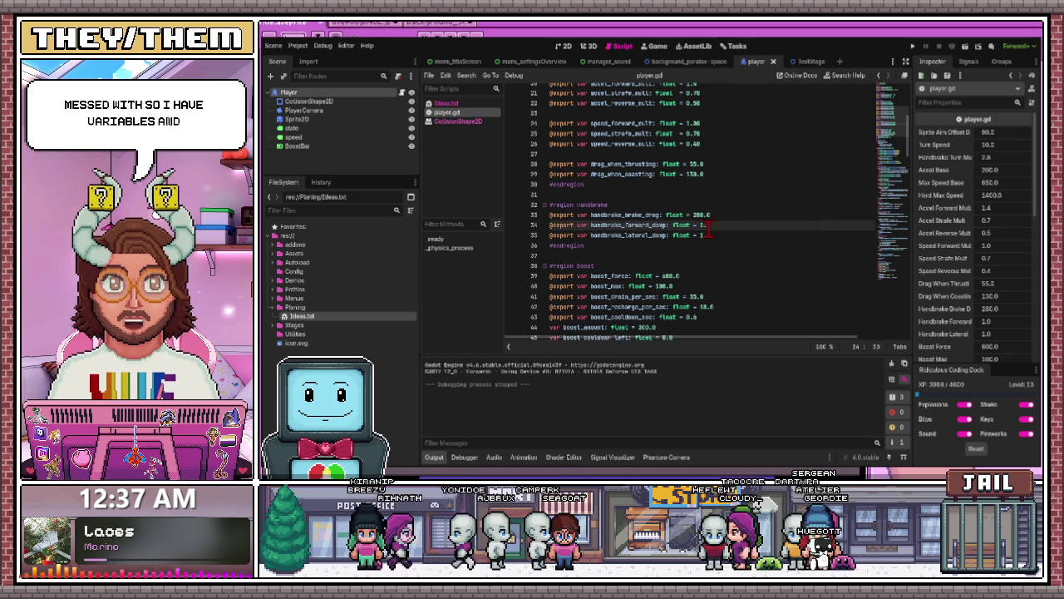
type("0")
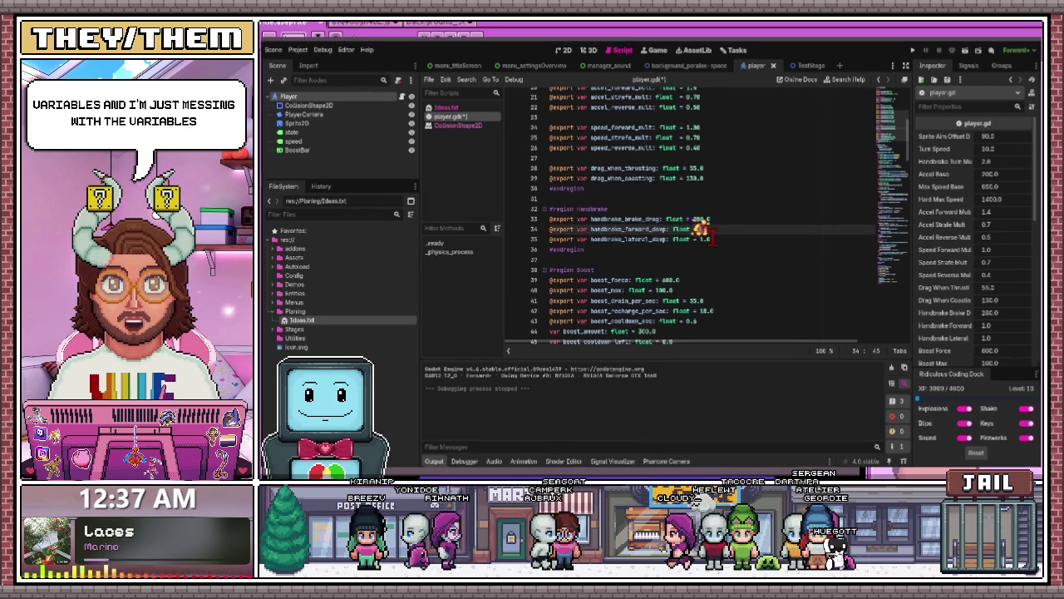
left_click(704, 236)
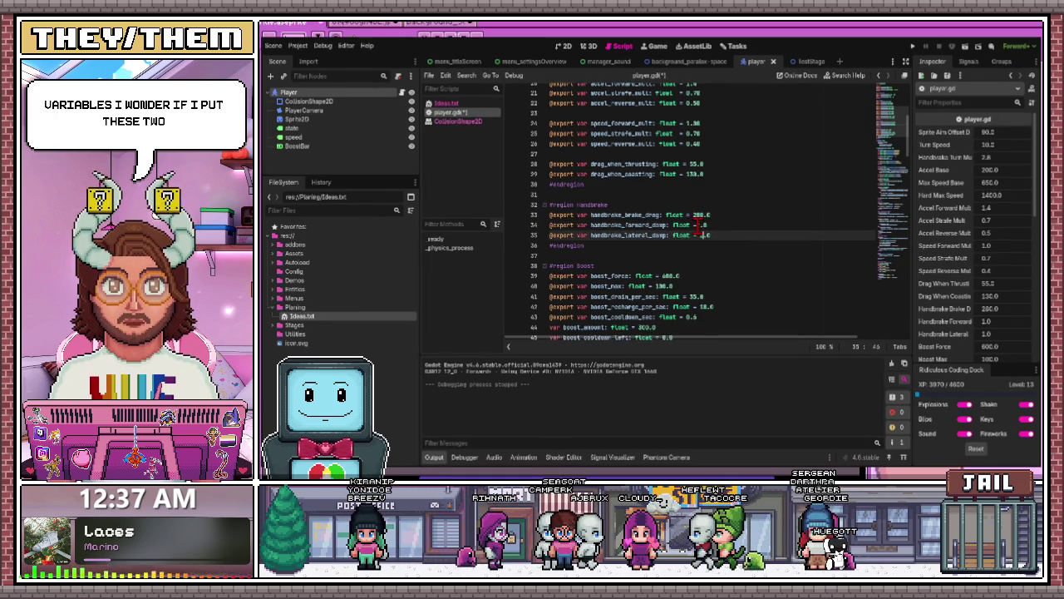
key("BackSpace")
type("2")
key("Up")
key("Up")
key("Up")
Undo the stray skidmarks comment, save the script, and launch the game with F5
left_click(710, 226)
type("# skidmarks effectkjakdjhasdjkajsdkjahsdkjajshdkjashdkjdhk")
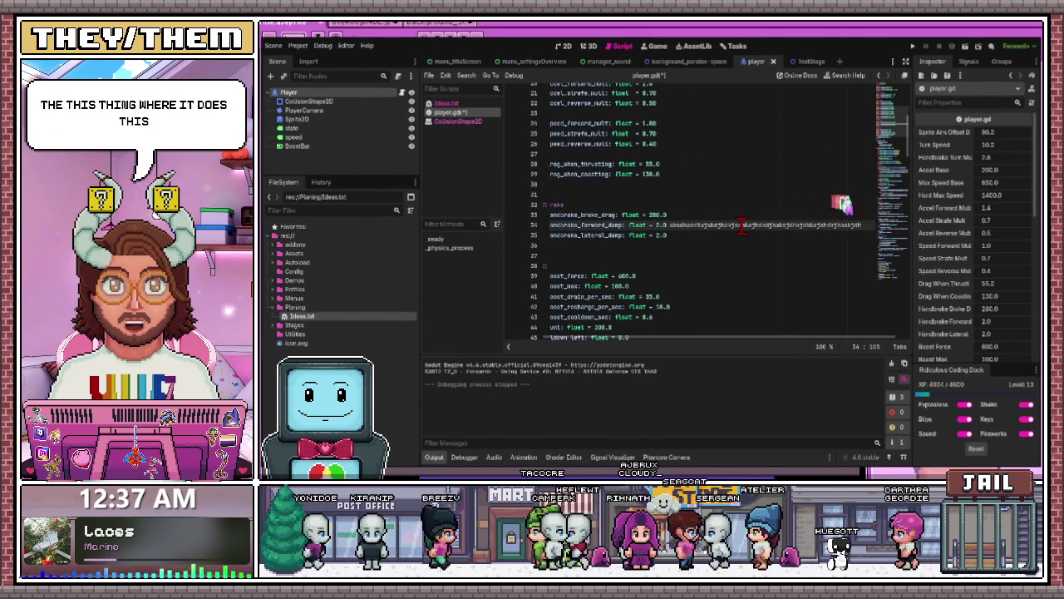
key("ctrl+z")
key("ctrl+z")
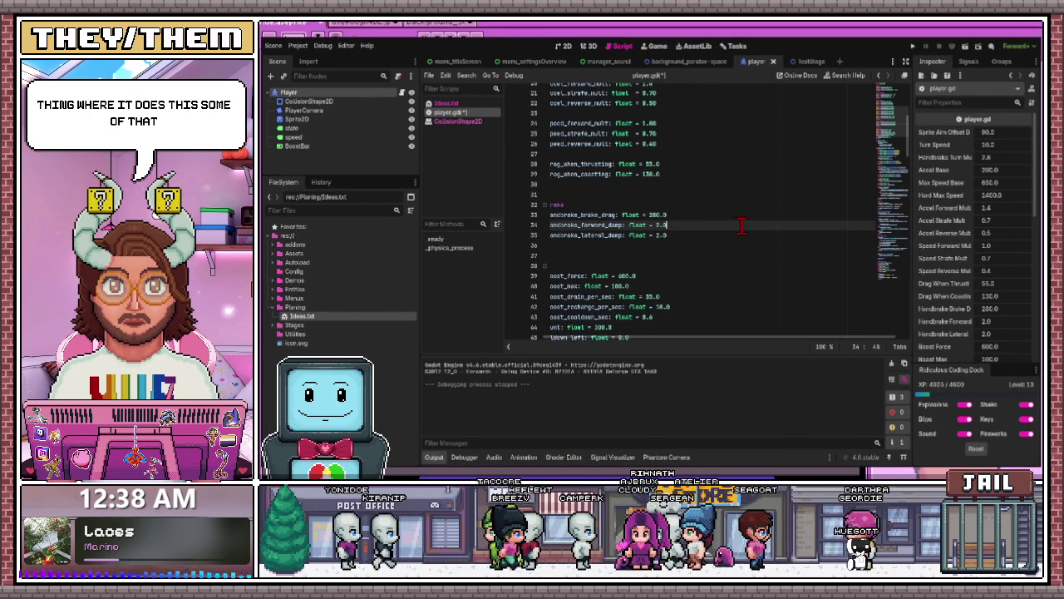
key("ctrl+s")
left_click(683, 234)
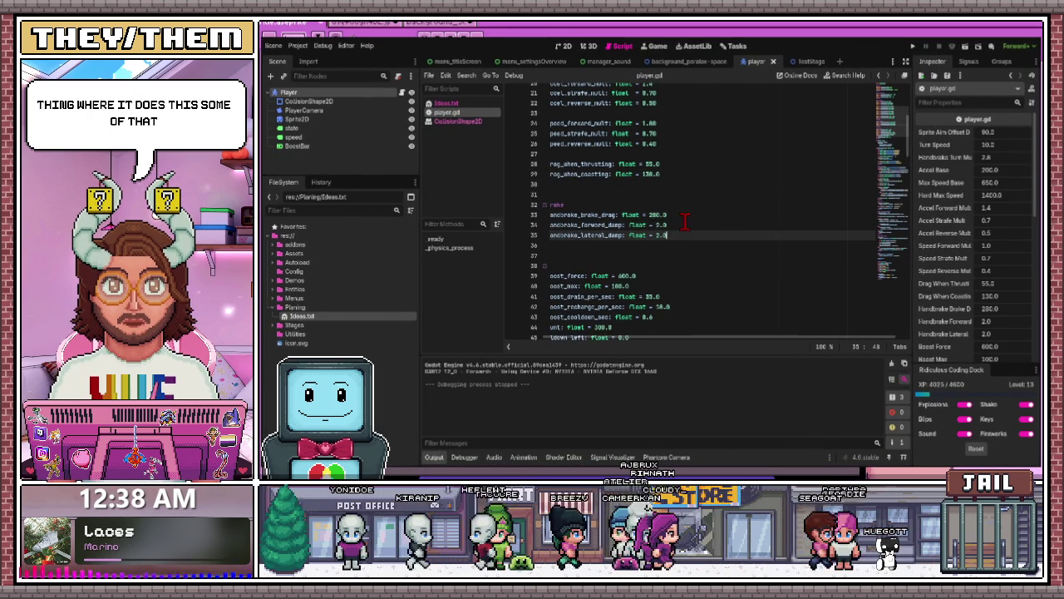
key("F5")
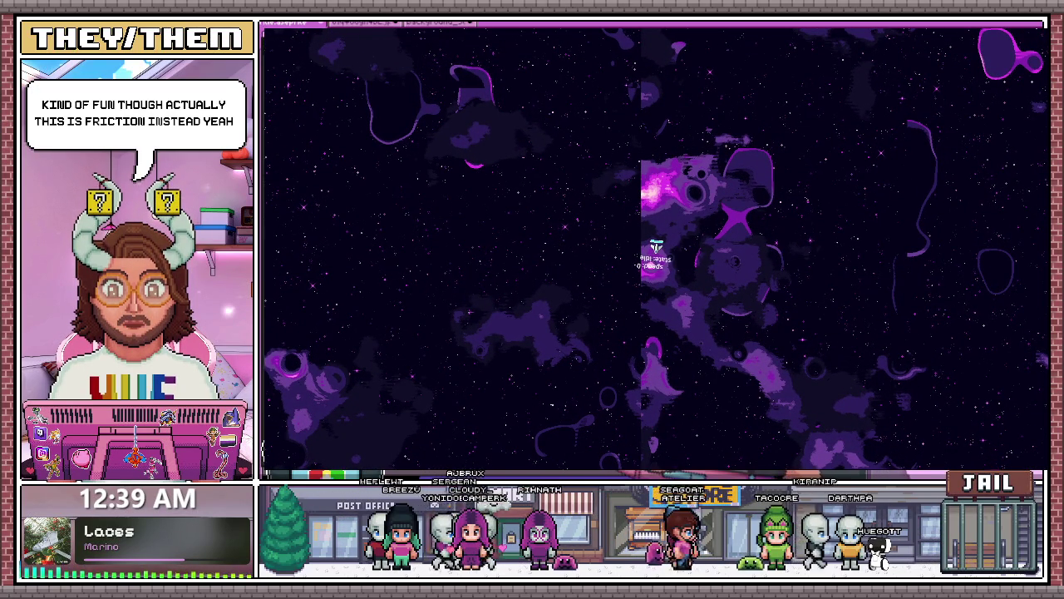
Stop the game and change handbrake forward damping to 0.95
key("F8")
left_click(660, 224)
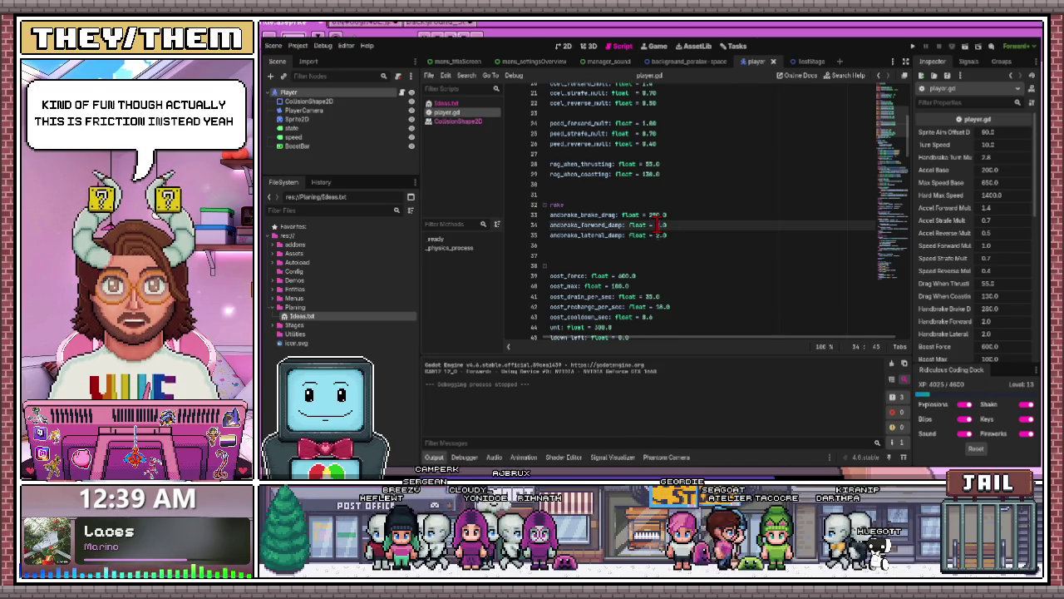
key("BackSpace")
type("2")
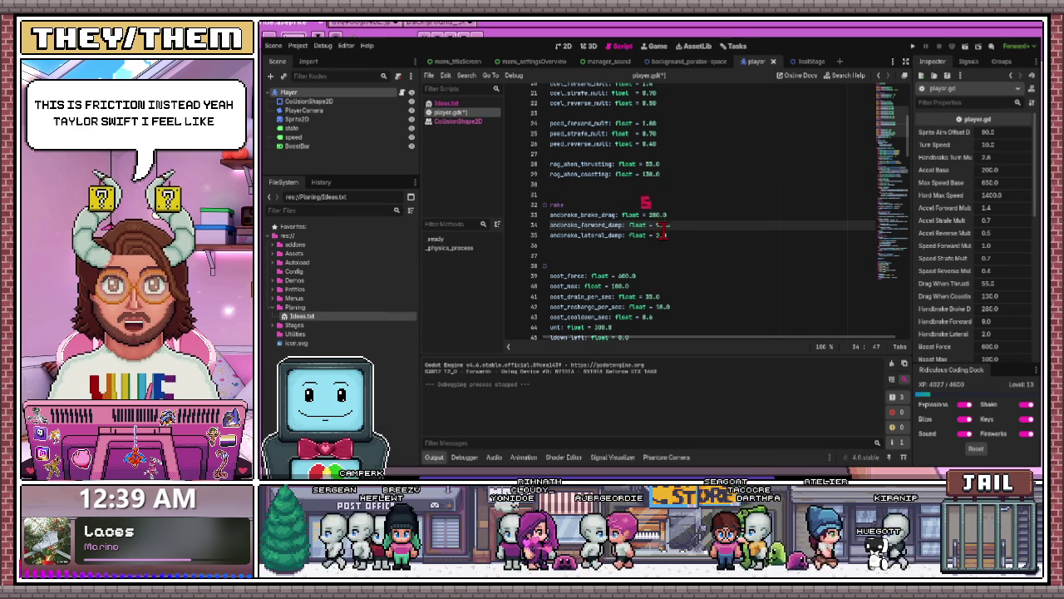
key("BackSpace")
type("0.9")
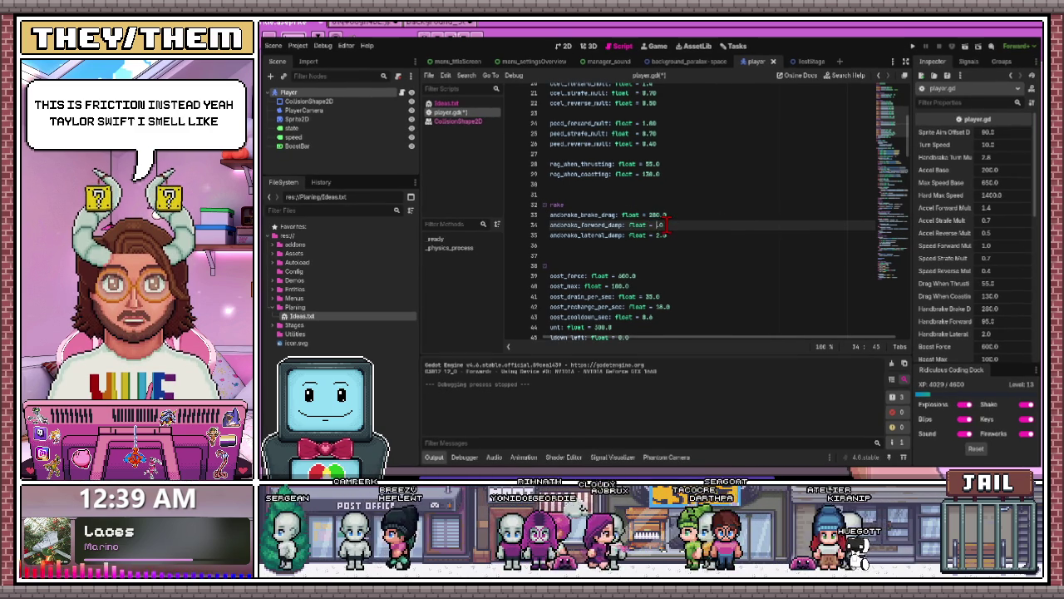
type("5")
Set handbrake lateral damping to 2.95, save player.gd, and go to the AssetLib
left_click(663, 236)
type("25")
key("BackSpace")
key("BackSpace")
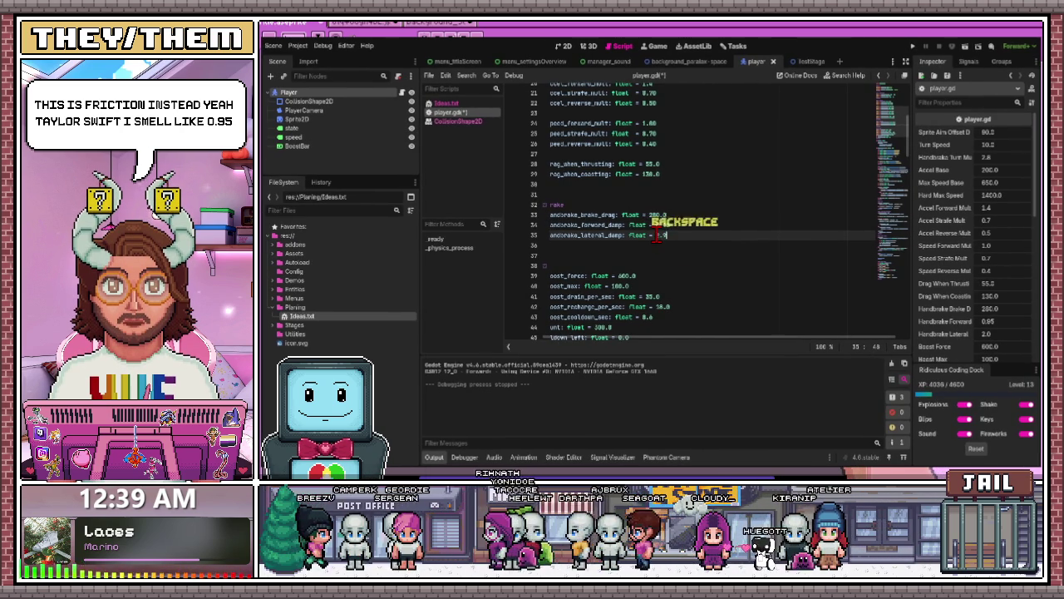
type("95")
key("ctrl+s")
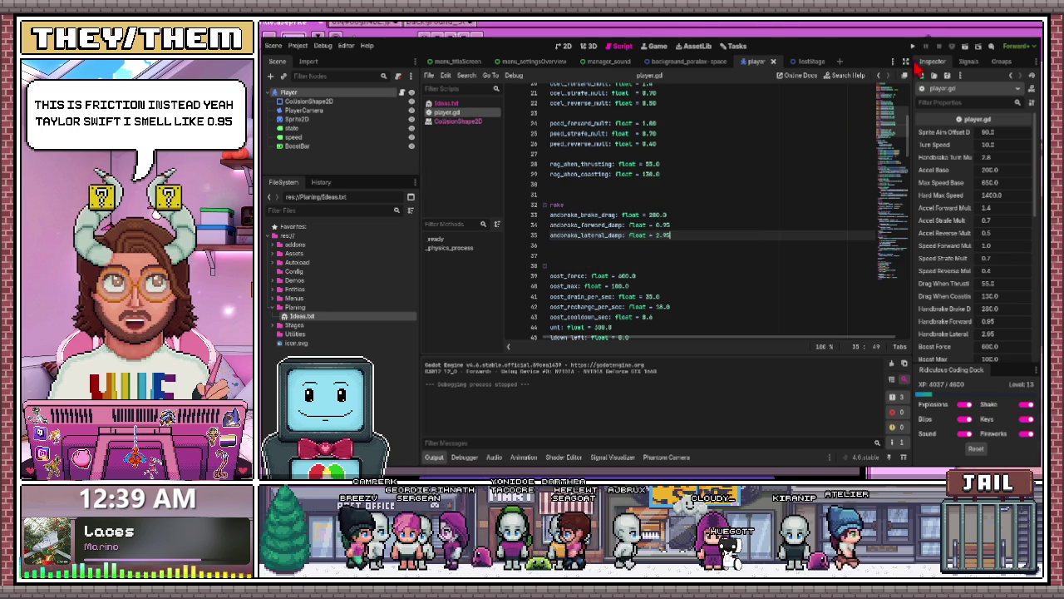
left_click(695, 47)
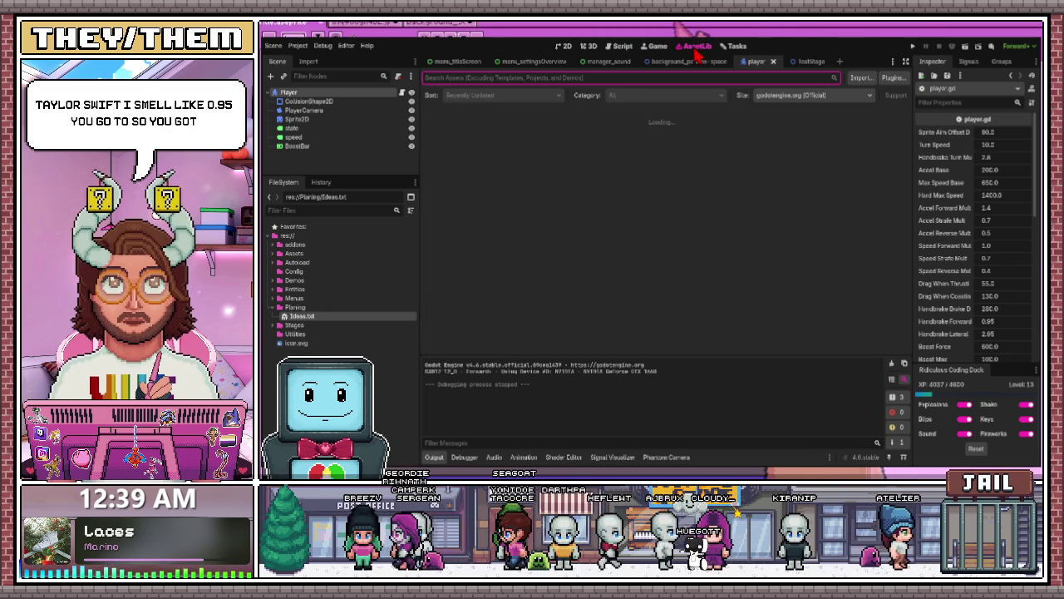
Search the asset library for 'Ridiculous Coding' and open its Scripts result details
left_click(468, 78)
type("rid")
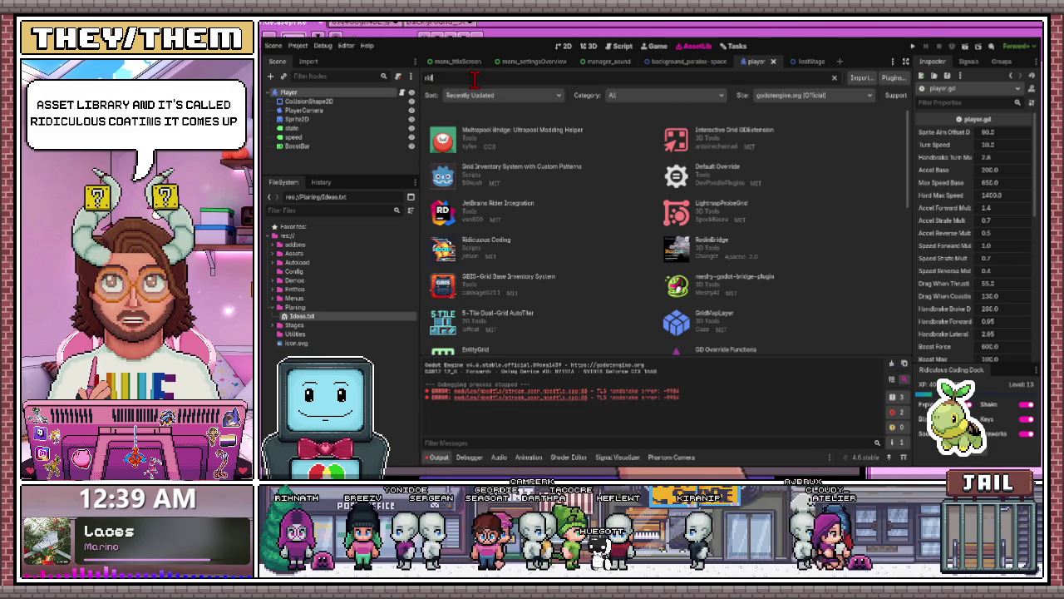
type("iuc")
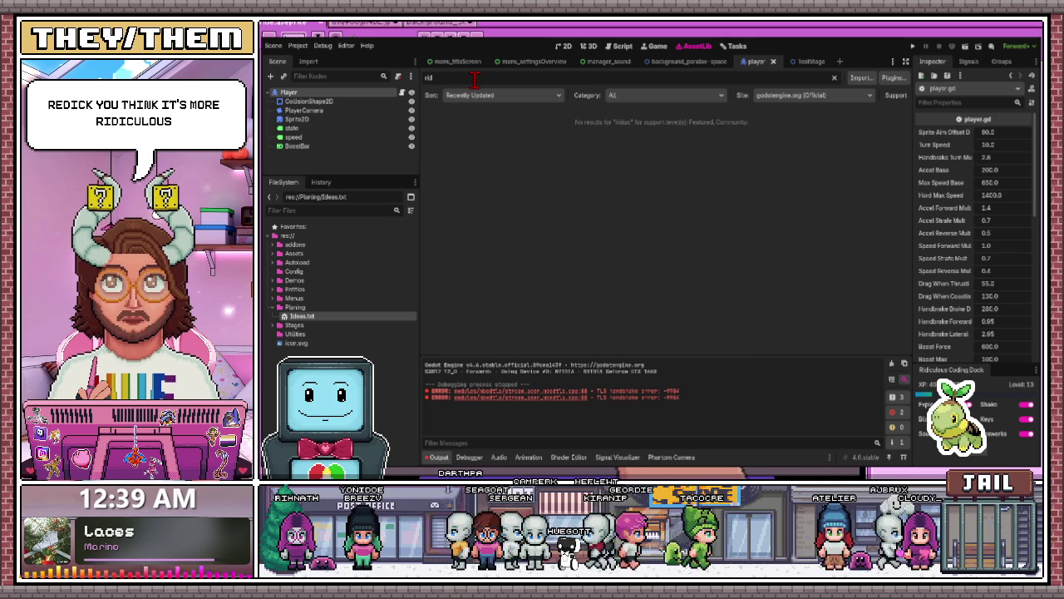
type("iculo")
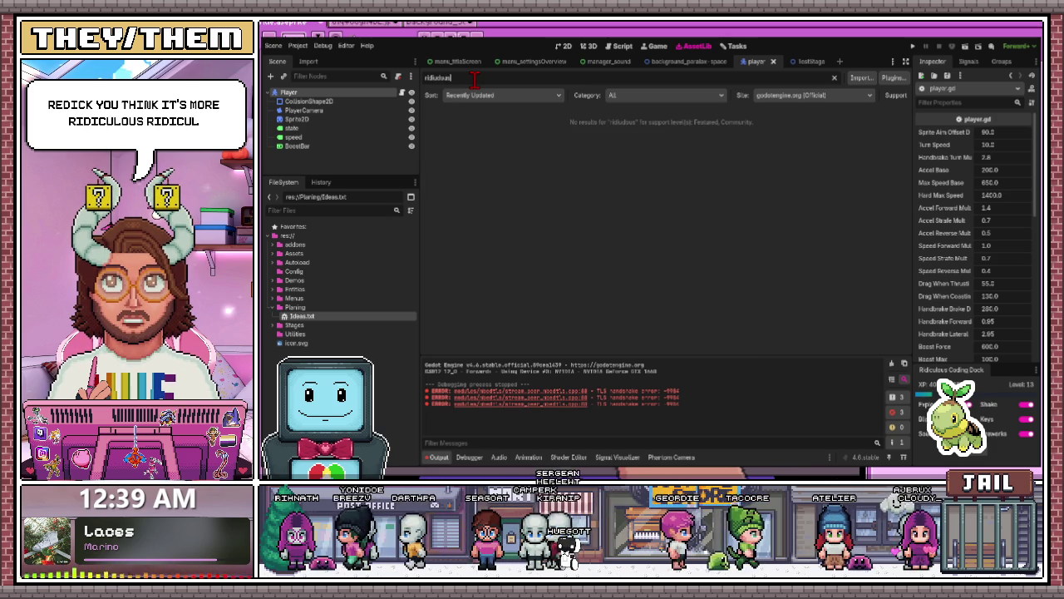
type("us")
key("ctrl+a")
key("BackSpace")
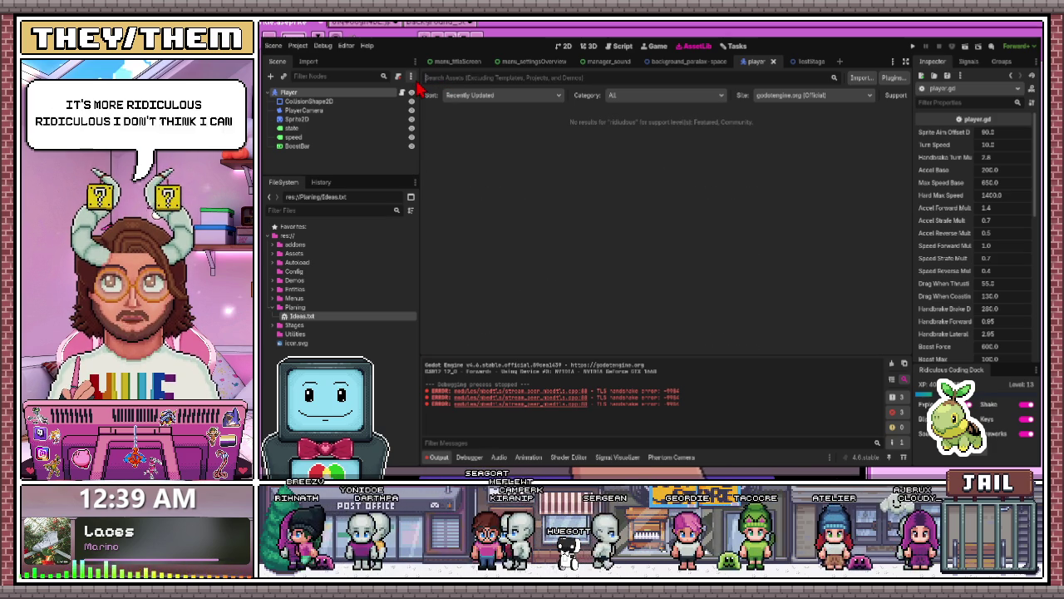
type("rid")
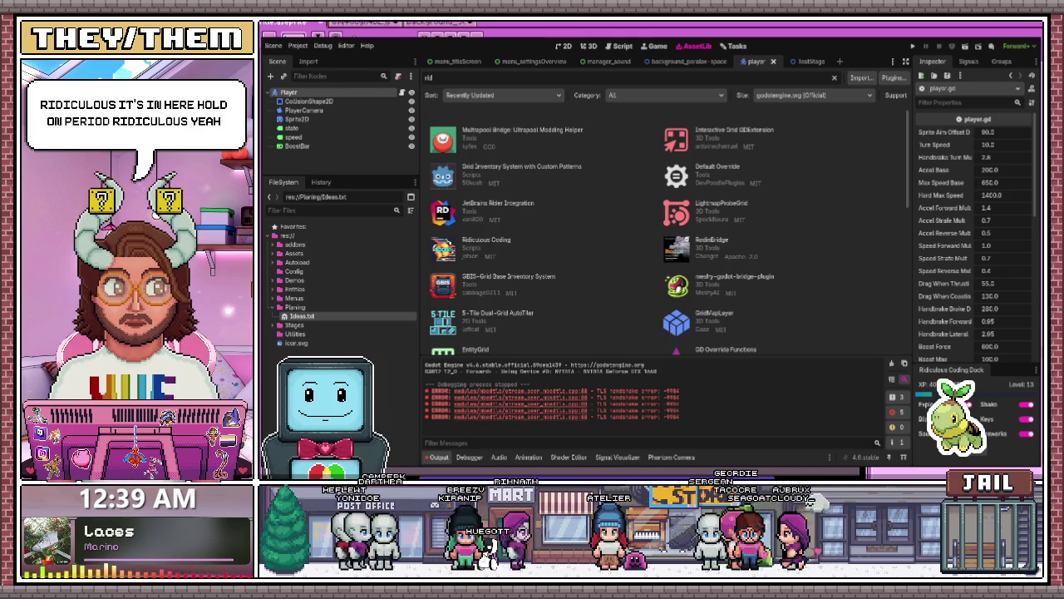
type("iculous Coding")
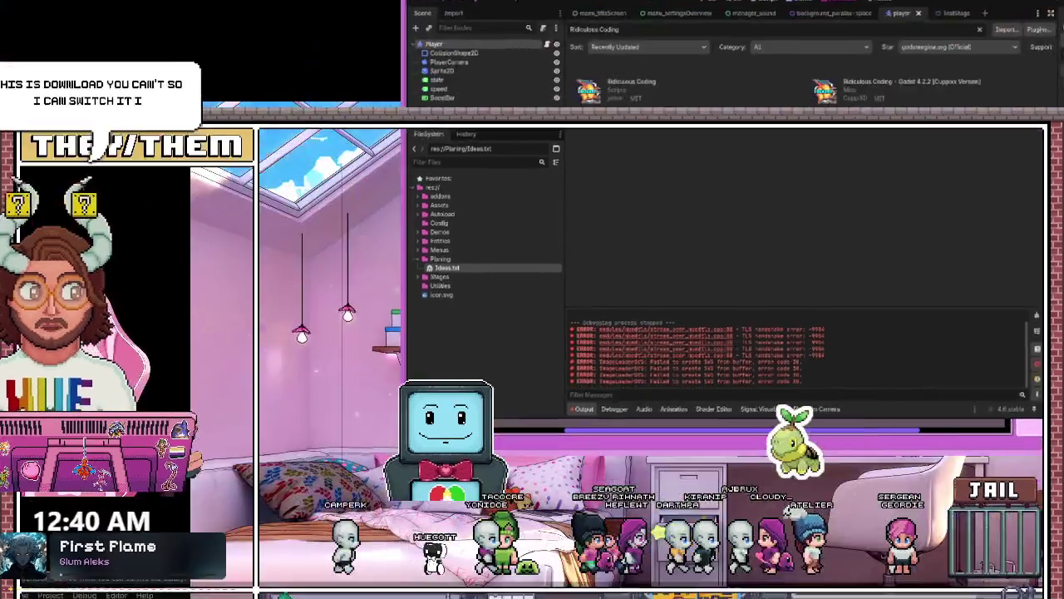
left_click(487, 130)
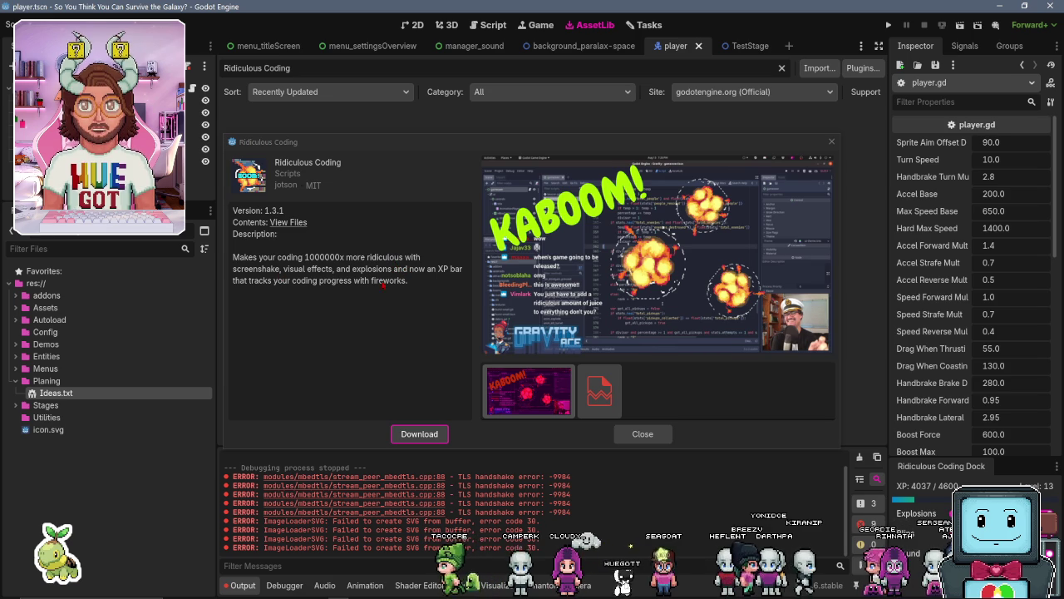
Close the asset details and check the installed plugins list in Project Settings
left_click(642, 431)
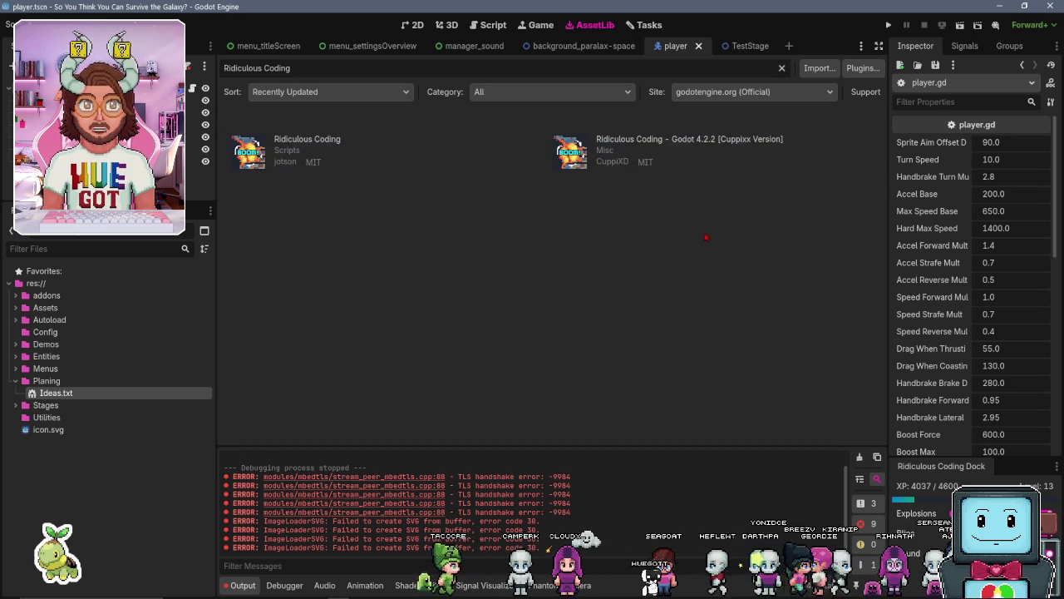
left_click(45, 24)
left_click(83, 45)
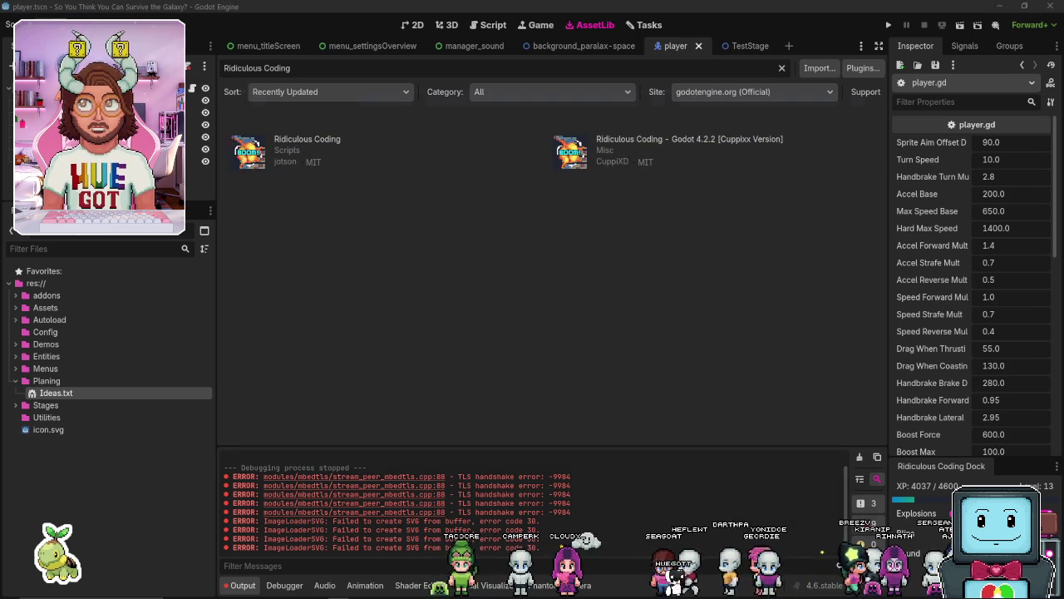
left_click(467, 116)
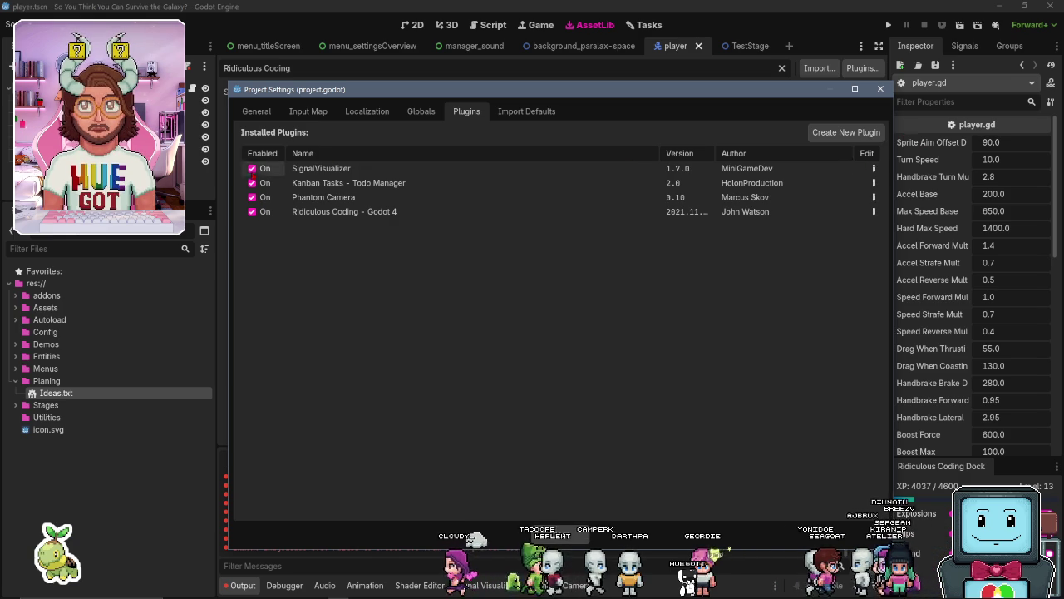
left_click(880, 89)
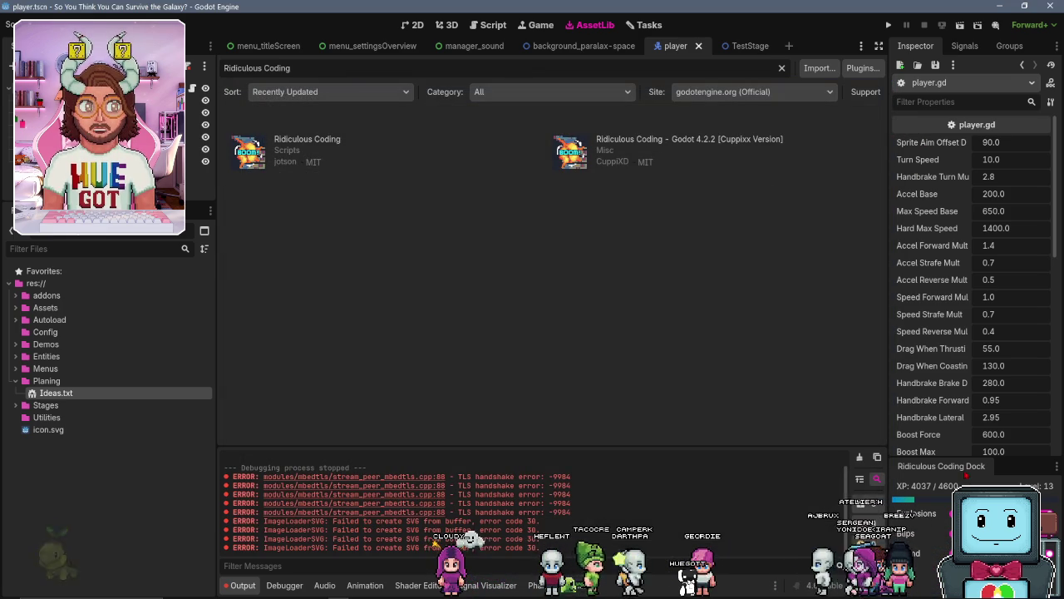
Enable the Explosions effect in the Ridiculous Coding dock and switch to the Tasks board
left_click_drag(954, 456, 939, 282)
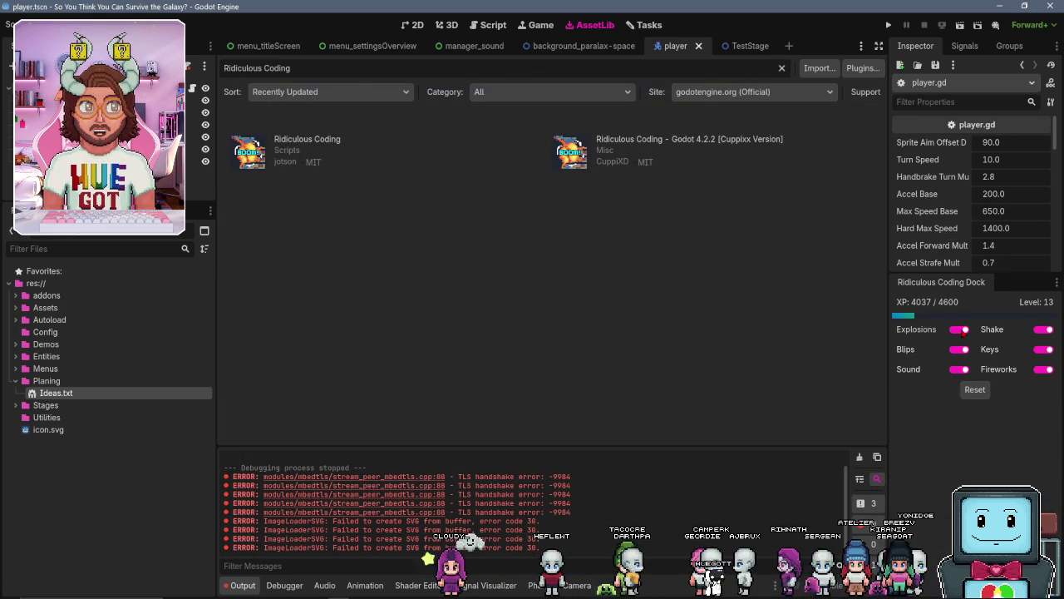
left_click(960, 329)
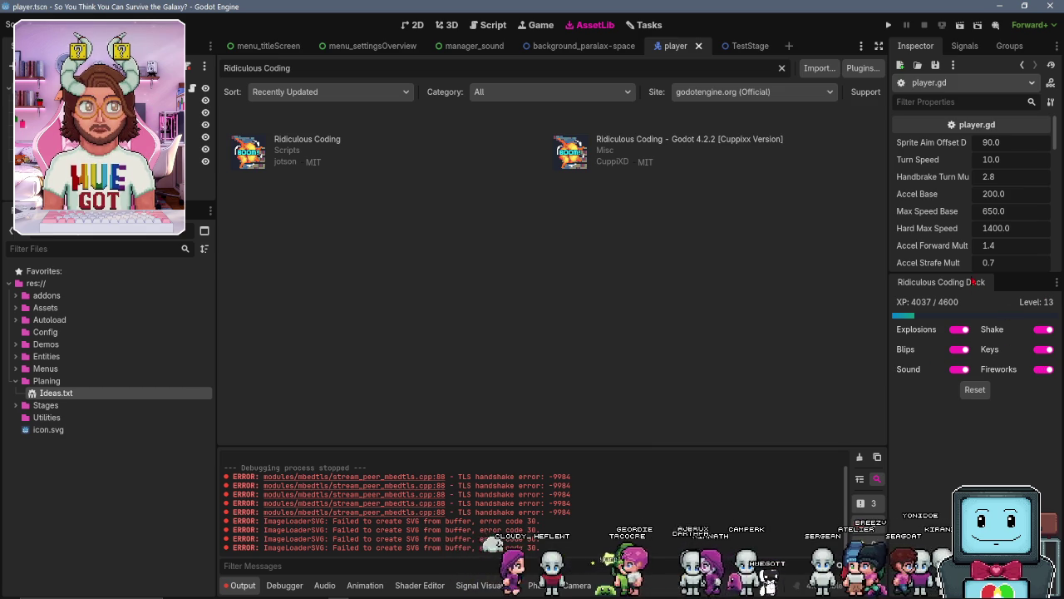
mouse_move(970, 280)
left_mouse_down()
mouse_move(960, 482)
mouse_move(950, 333)
mouse_move(957, 404)
left_mouse_up()
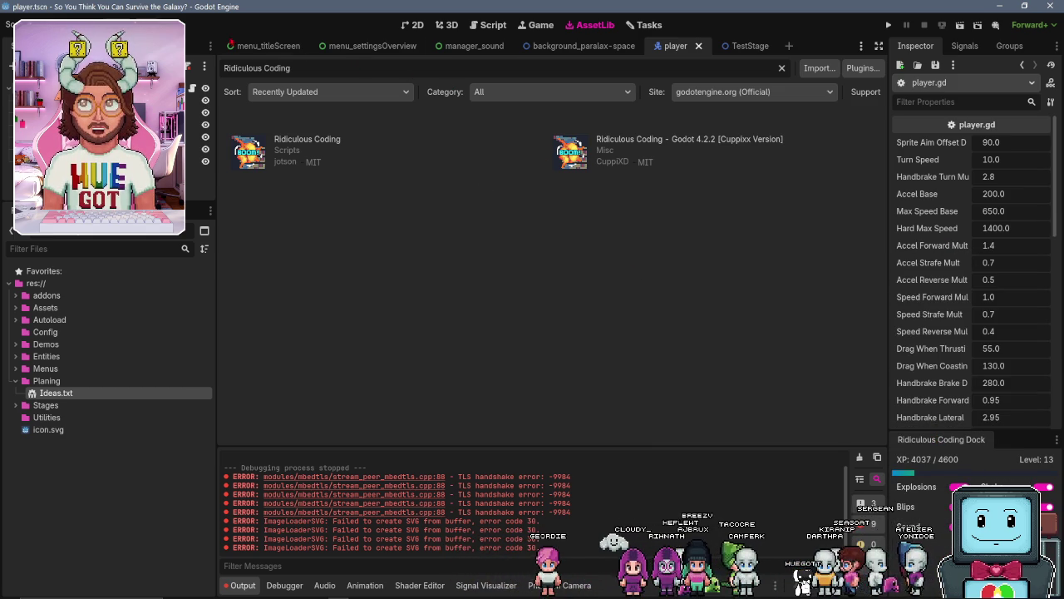
left_click(646, 27)
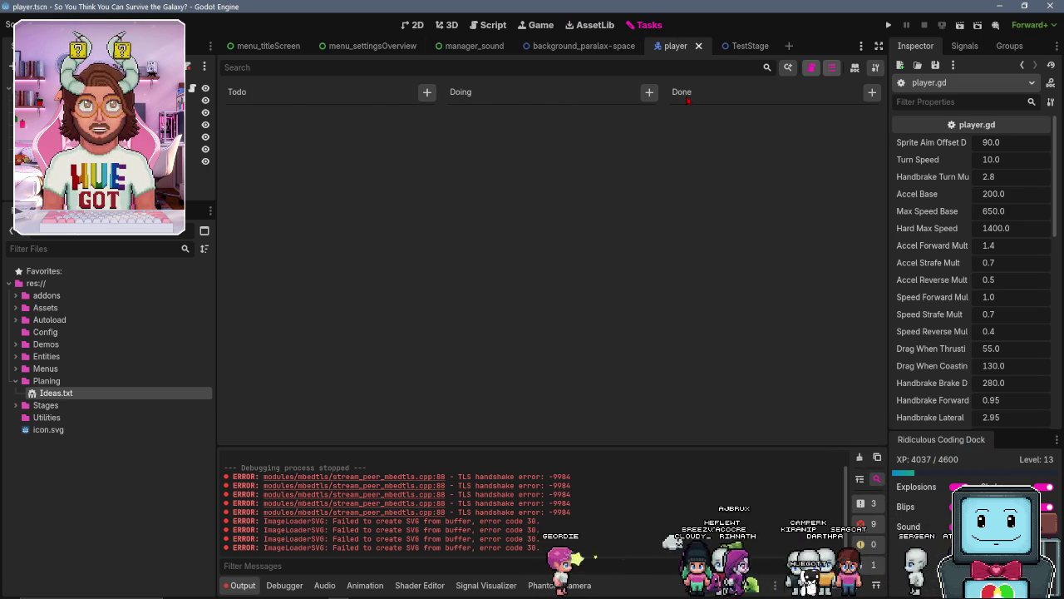
Check the plugins list in Project Settings once more
left_click(52, 24)
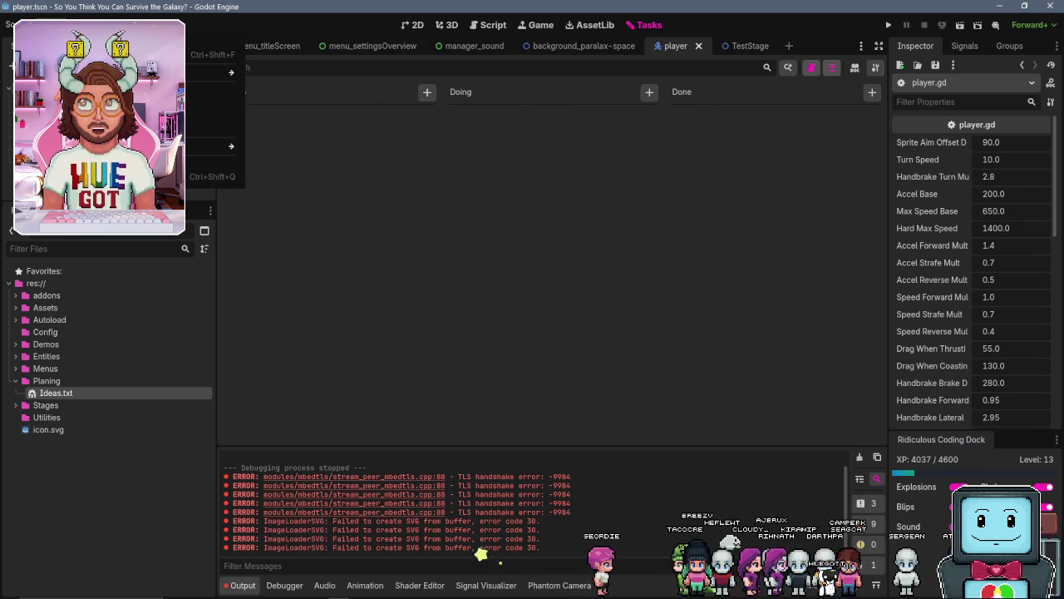
left_click(67, 36)
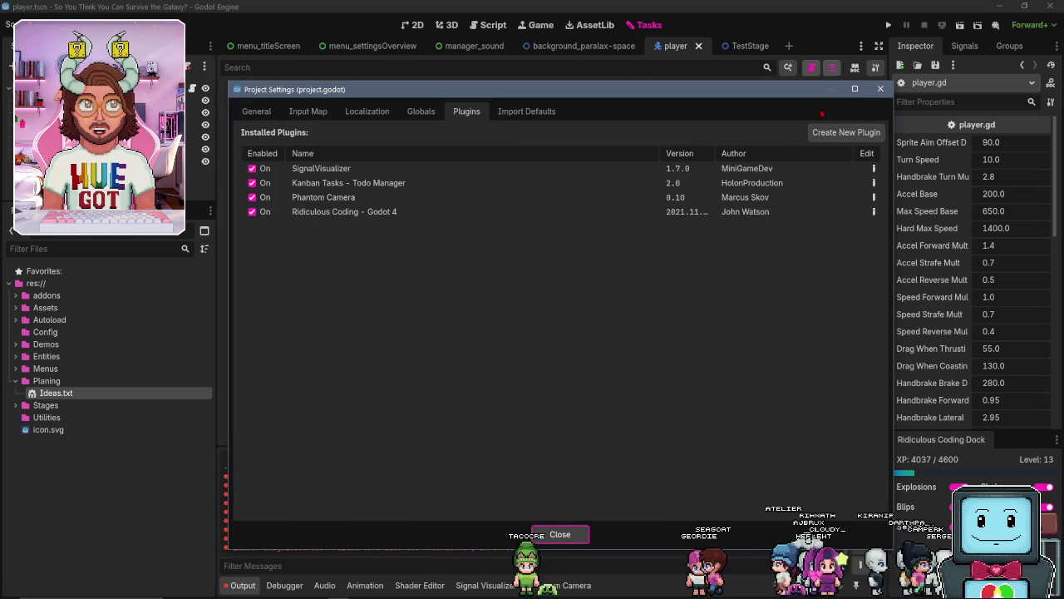
left_click(880, 89)
left_click(489, 585)
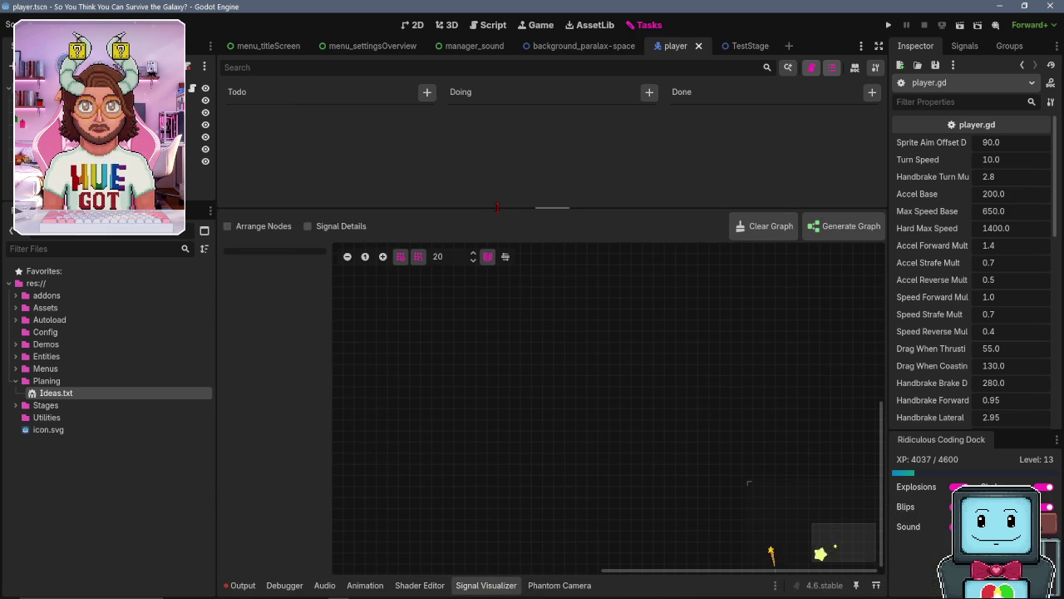
Clear the error messages from the log and make the signal graph panel taller
left_click_drag(497, 208, 485, 498)
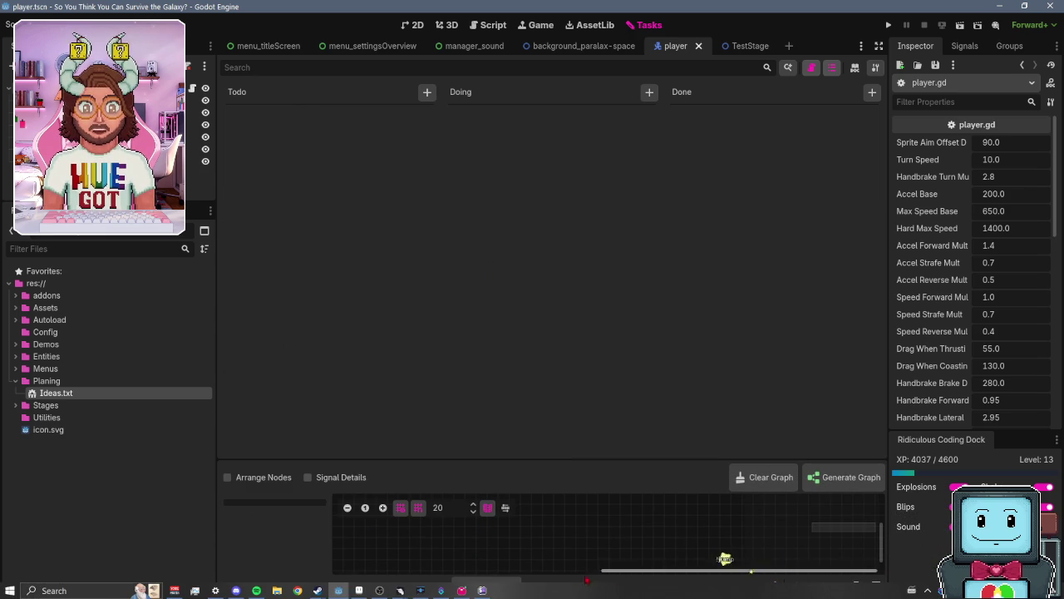
left_click(557, 585)
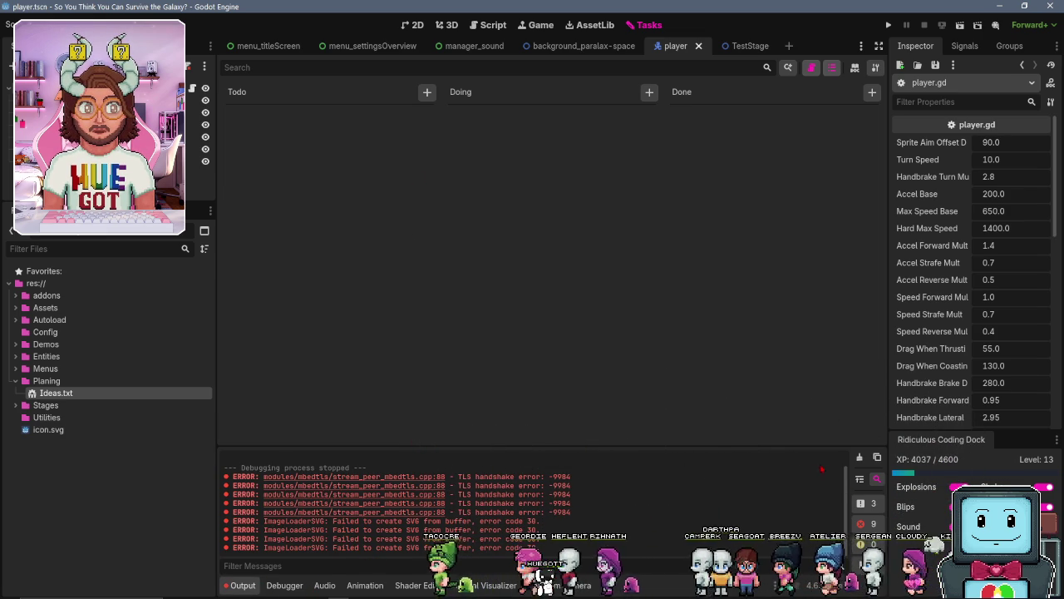
left_click(860, 457)
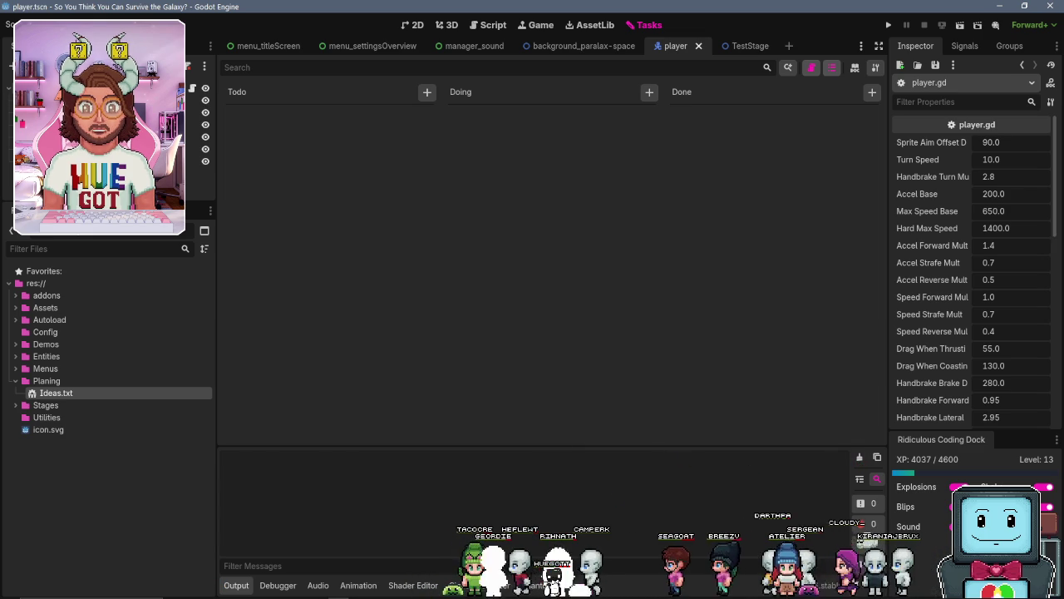
left_click(464, 584)
left_click_drag(546, 459, 548, 400)
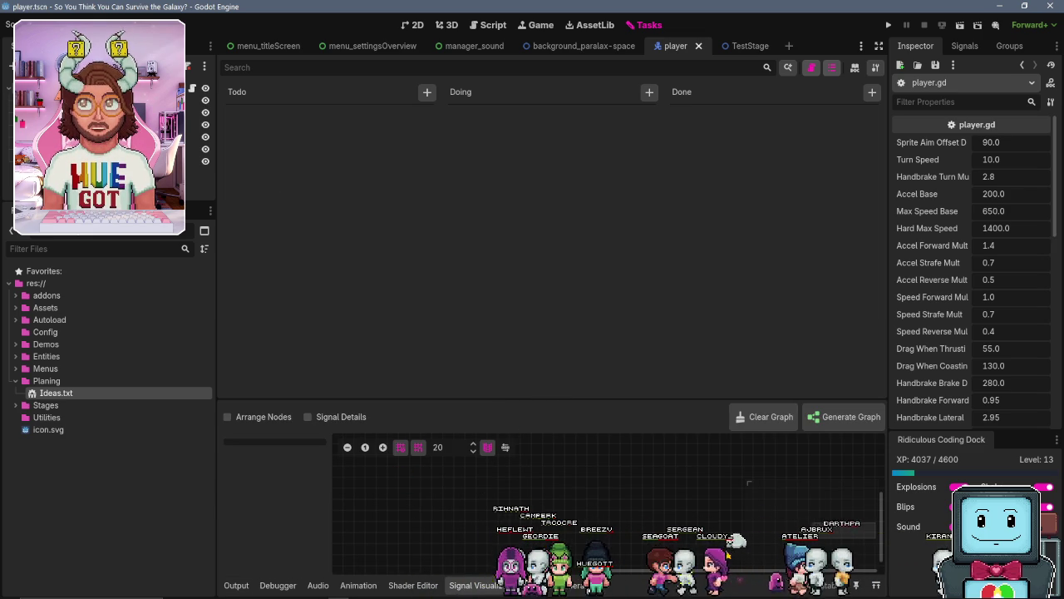
Recheck the plugins list, then return to the player.gd script
left_click(55, 24)
left_click(79, 43)
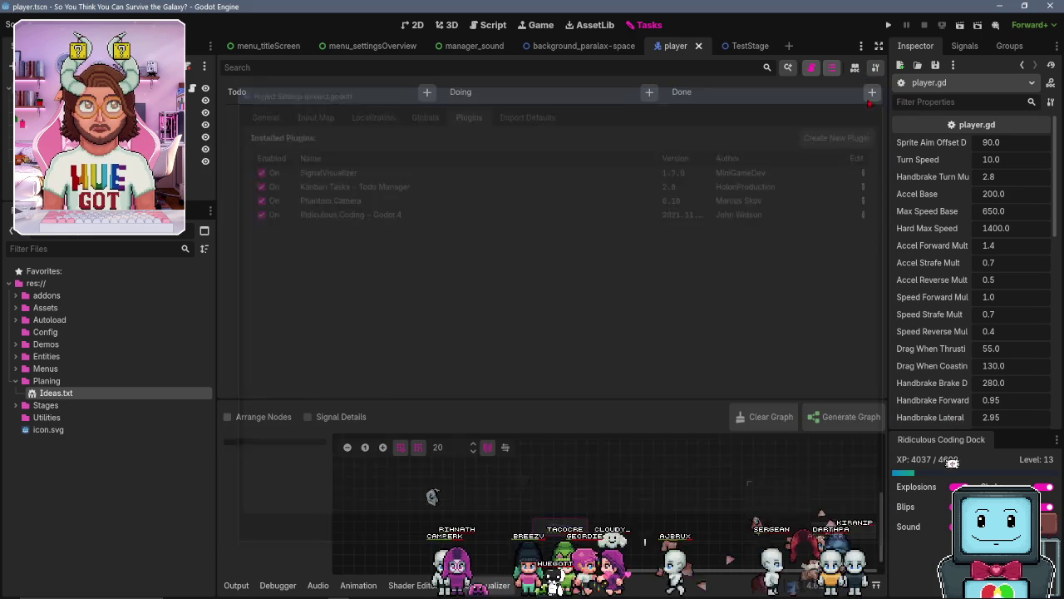
key("Escape")
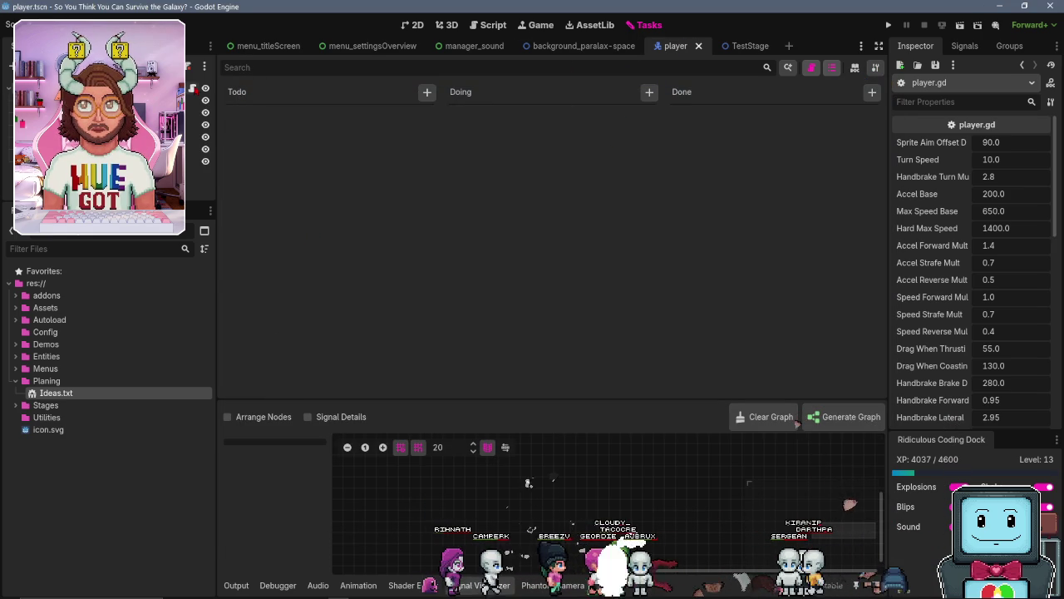
key("ctrl+F3")
scroll(491, 280, "up", 1)
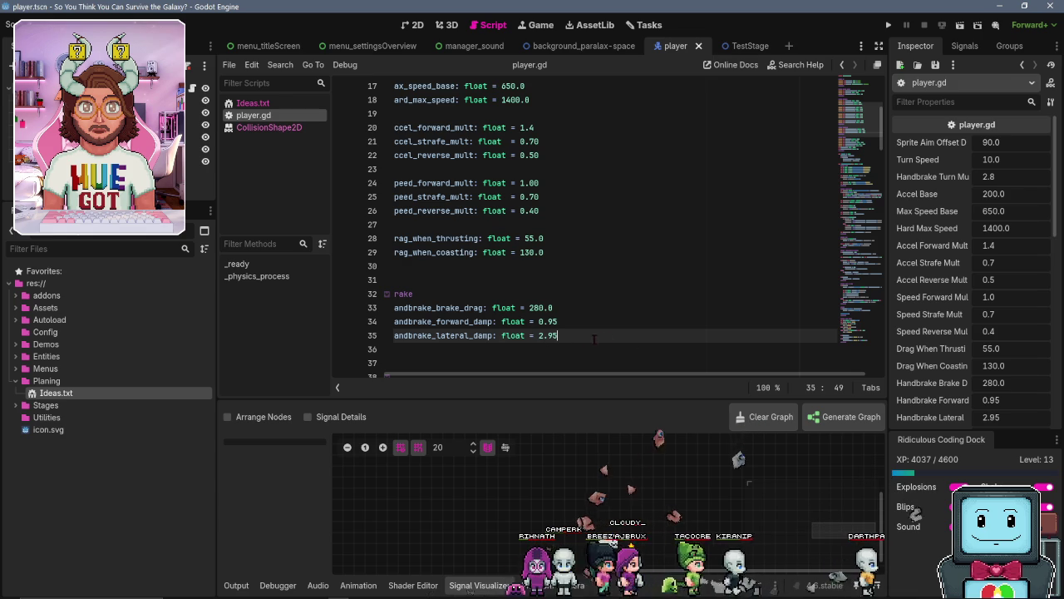
Save lateral damping at 0.95 and change handbrake brake drag to 580.0 in player.gd
scroll(558, 356, "down", 1)
type("0")
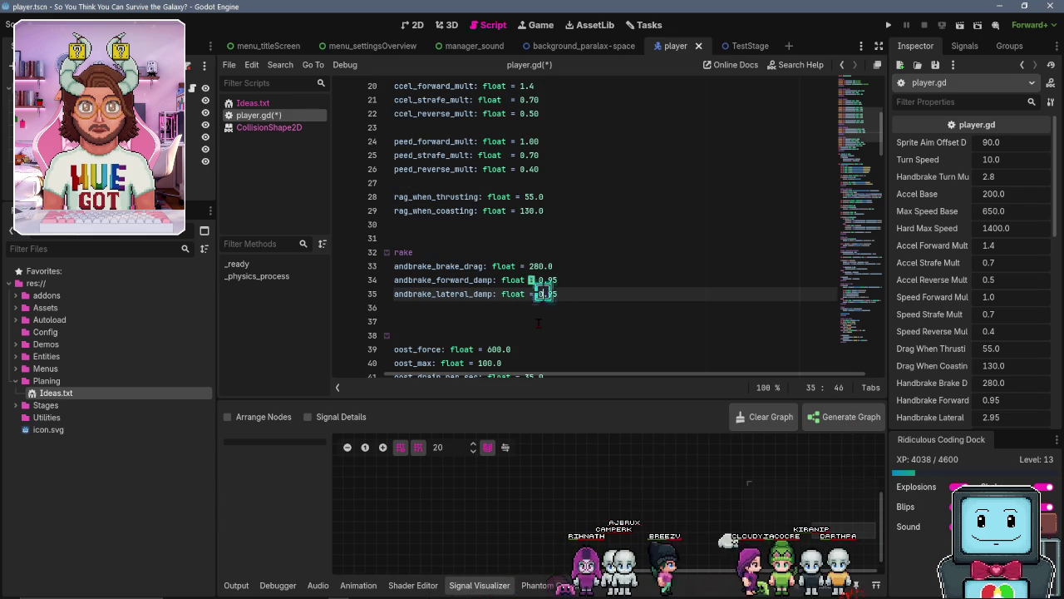
key("End")
key("ctrl+s")
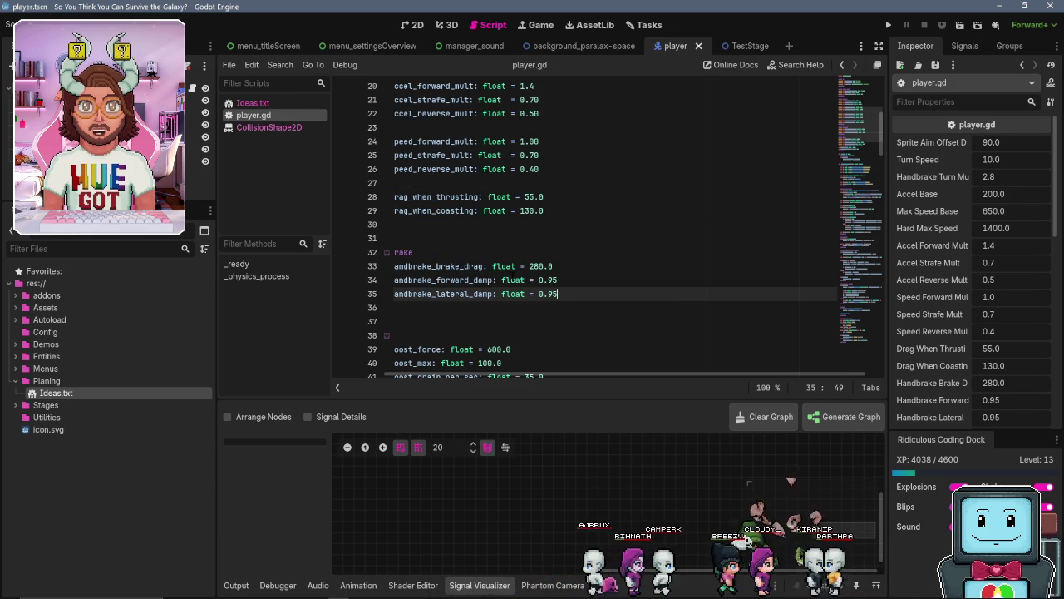
left_click(533, 266)
key("BackSpace")
type("5")
key("ctrl+s")
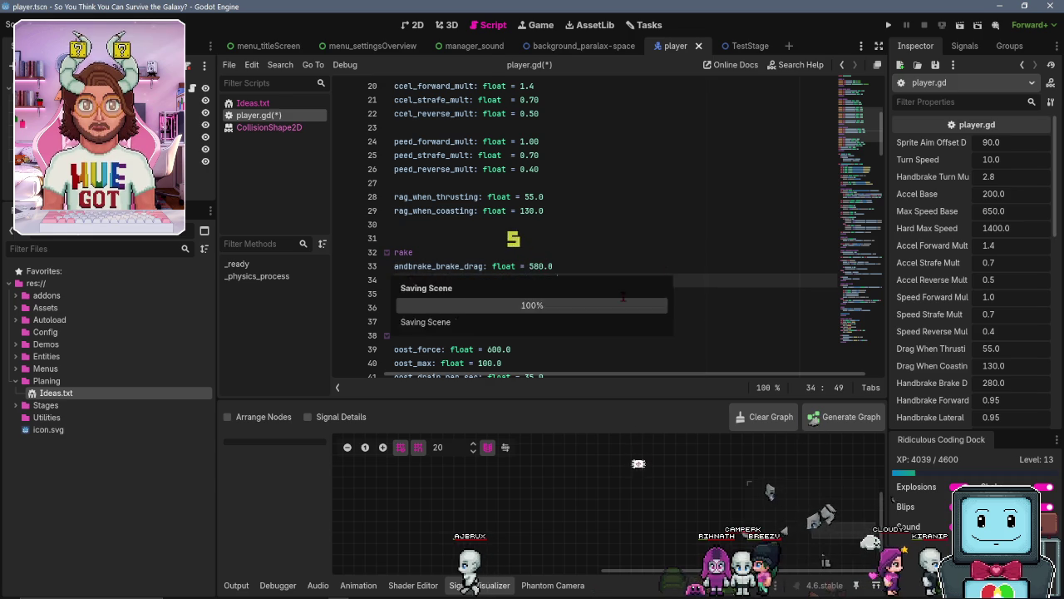
key("Down")
key("End")
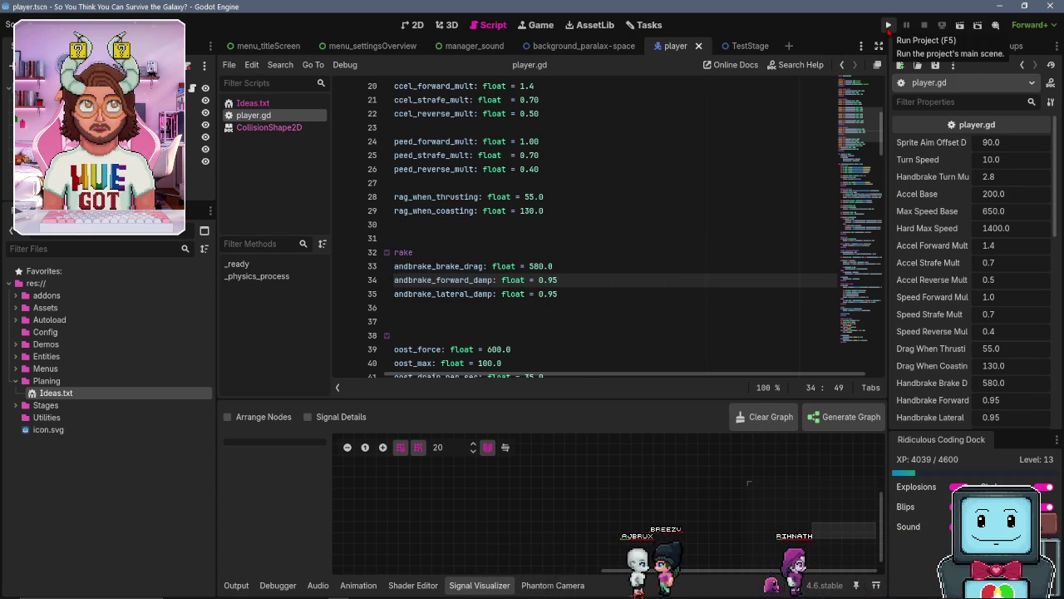
Test-run the game, then bring the Godot editor back to the front
left_click(888, 26)
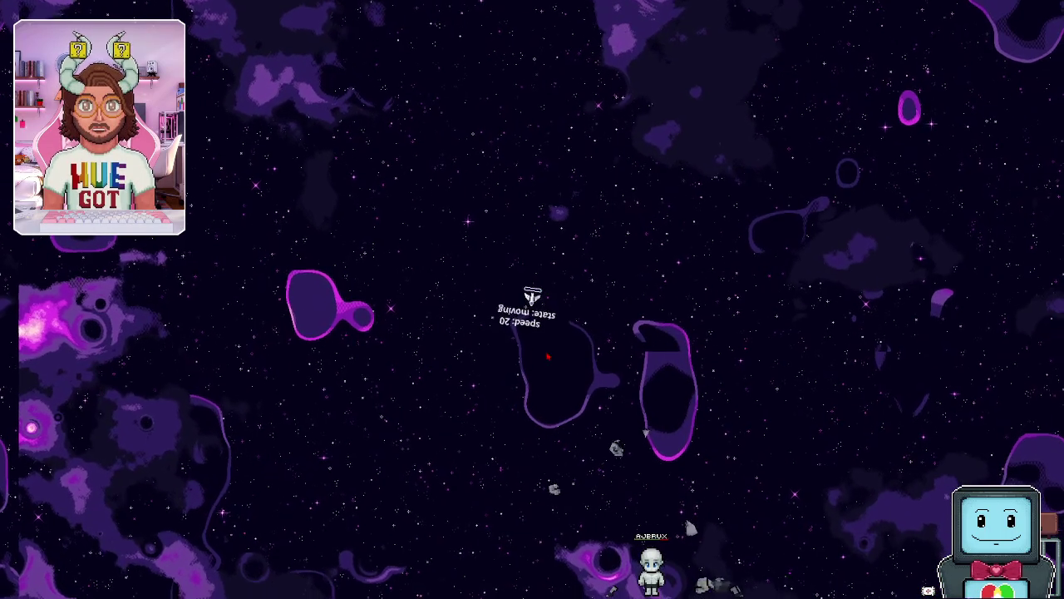
key("super")
left_click(502, 591)
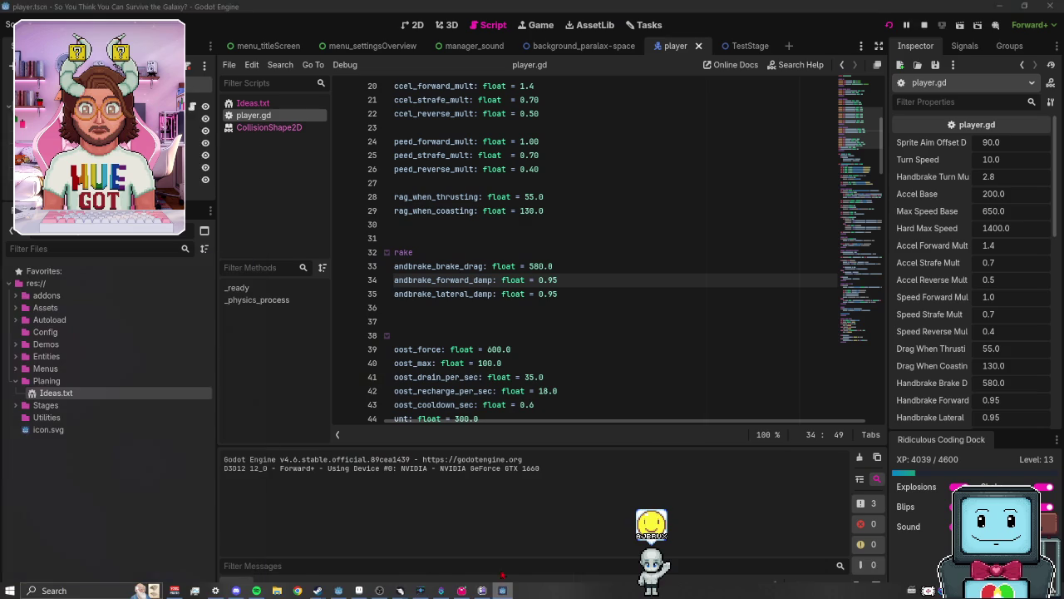
Set handbrake lateral damping to 0.99 and save player.gd
type("5")
left_click(564, 293)
key("BackSpace")
type("9")
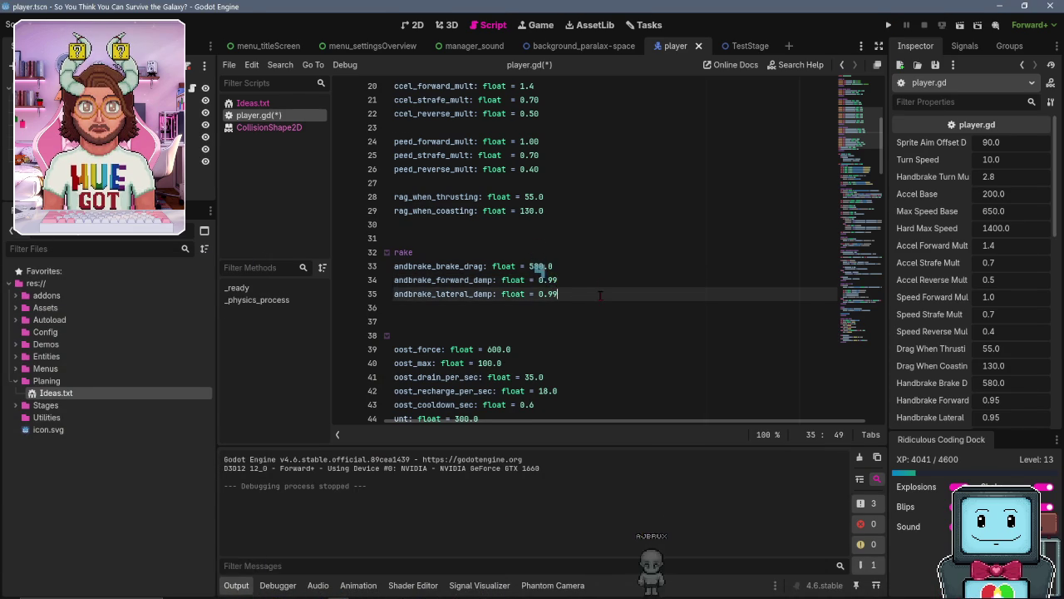
left_click(602, 279)
key("ctrl+s")
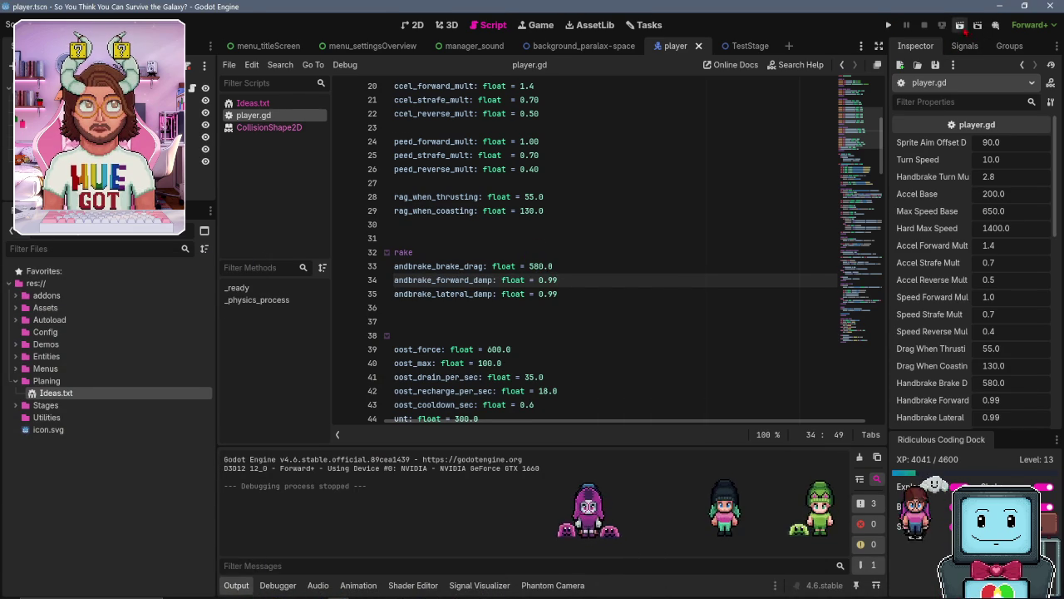
Launch the game, return to the editor, and relaunch it with F5
left_click(960, 25)
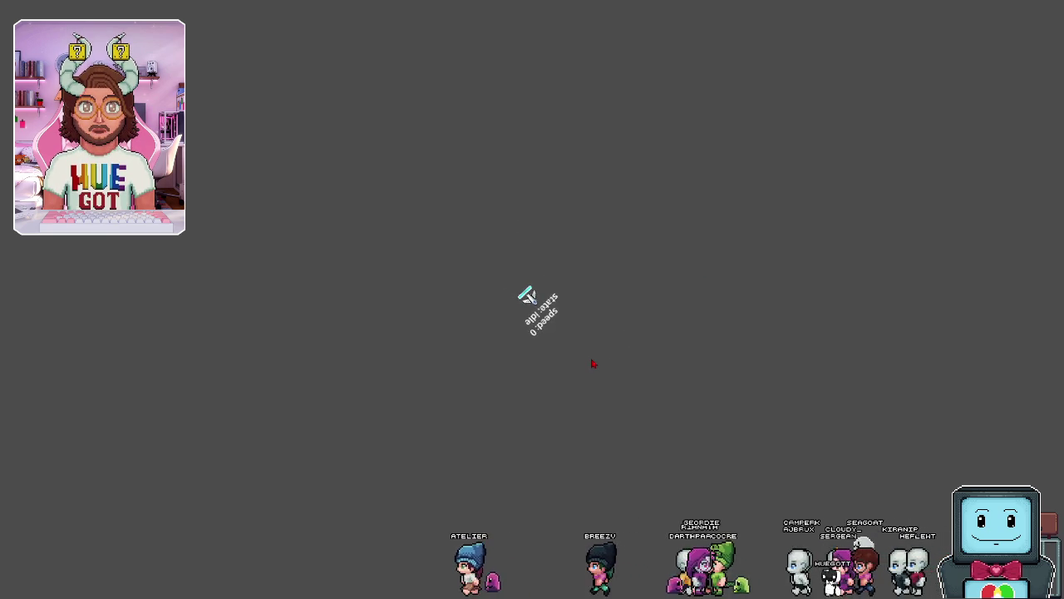
key("super")
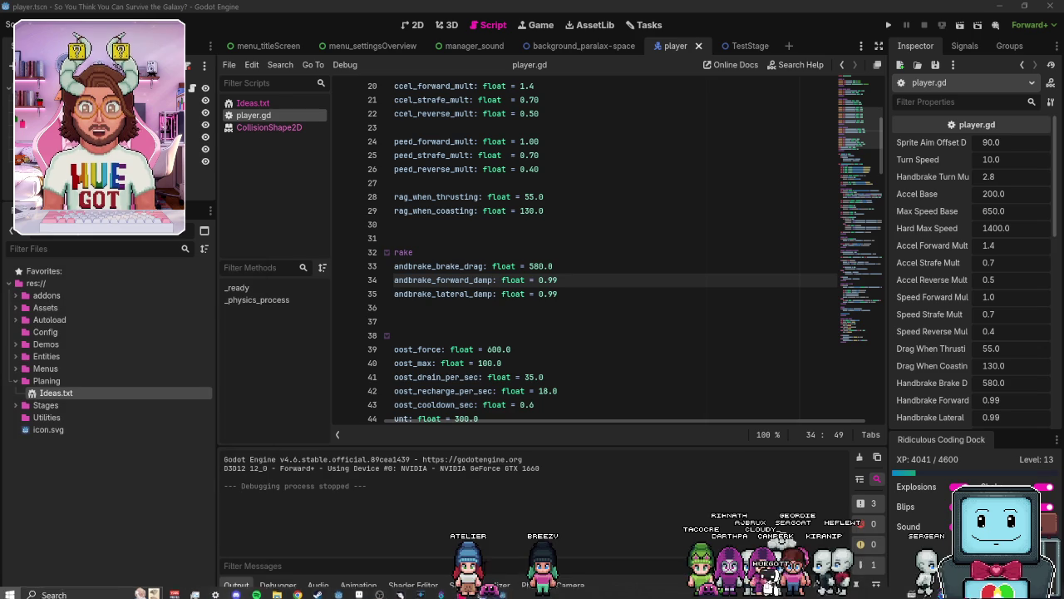
left_click(503, 589)
key("F5")
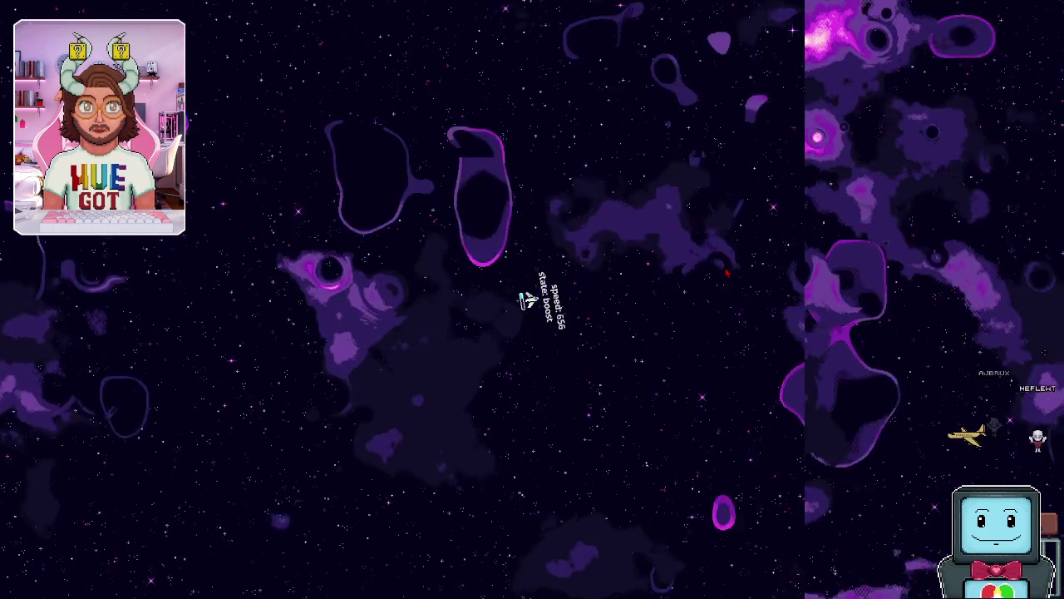
Play-test by braking with S and accelerating with W, then close the game window
key("s")
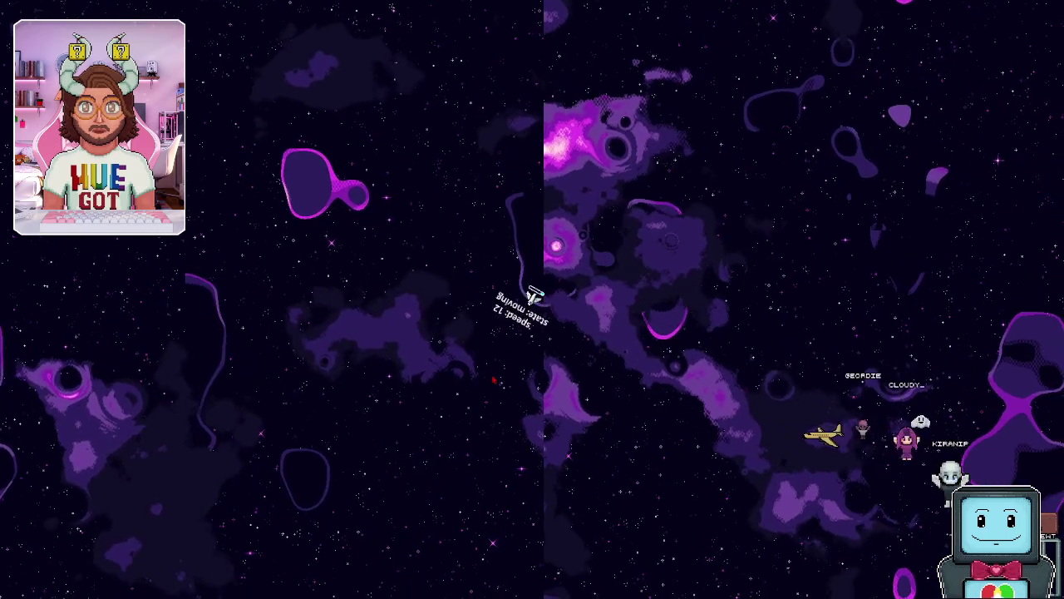
key("w")
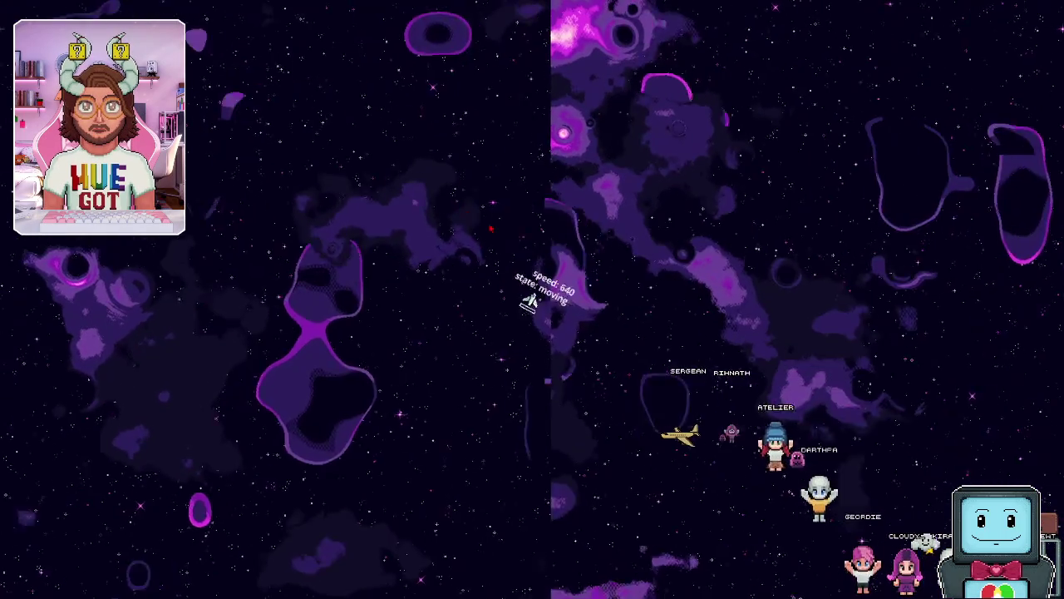
key("s")
key("w")
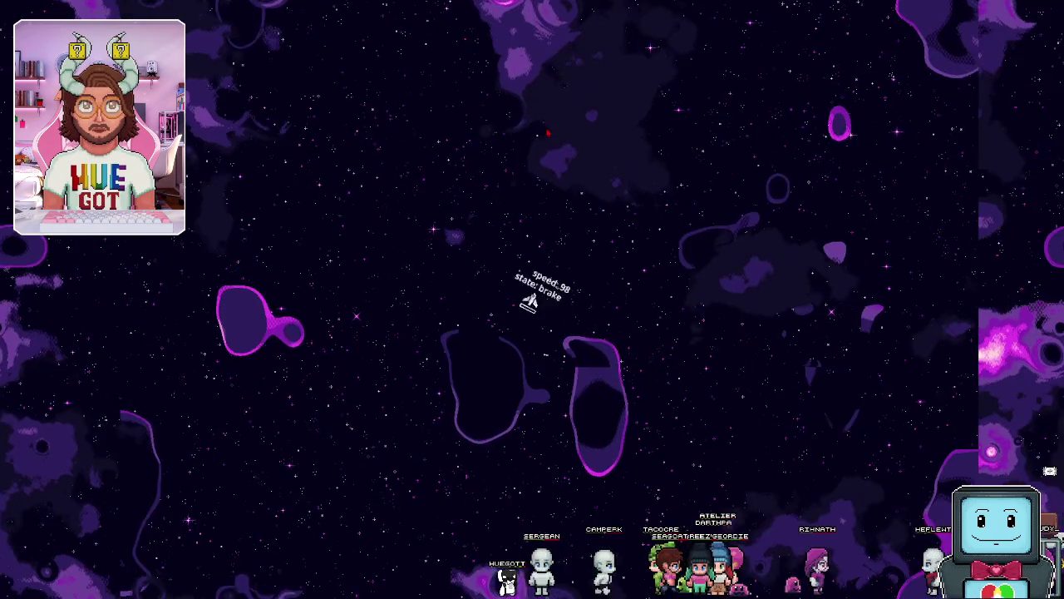
key("super")
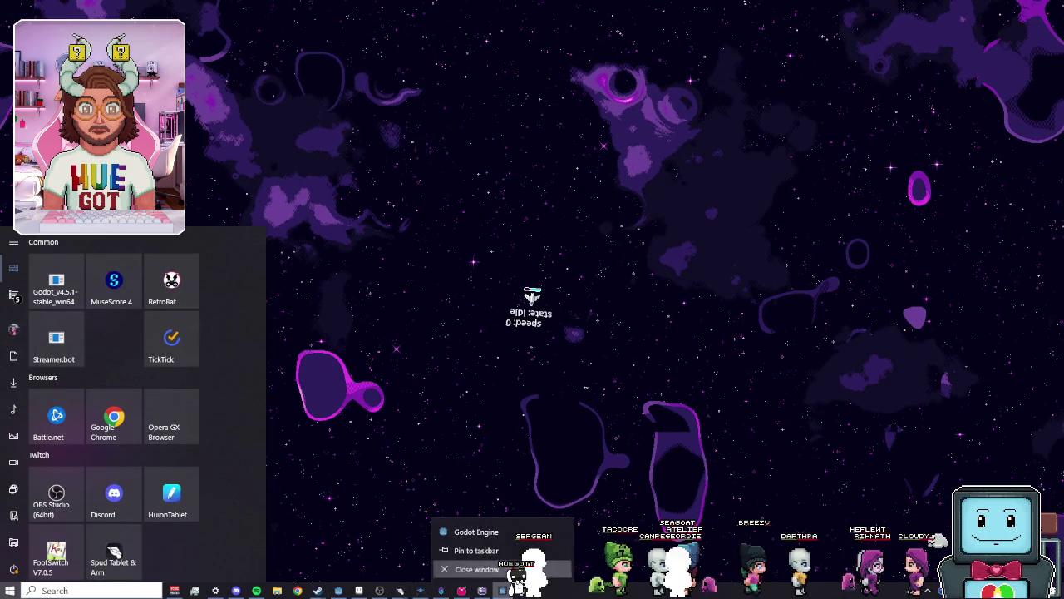
left_click(476, 569)
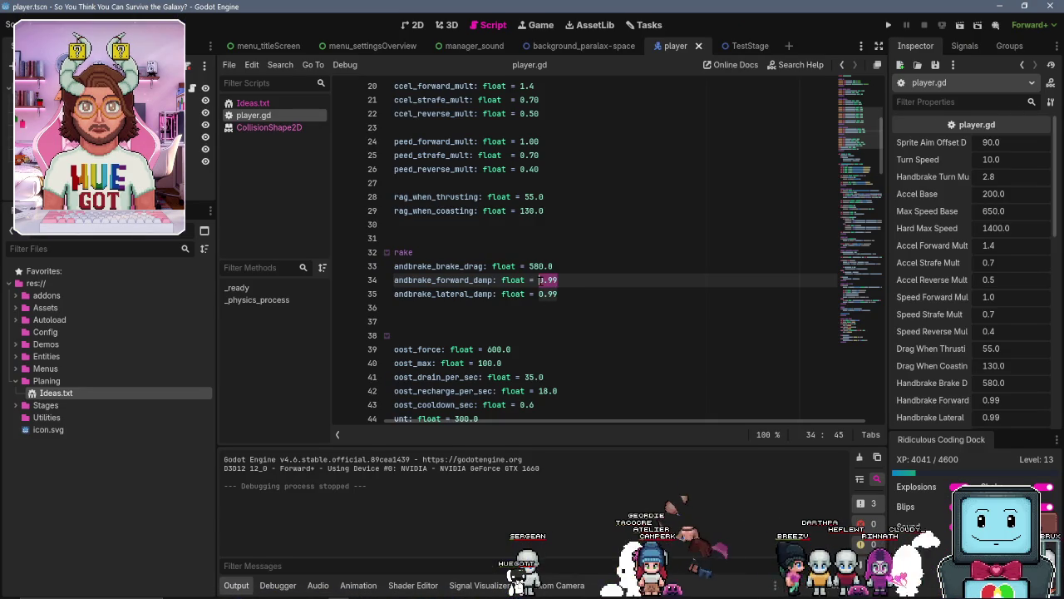
Set the lateral handbrake damping value to 1.0 and save player.gd
type("1.")
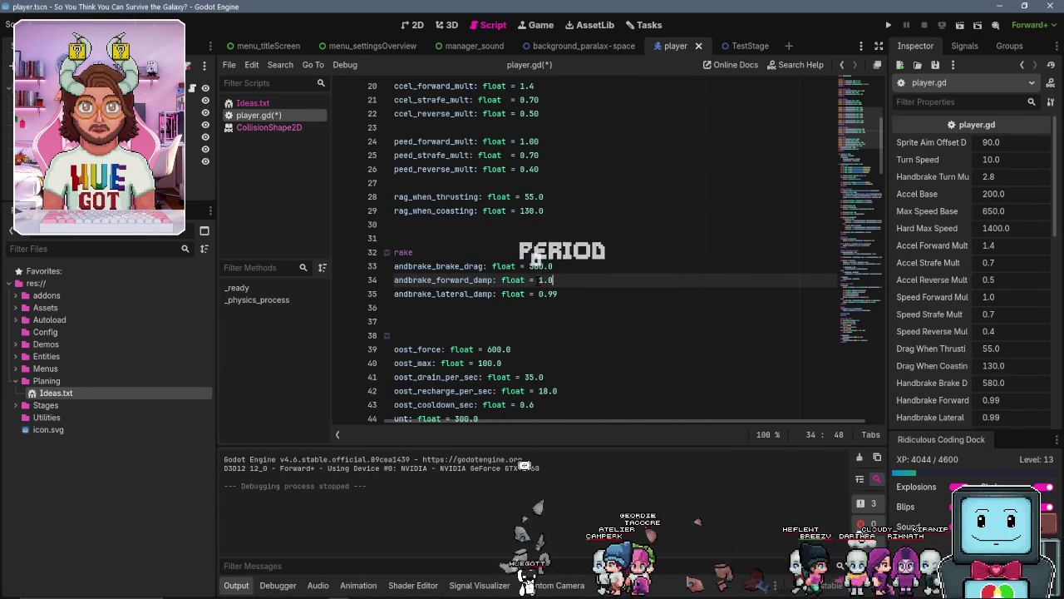
left_click_drag(562, 295, 542, 294)
type("1.0")
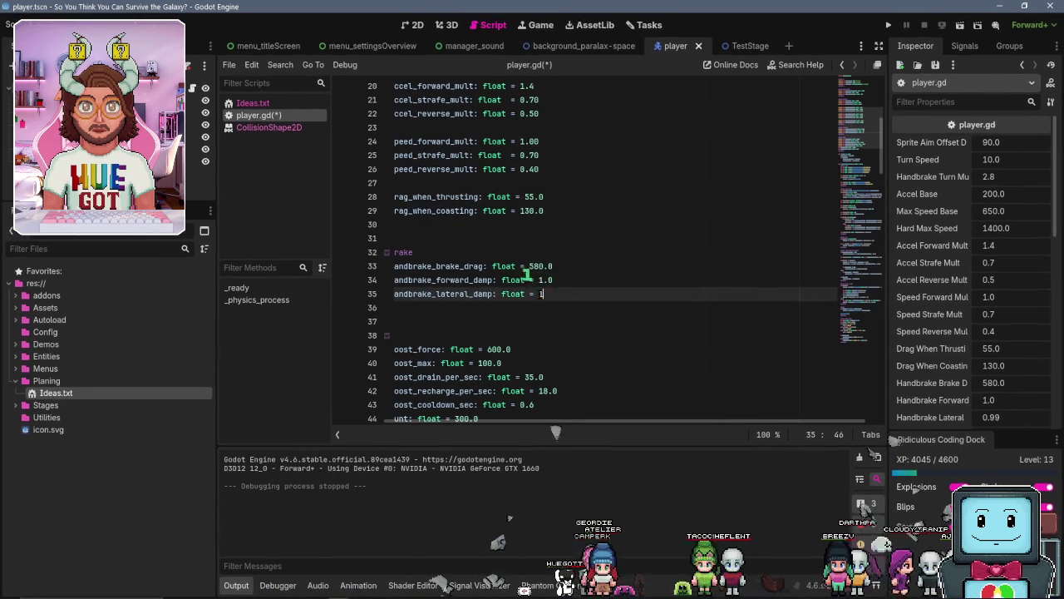
key("ctrl+s")
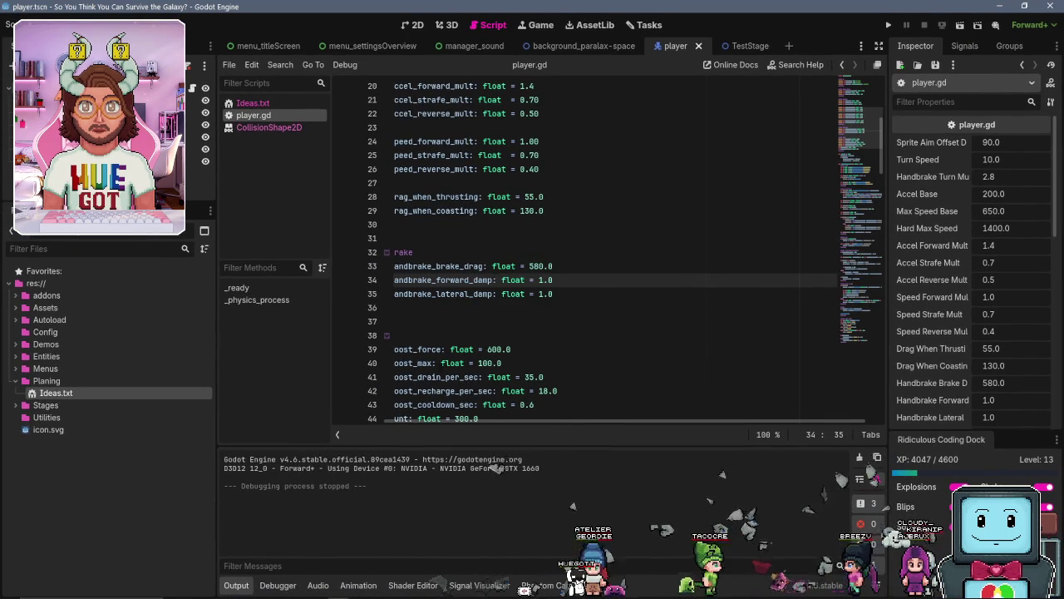
Hide the output panel and scroll to the top of the player script
scroll(700, 419, "left", 2)
key("ctrl+j")
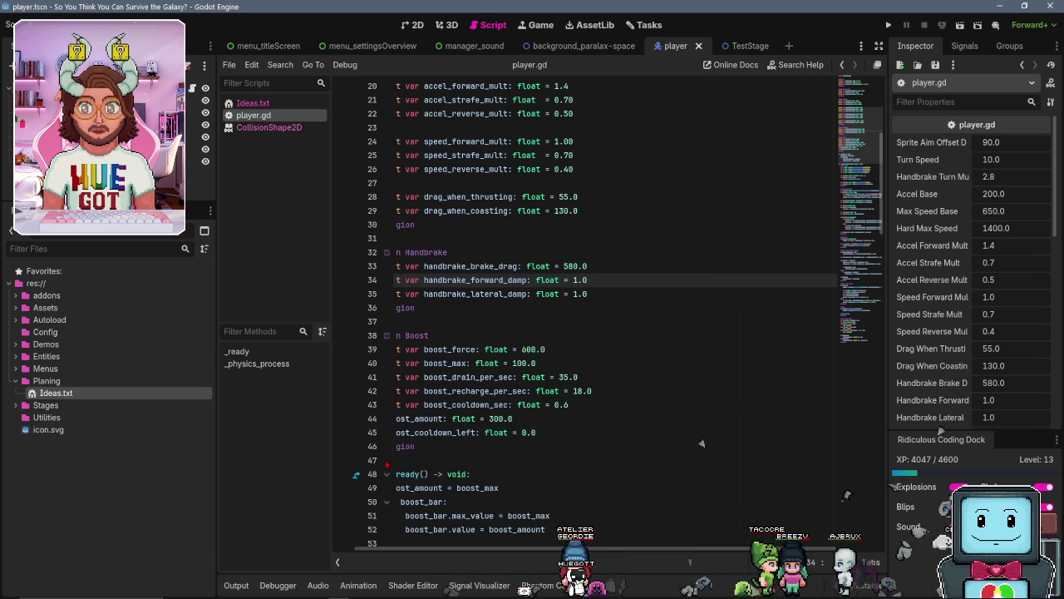
scroll(826, 436, "up", 2)
scroll(826, 435, "left", 2)
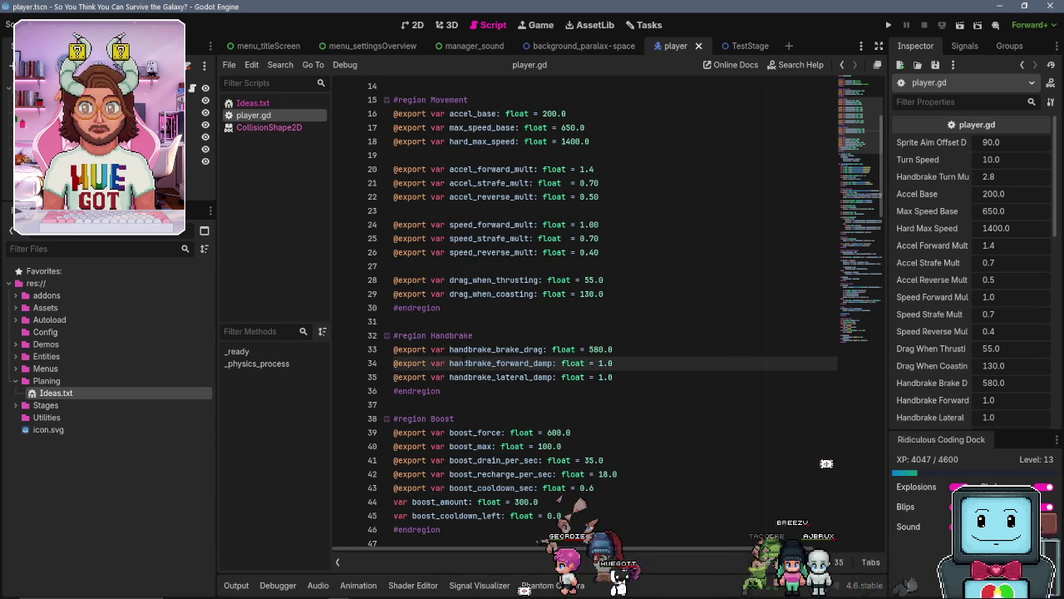
scroll(499, 368, "up", 1)
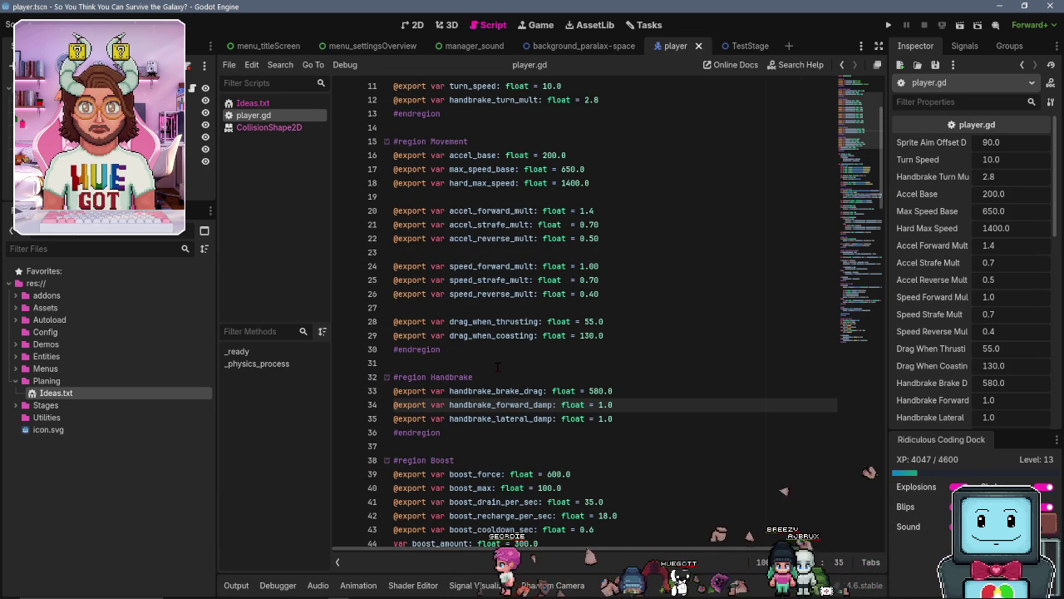
Set max_speed_base to 1000.0 and hard_max_speed to 5, then save the script
left_click(543, 155)
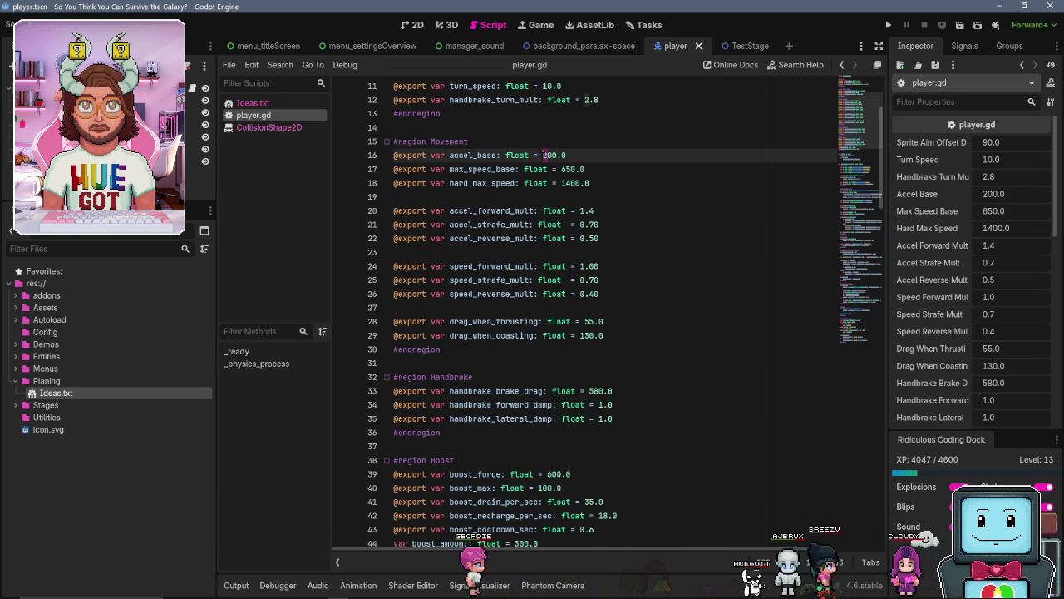
left_click(546, 196)
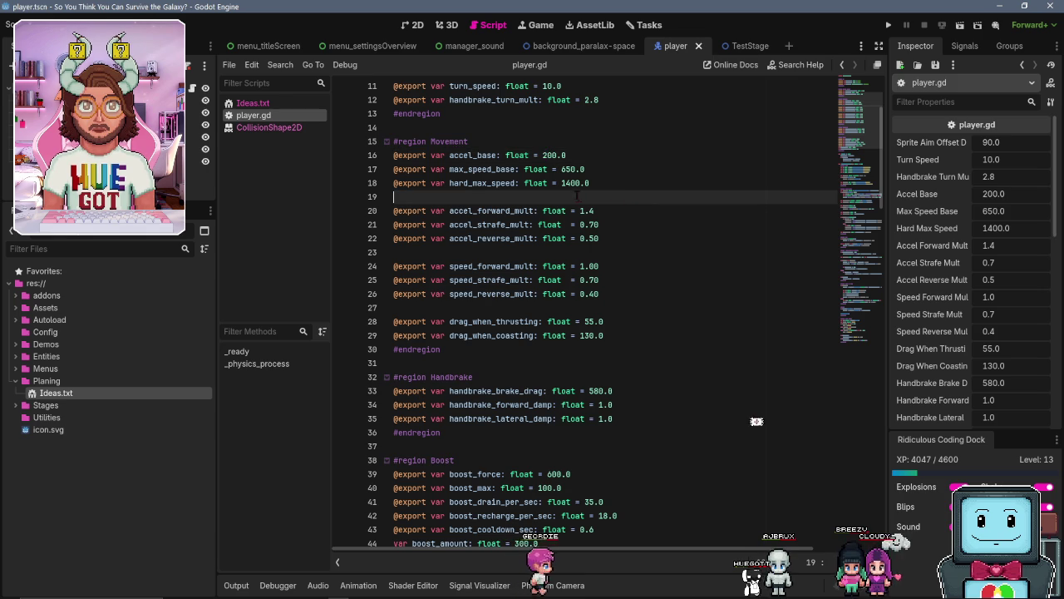
left_click(562, 169)
key("Delete")
key("Delete")
key("Delete")
type("1000")
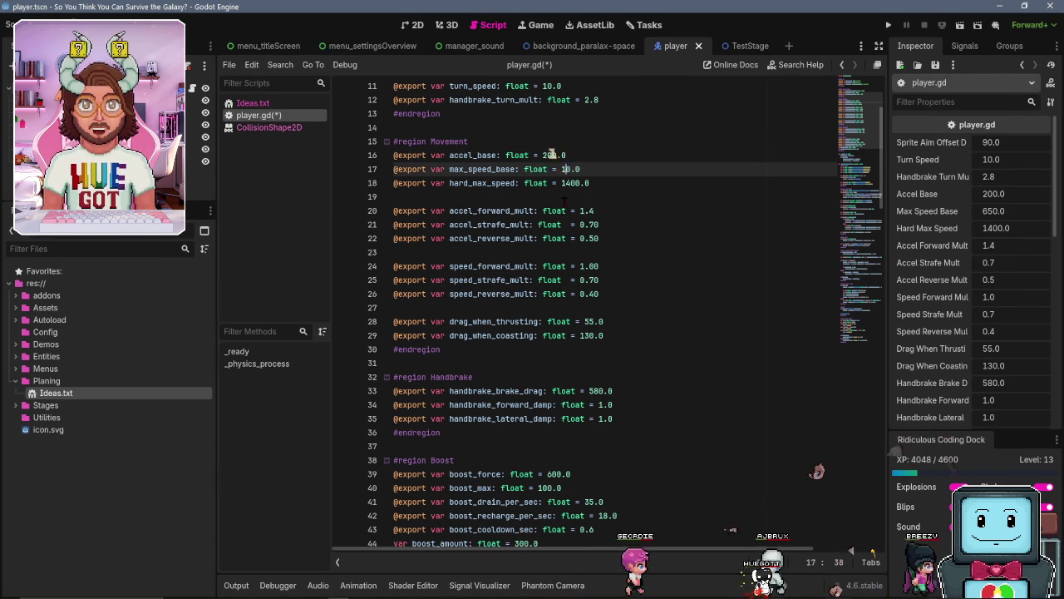
left_click(561, 198)
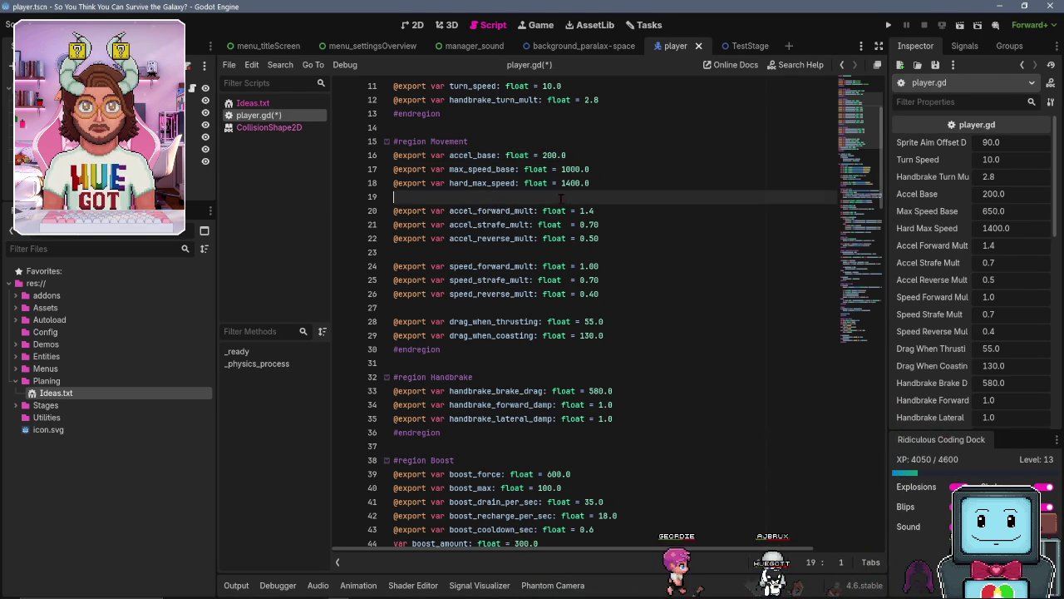
left_click(570, 185)
key("Delete")
type("5")
left_click(665, 226)
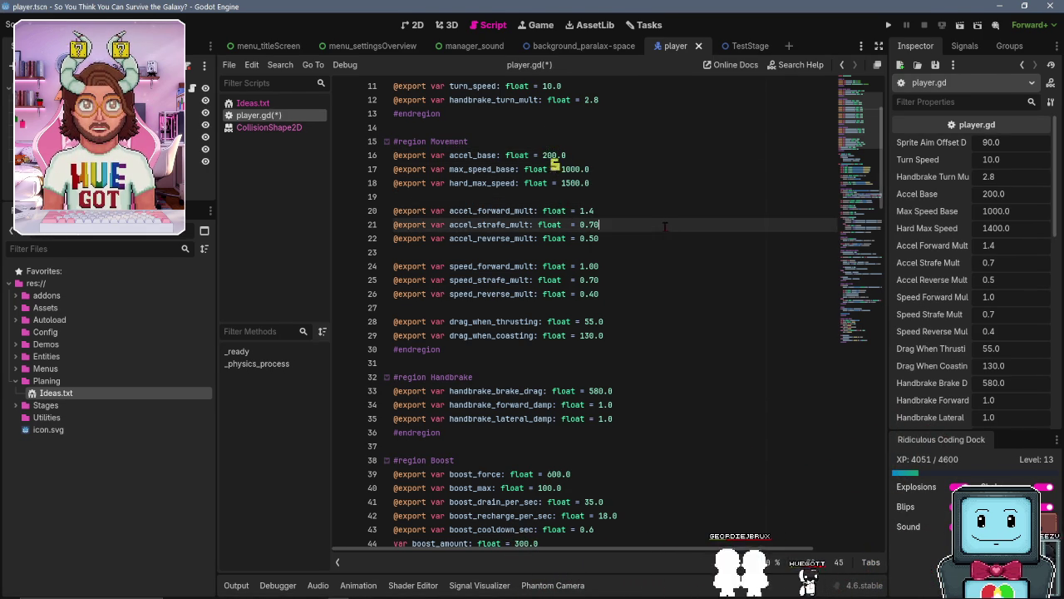
left_click(559, 251)
key("ctrl+s")
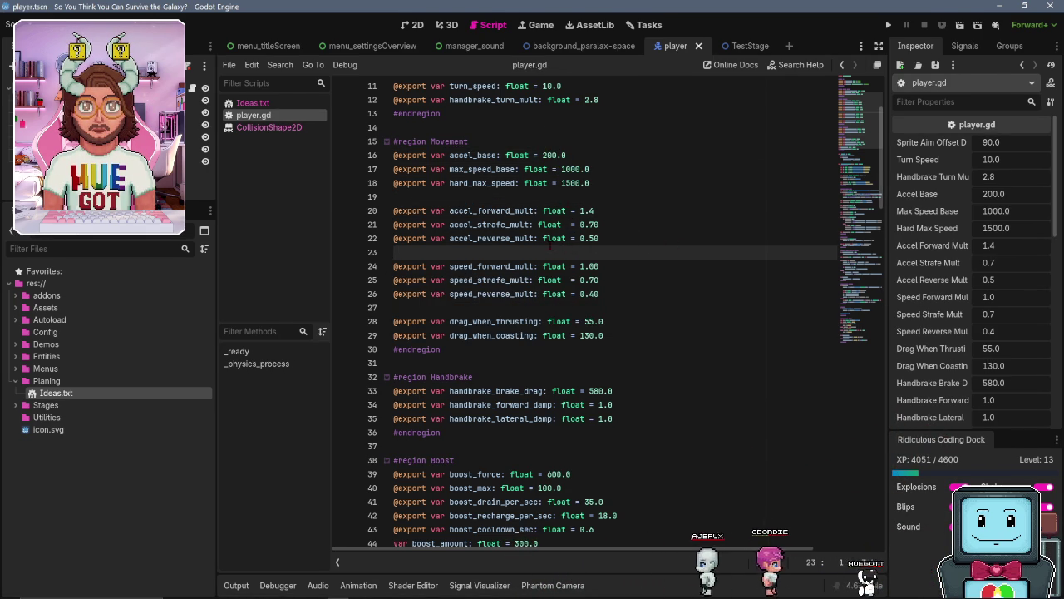
Change the accel_forward_mult, accel_strafe_mult and accel_reverse_mult digits to 5
left_click(589, 224)
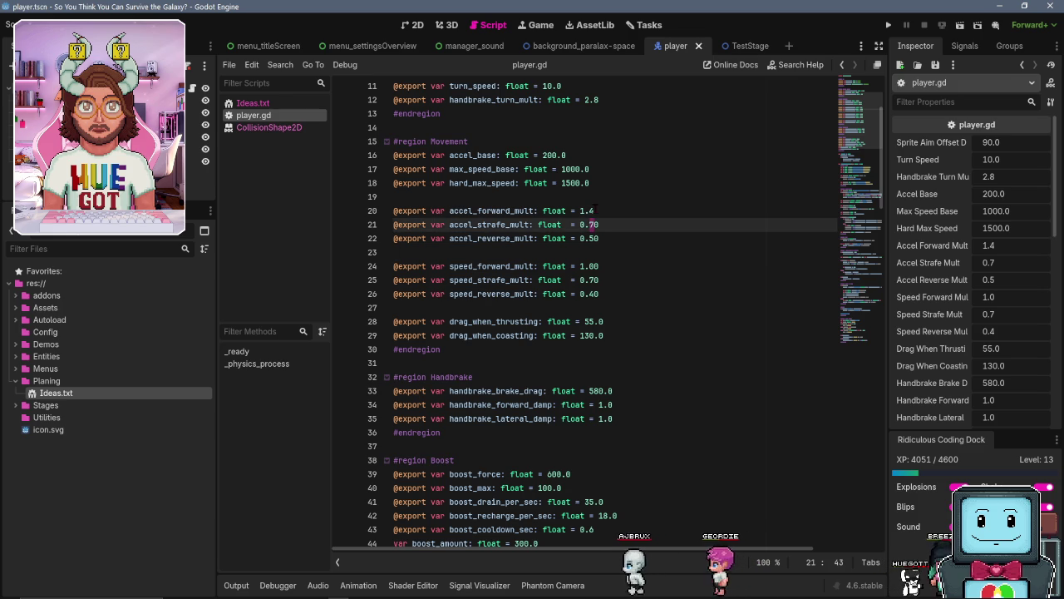
left_click(589, 211)
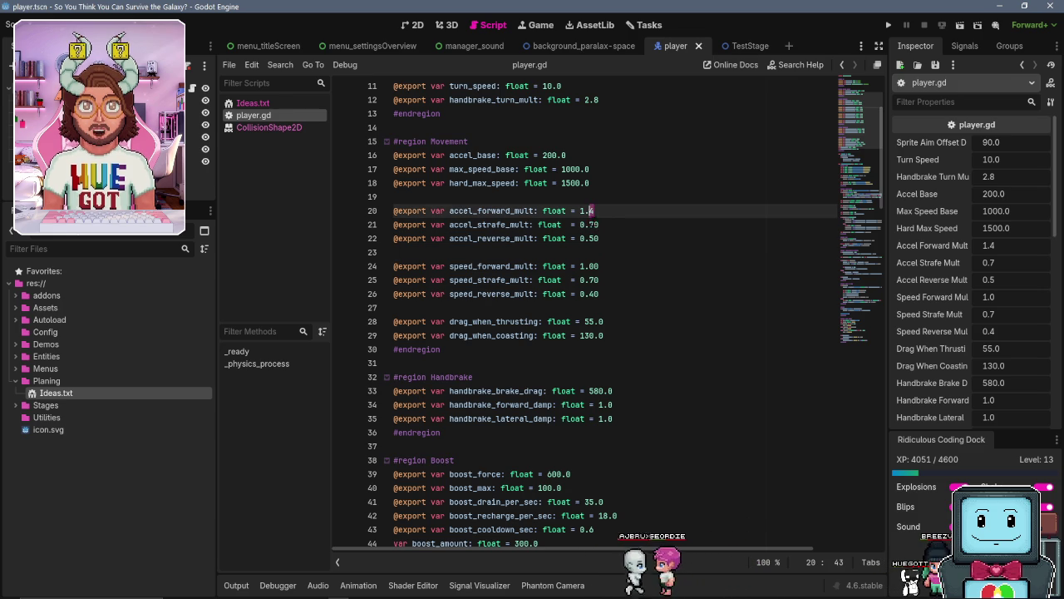
key("Delete")
type("5")
key("Down")
key("Down")
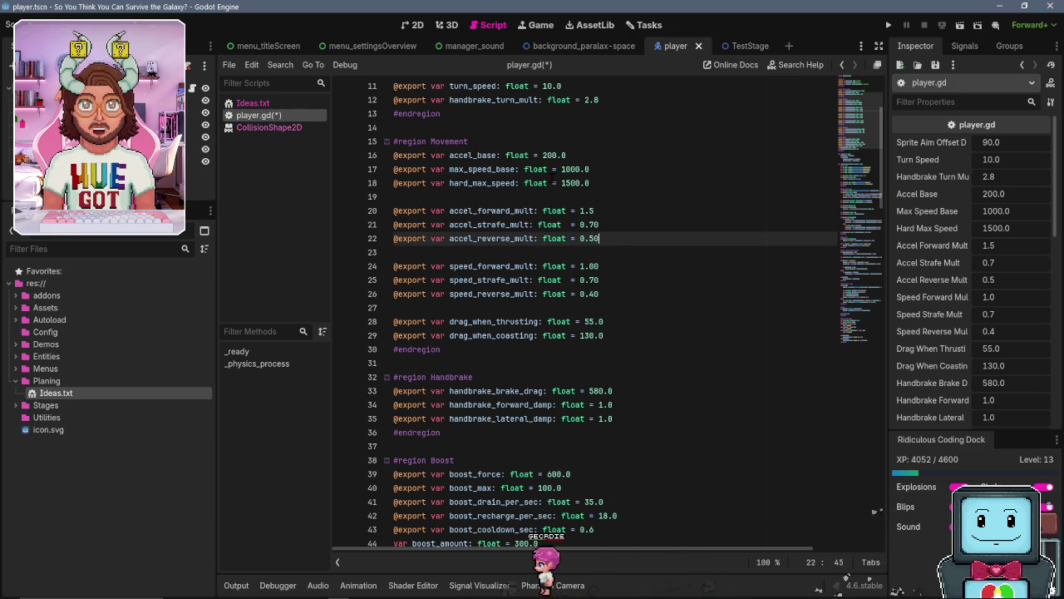
left_click(575, 211)
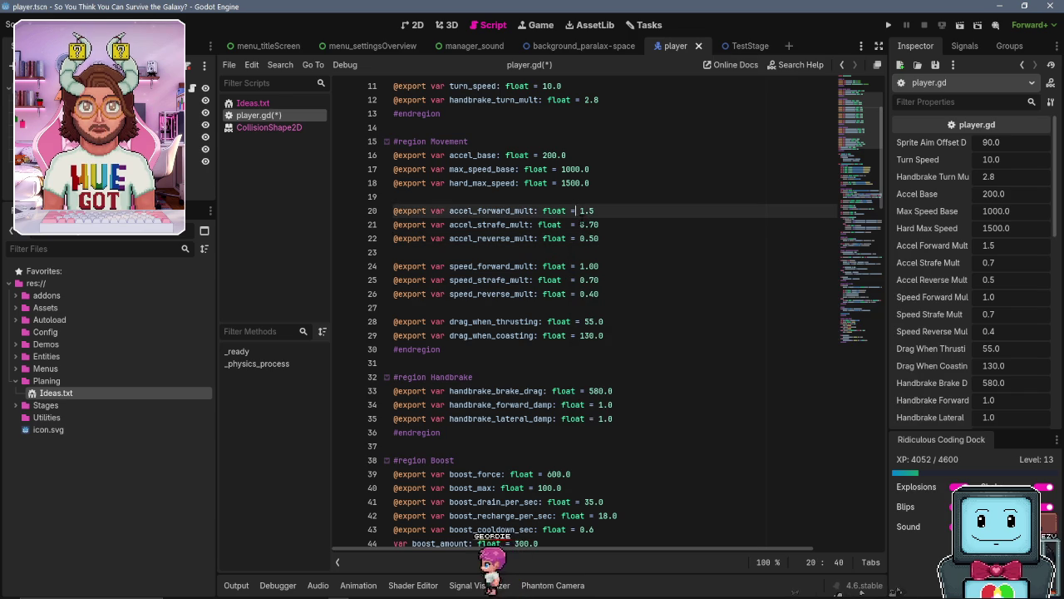
left_click(600, 224)
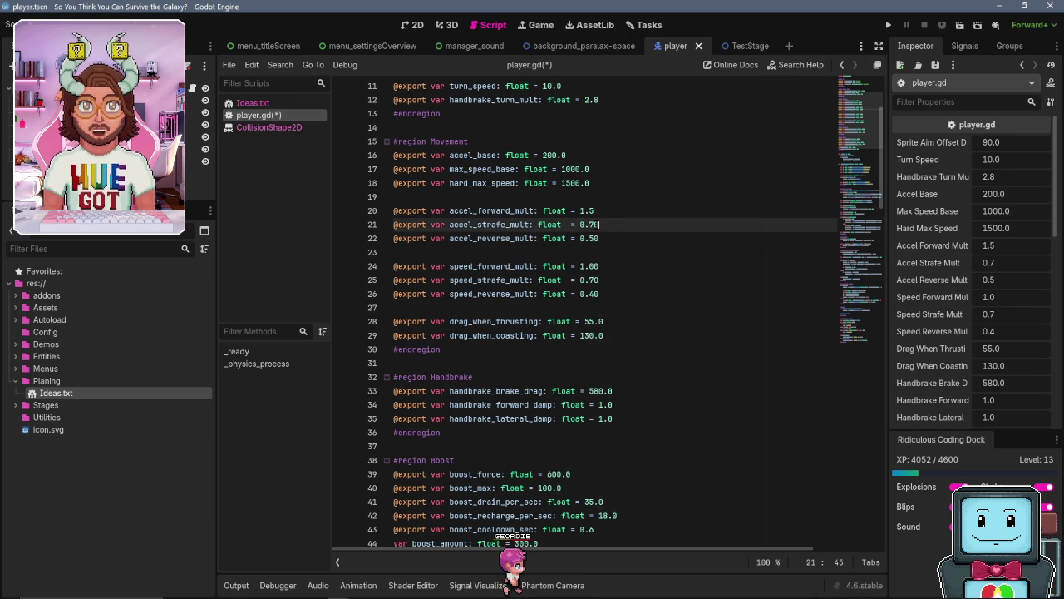
key("BackSpace")
type("5")
key("Down")
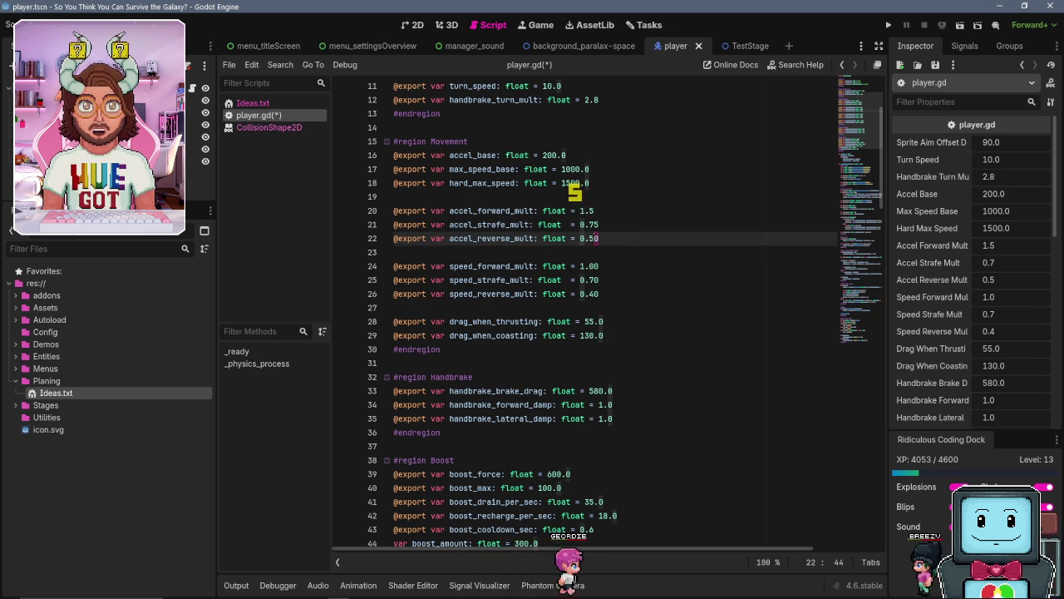
key("Delete")
type("5")
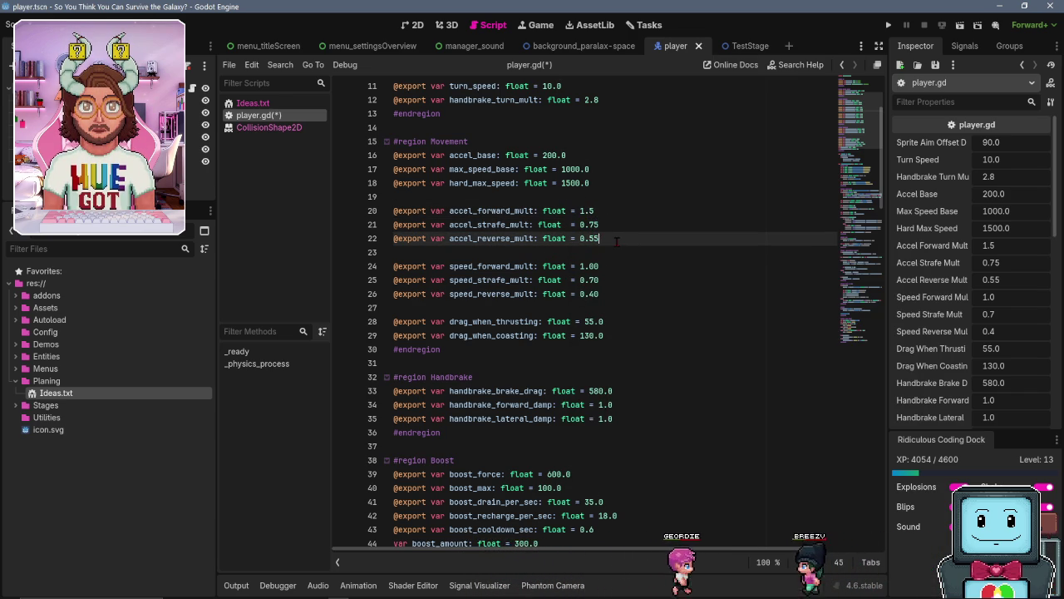
Replace the line 21 accel_strafe_mult value with 1.0
key("Up")
key("ctrl+shift+Left")
type("1.0")
key("Down")
key("End")
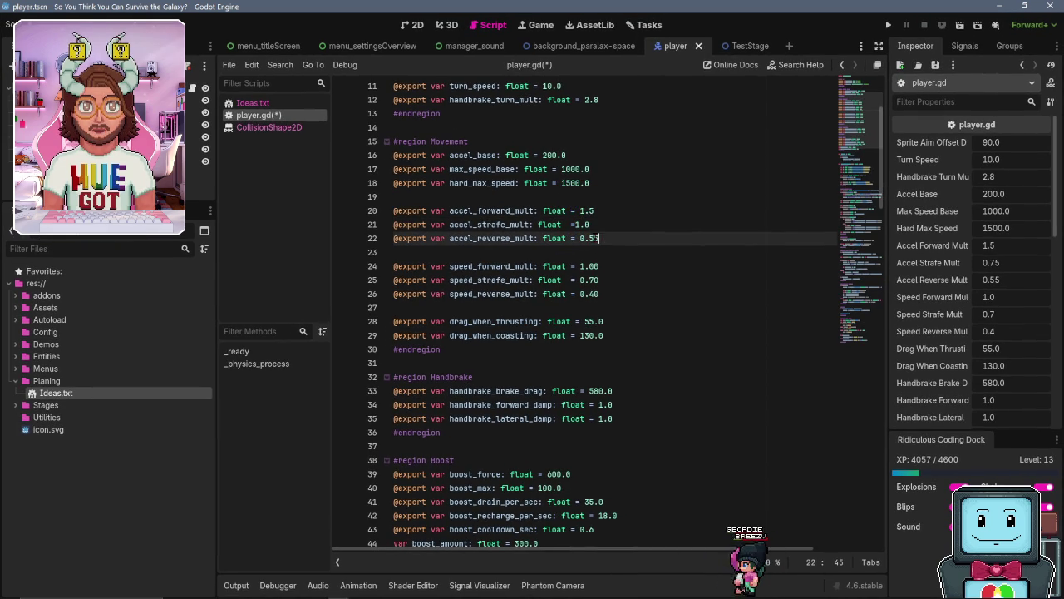
key("Up")
key("Left")
key("Left")
key("Left")
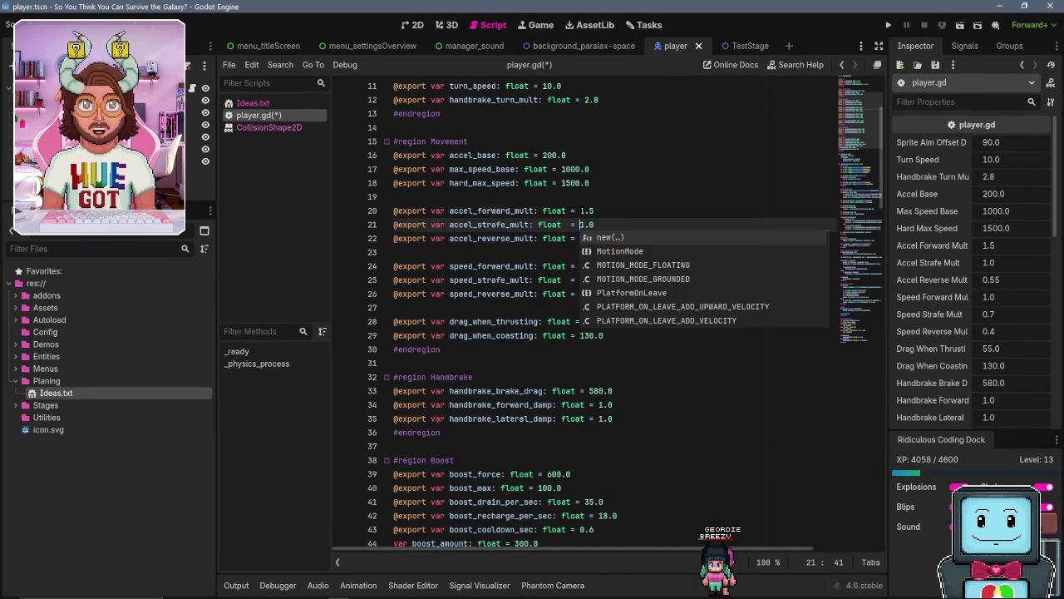
Set accel_reverse_mult on line 22 to .75 and save player.gd
key("Escape")
key("Down")
key("ctrl+shift+Right")
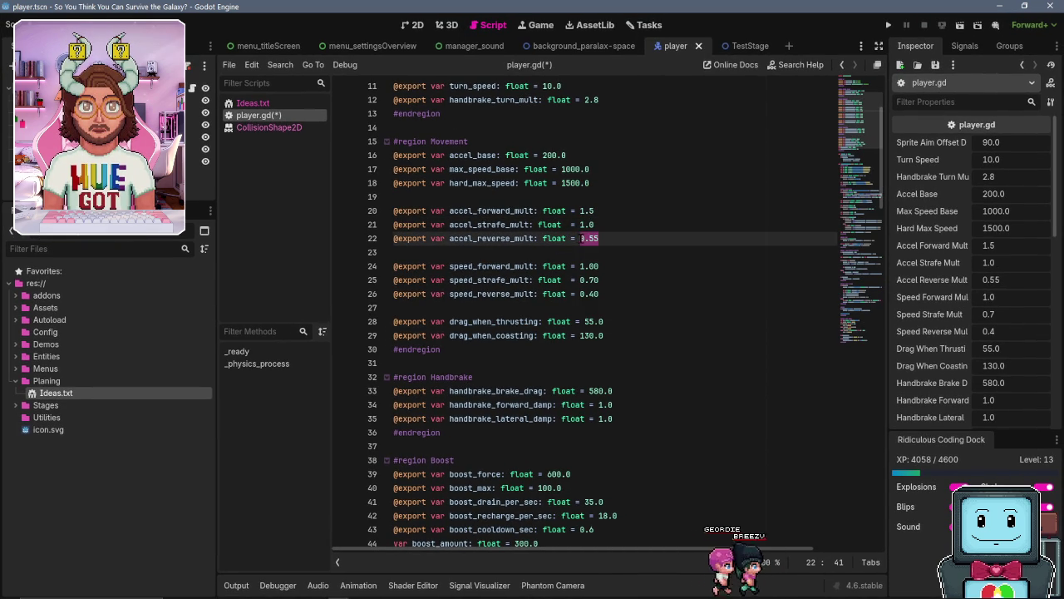
type(".75")
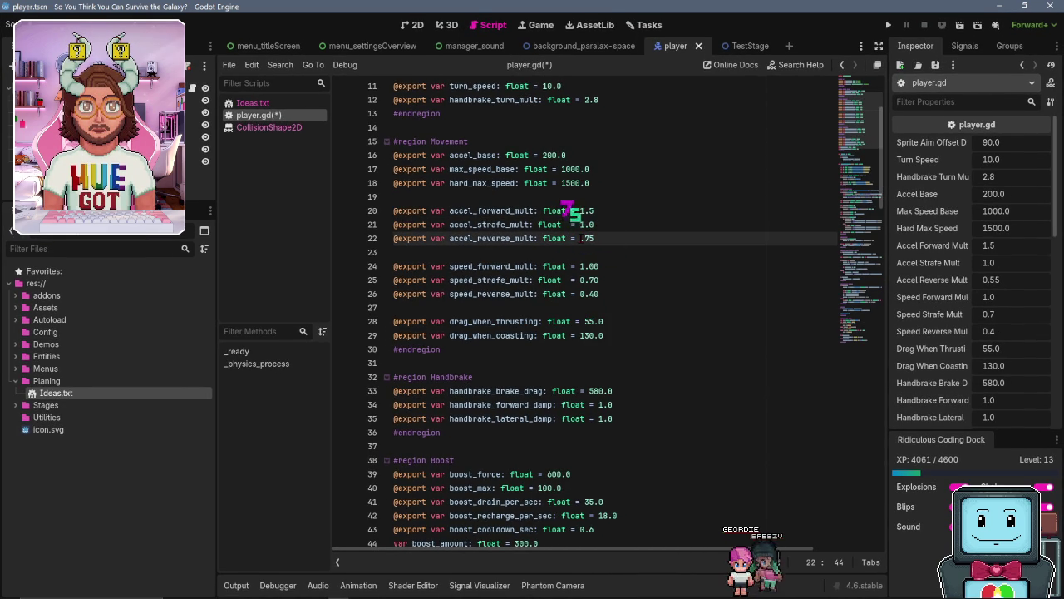
left_click(536, 266)
key("ctrl+s")
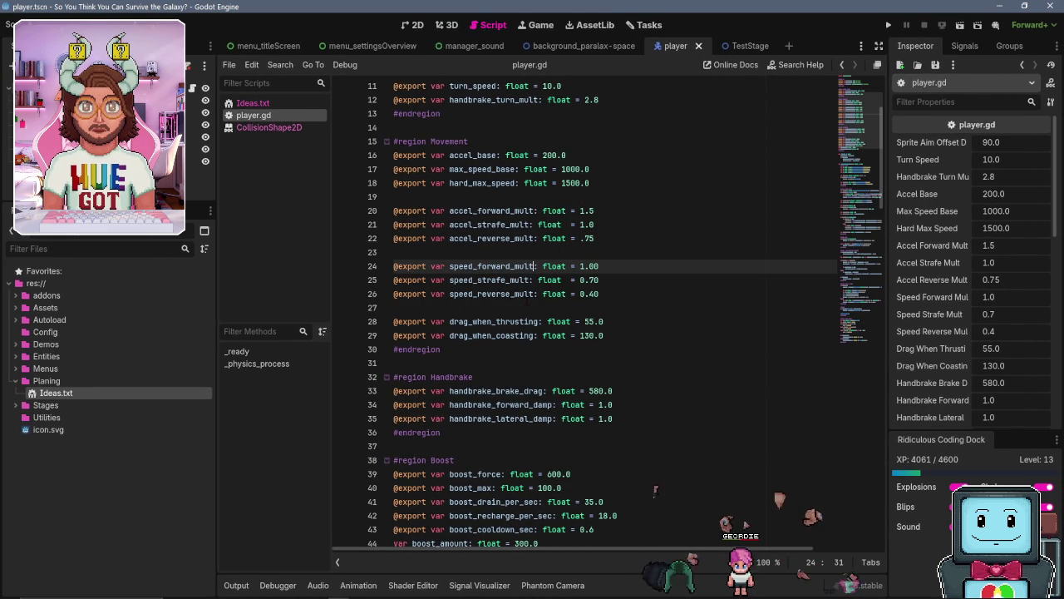
scroll(582, 374, "down", 5)
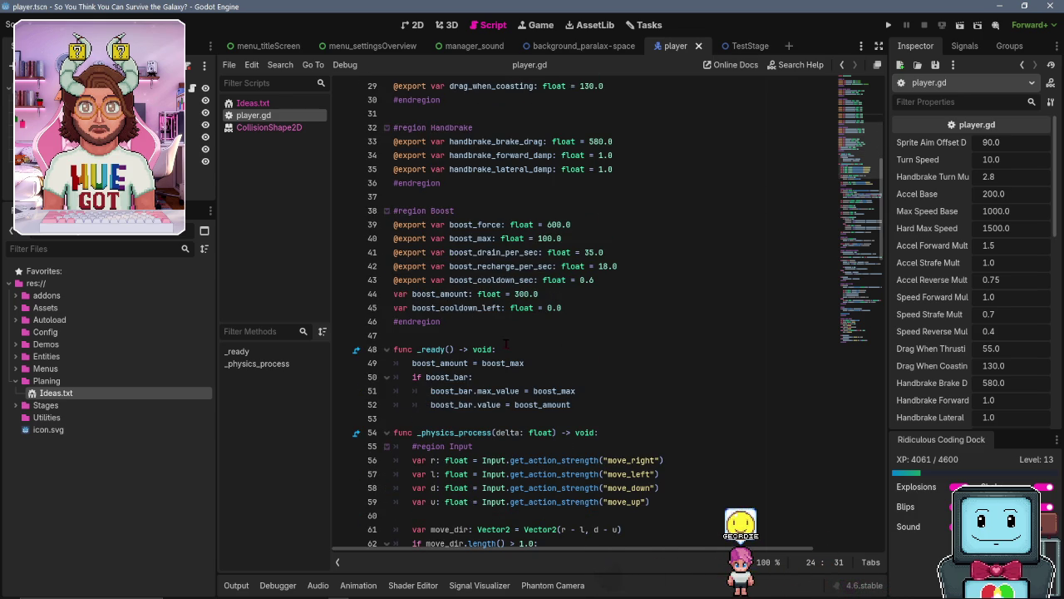
scroll(503, 339, "up", 8)
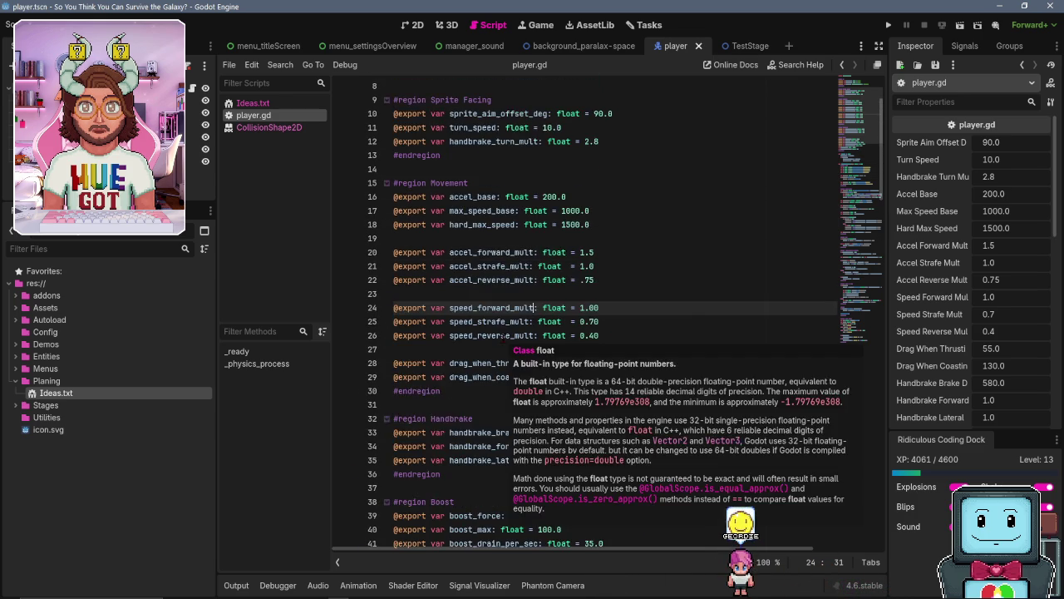
scroll(502, 338, "up", 2)
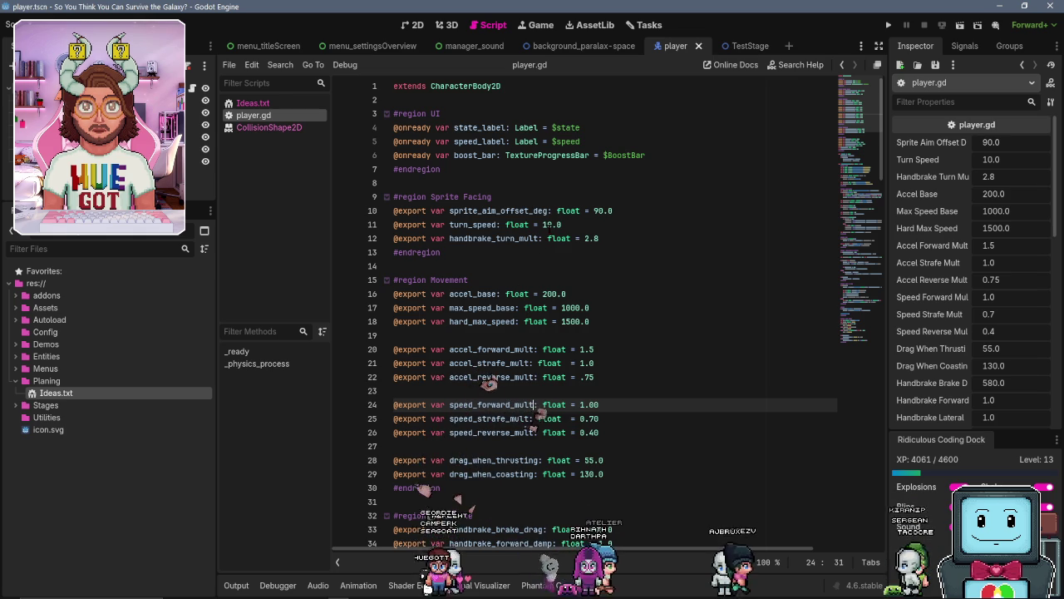
left_click(547, 225)
Change turn_speed to 1.0 and save the script
type("1")
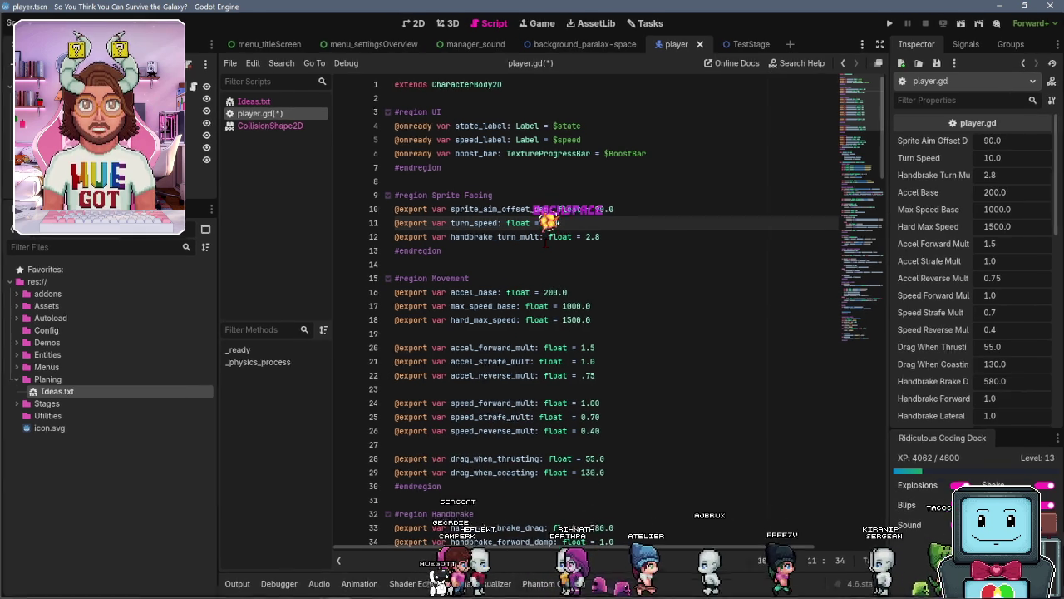
key("BackSpace")
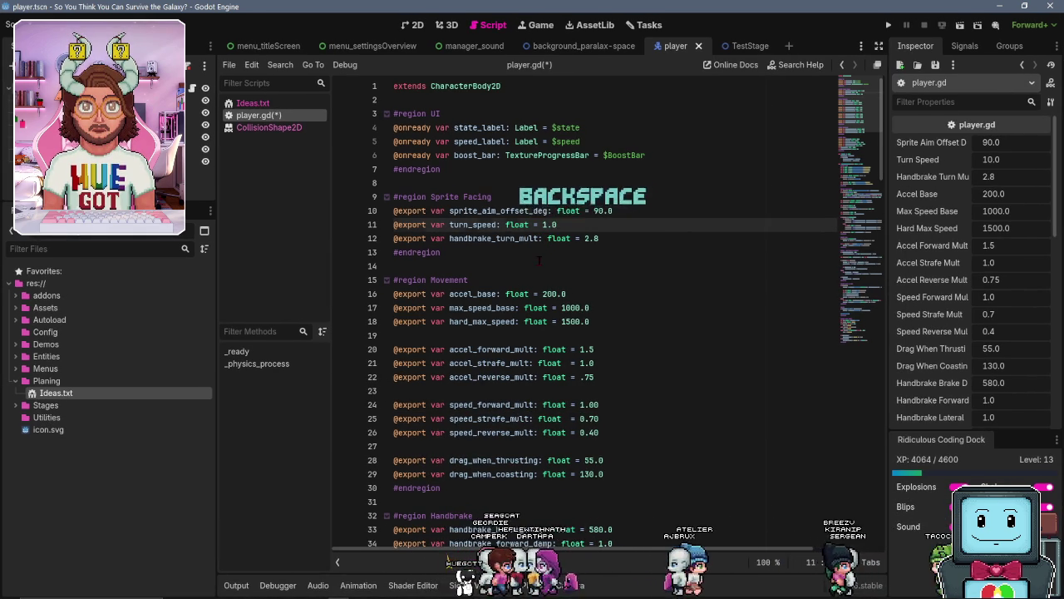
key("Down")
key("Down")
key("Down")
key("ctrl+s")
Run the game to test turning at 1.0, then close it and relaunch with F5
left_click(961, 27)
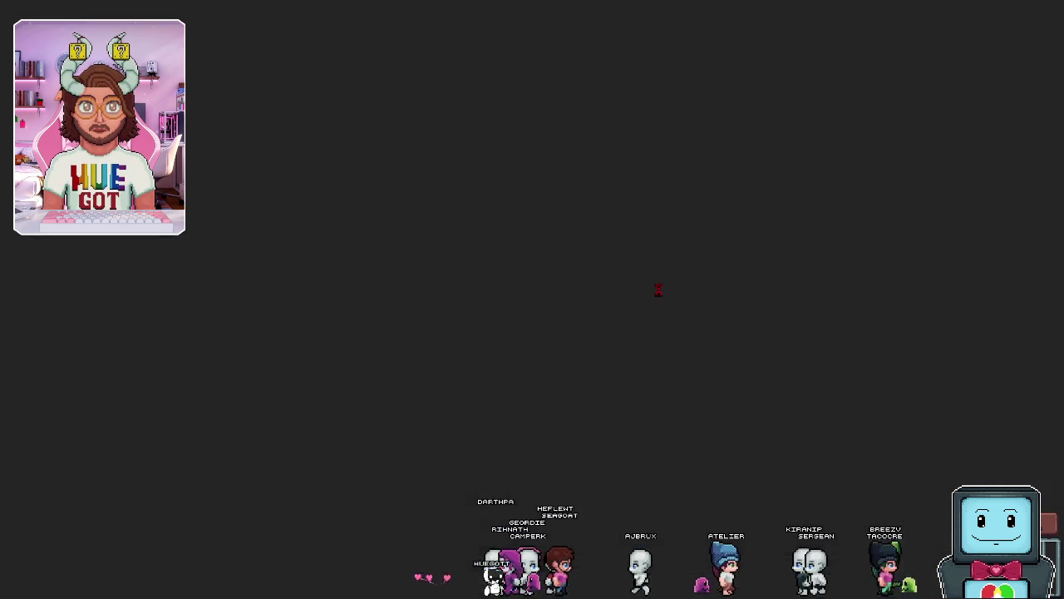
key("Right")
key("Left")
key("Right")
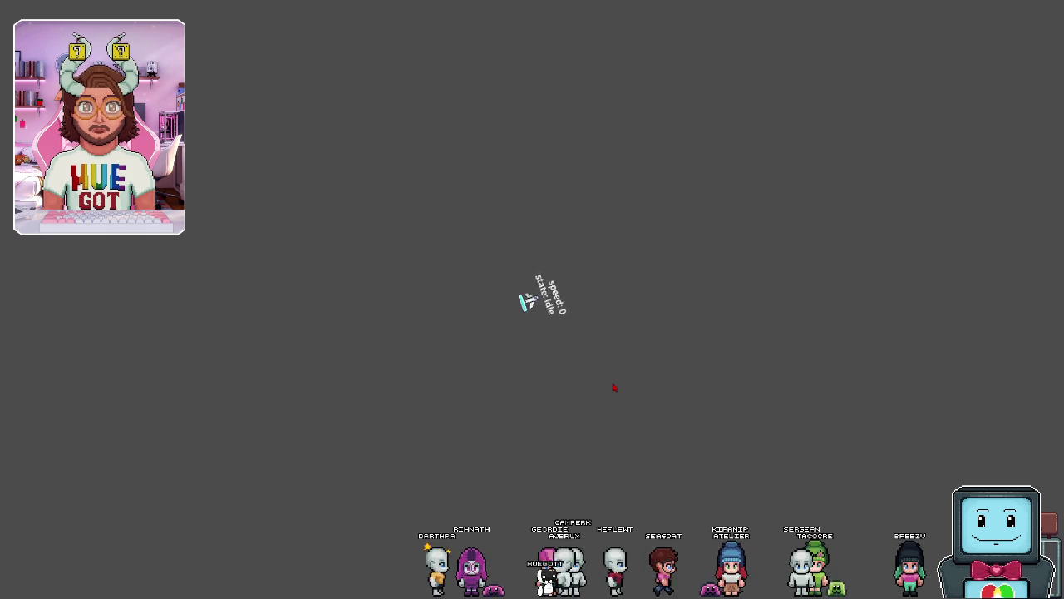
key("super")
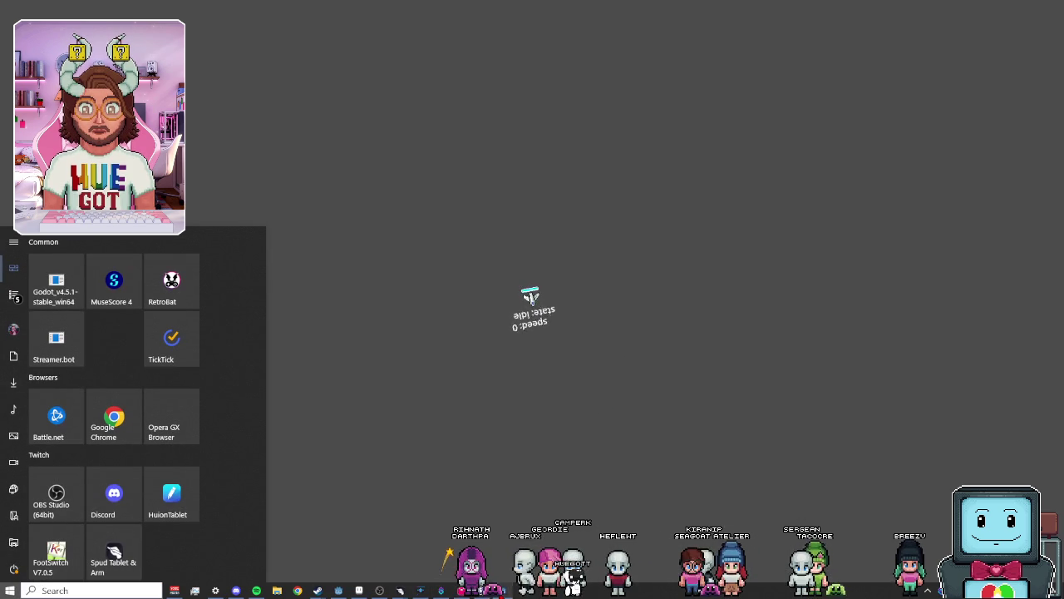
key("alt+F4")
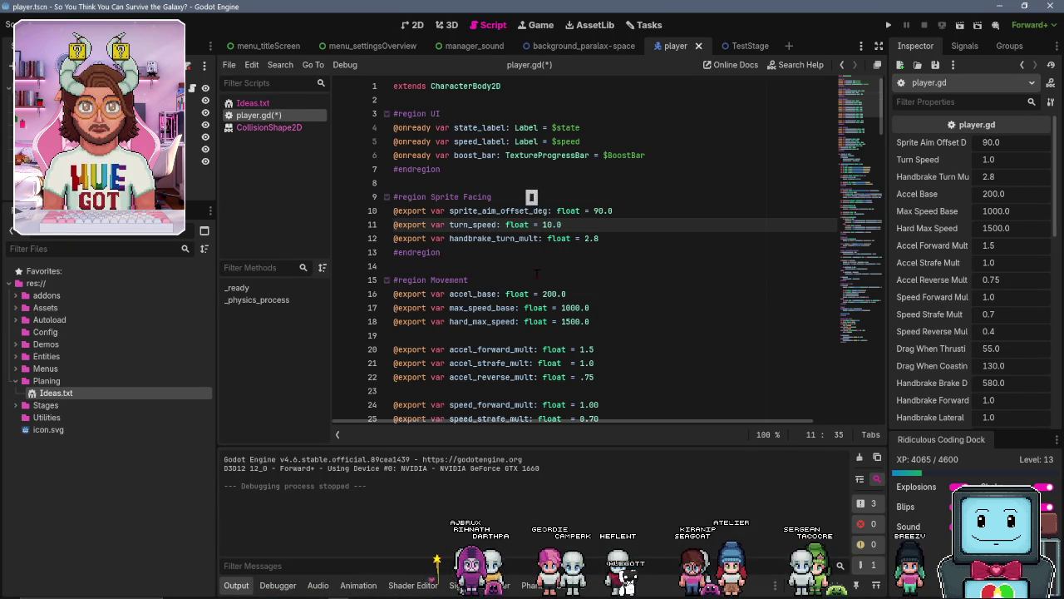
key("F5")
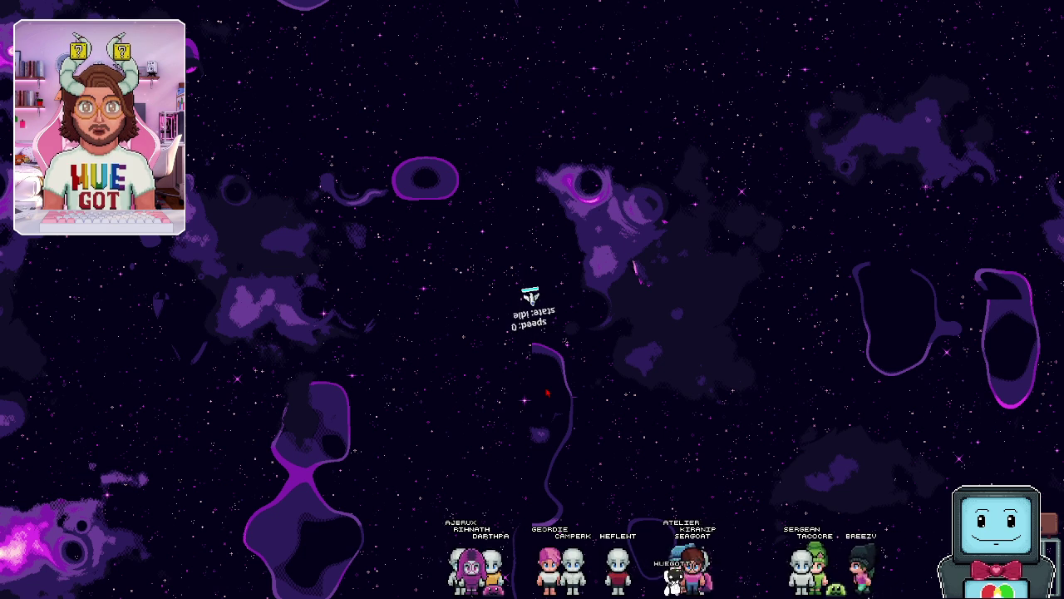
Fly the ship forward with W and Shift boost, then exit and close the game
key("w")
key("shift")
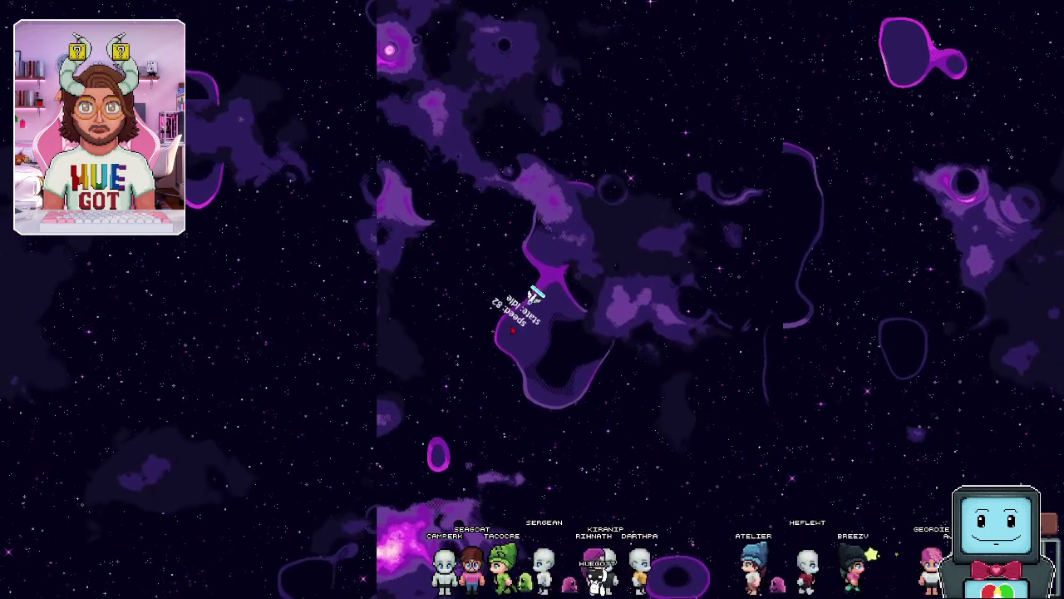
key("super")
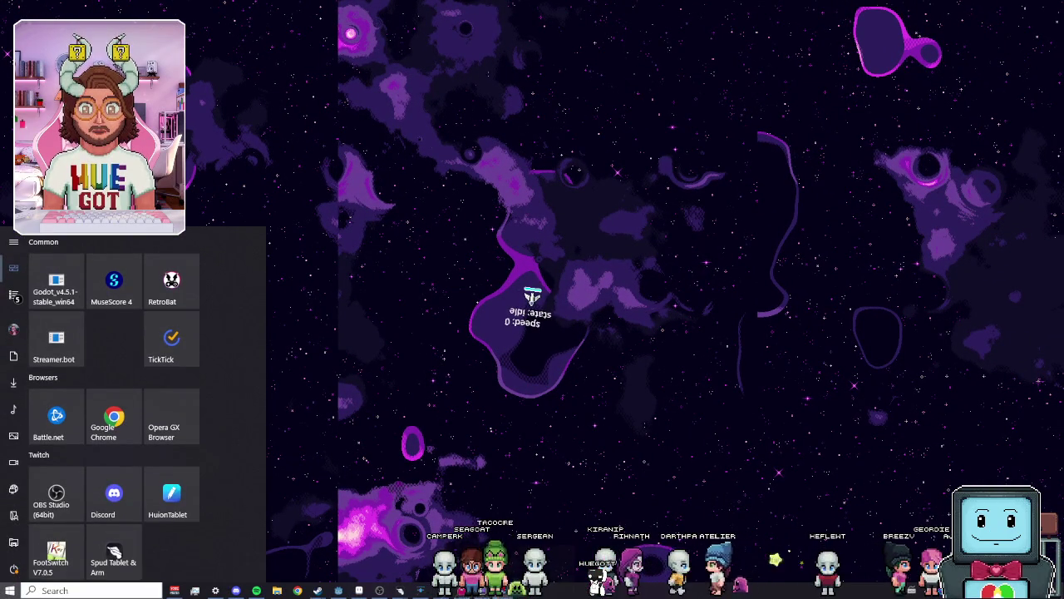
key("alt+F4")
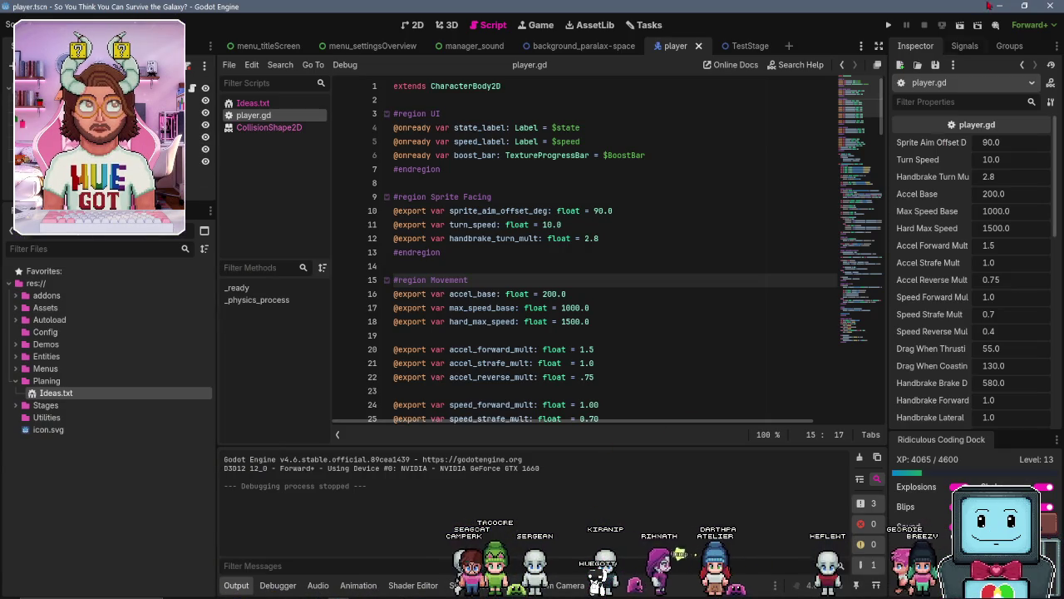
Switch to Aseprite, save Title.aseprite, and zoom around the lettering, ending on the whole sprite
left_click(1004, 6)
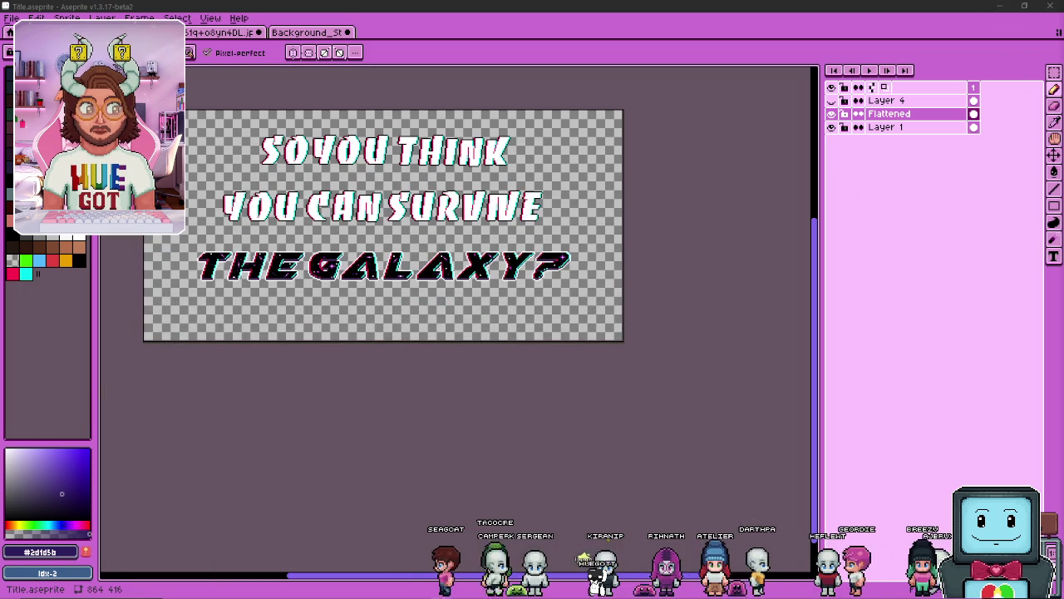
key("ctrl+s")
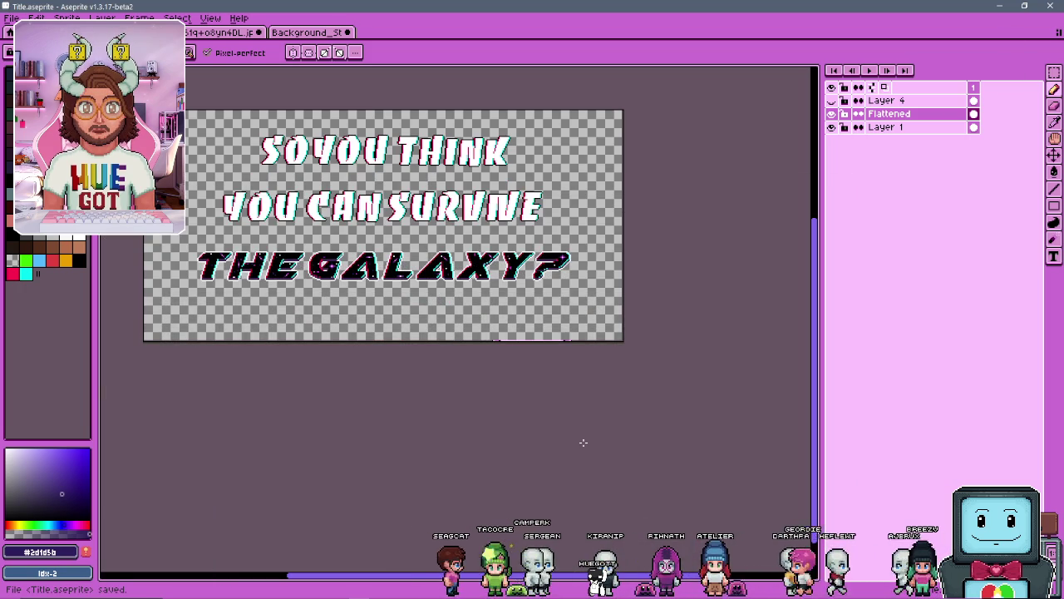
scroll(391, 268, "up", 10)
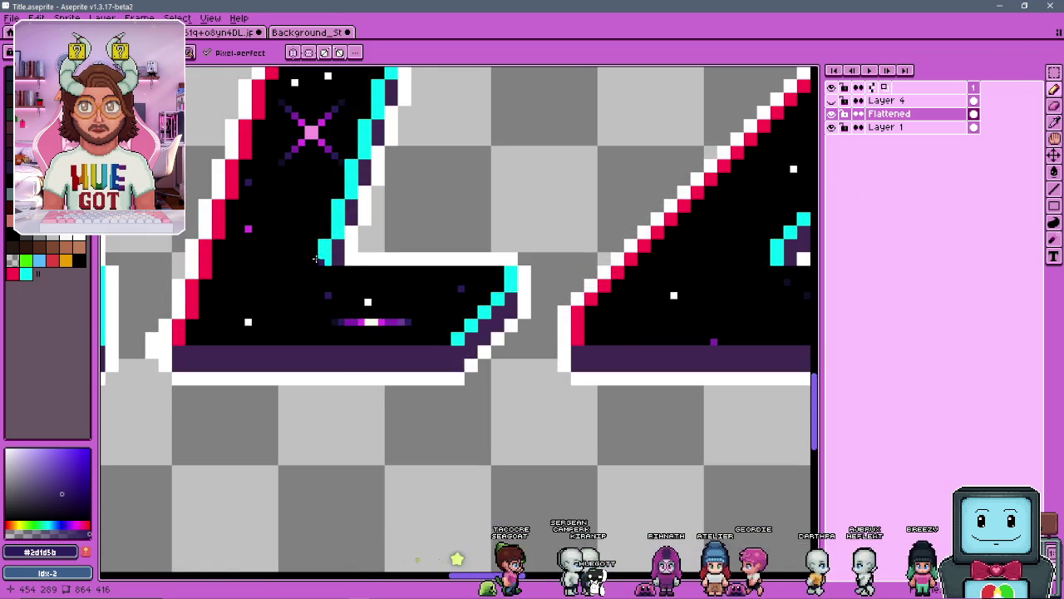
scroll(283, 266, "down", 4)
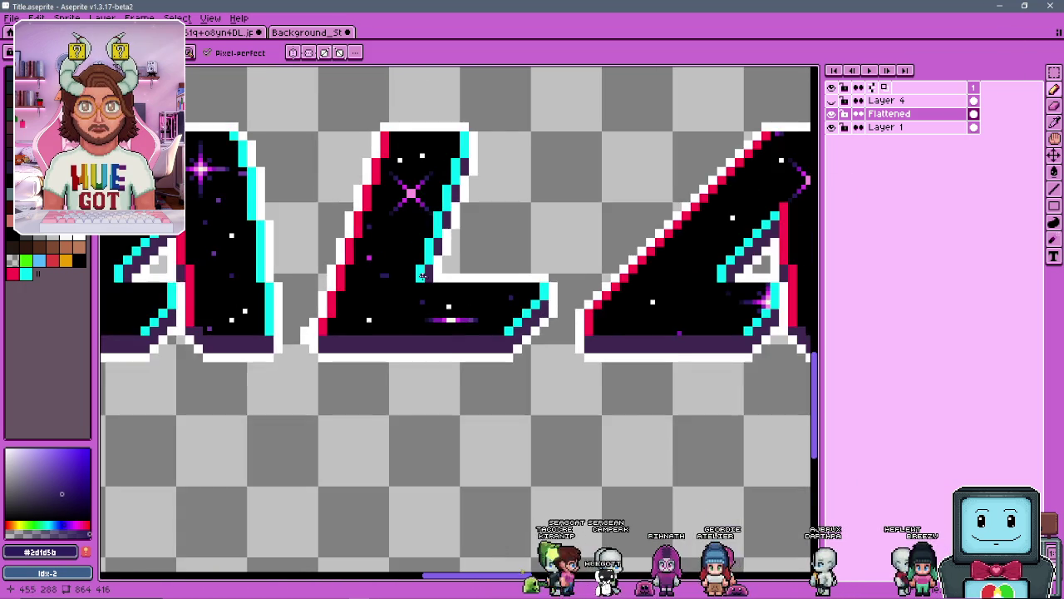
scroll(385, 260, "up", 2)
scroll(372, 276, "down", 4)
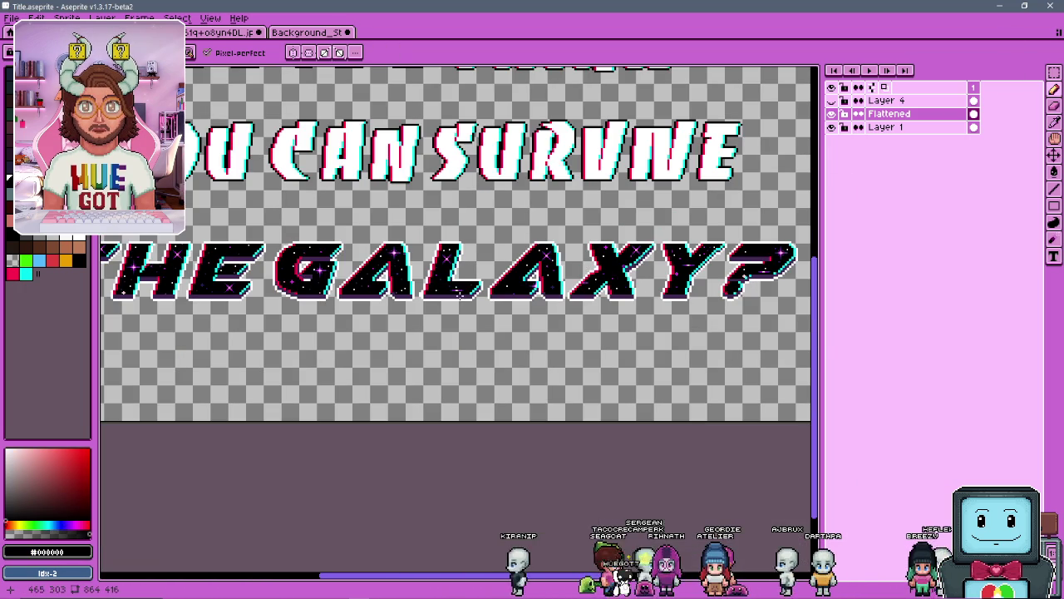
scroll(464, 270, "down", 2)
scroll(440, 279, "up", 3)
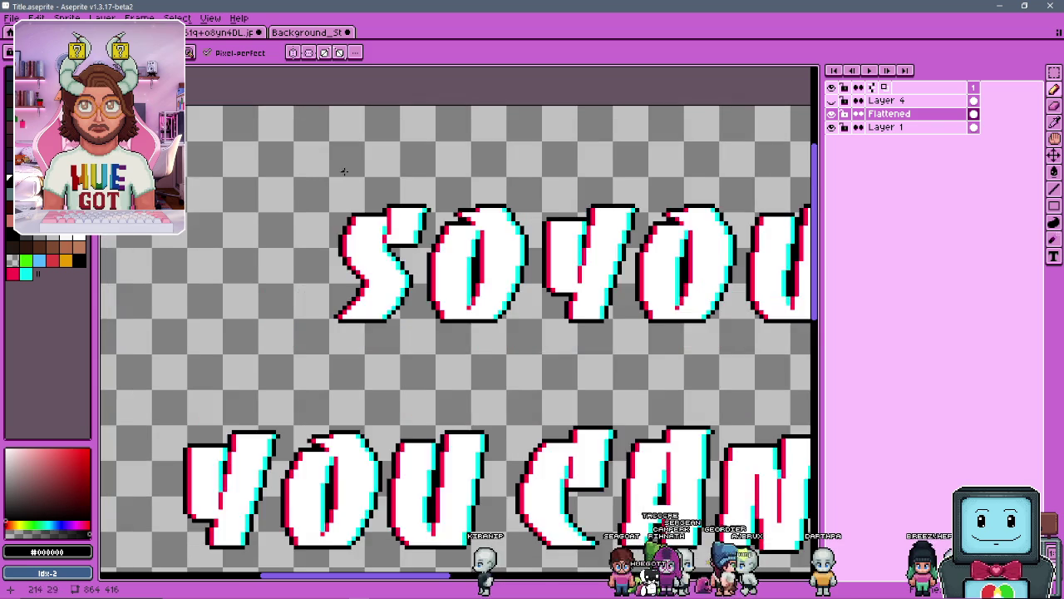
scroll(441, 279, "down", 1)
scroll(498, 316, "down", 2)
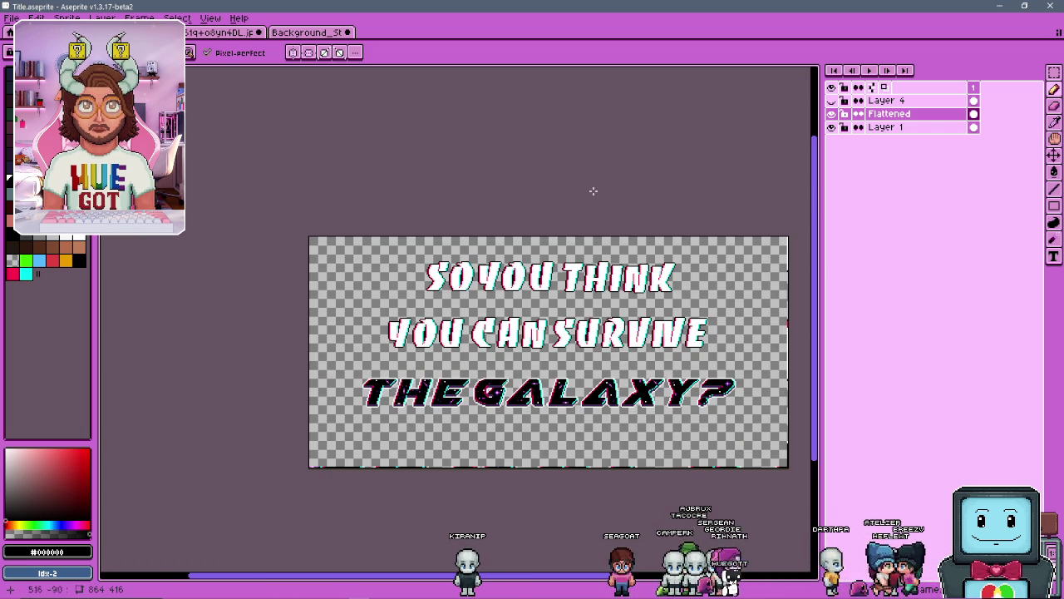
scroll(465, 195, "up", 3)
scroll(465, 196, "down", 2)
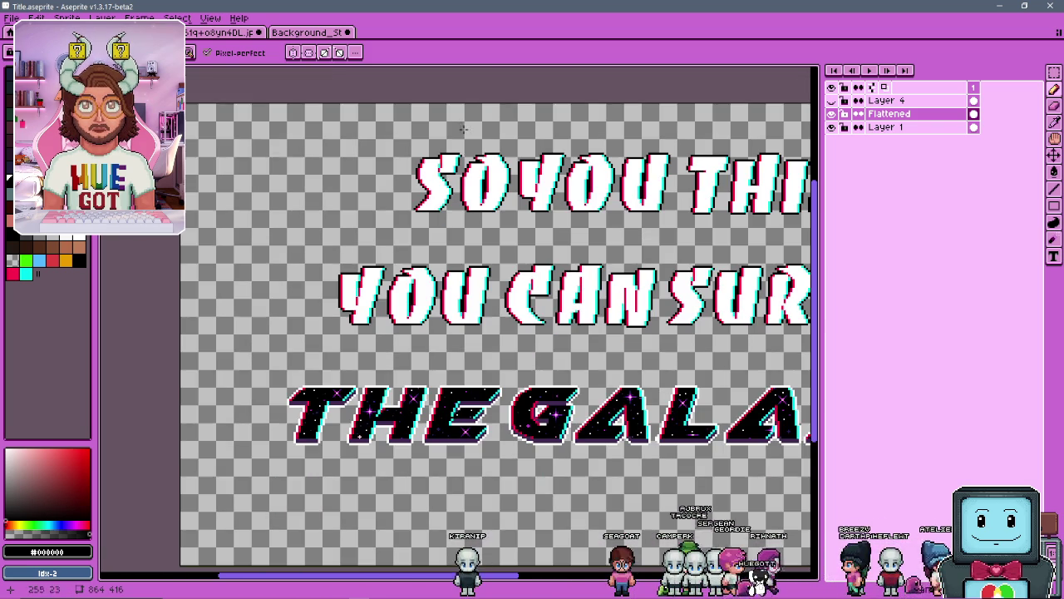
mouse_move(380, 590)
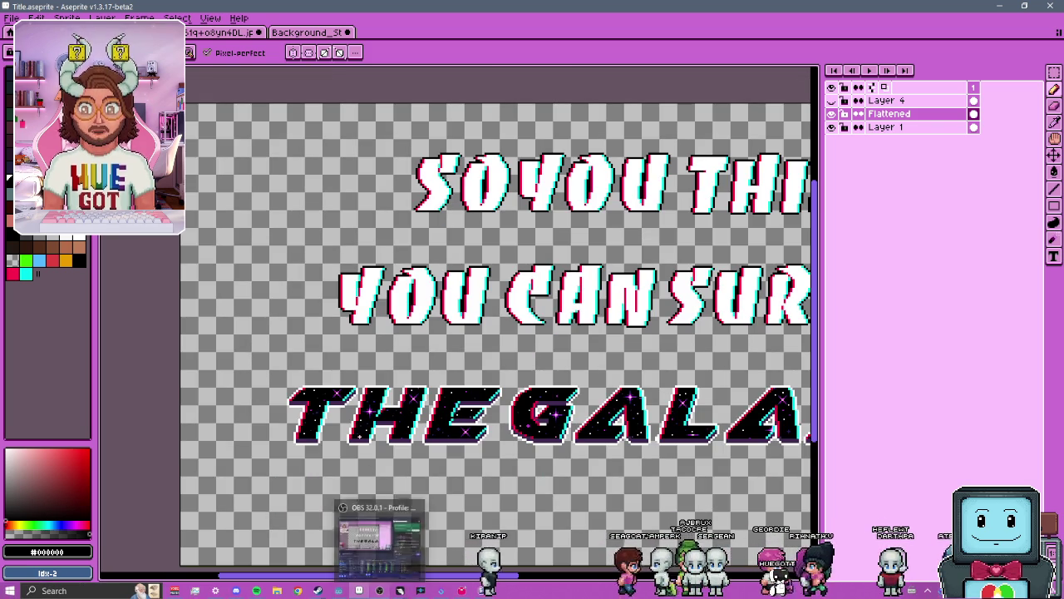
scroll(353, 228, "down", 2)
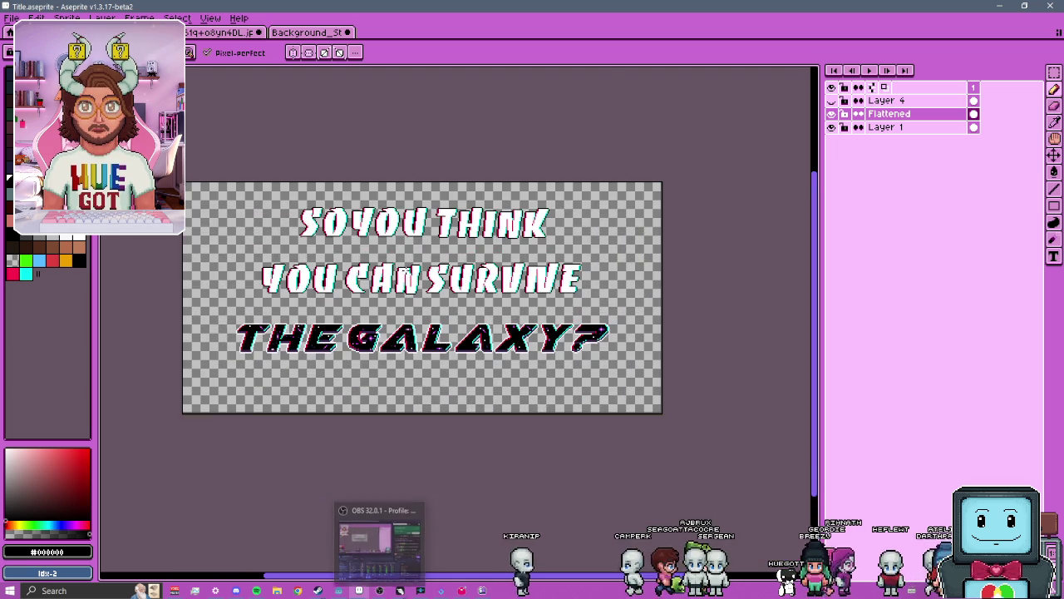
scroll(287, 254, "up", 2)
scroll(313, 265, "down", 2)
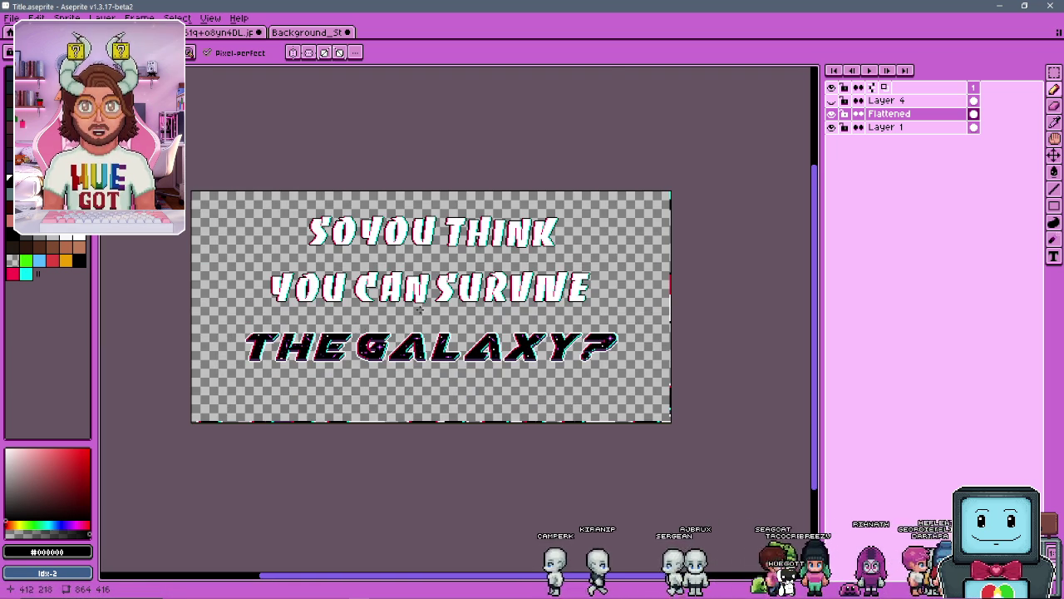
scroll(353, 354, "up", 2)
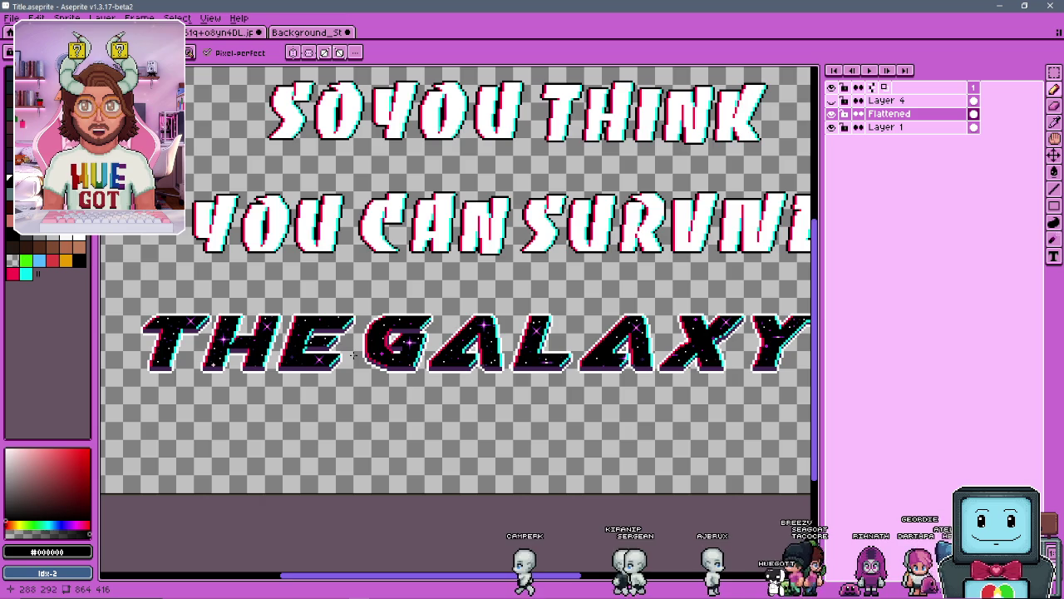
scroll(369, 311, "down", 2)
scroll(347, 317, "up", 2)
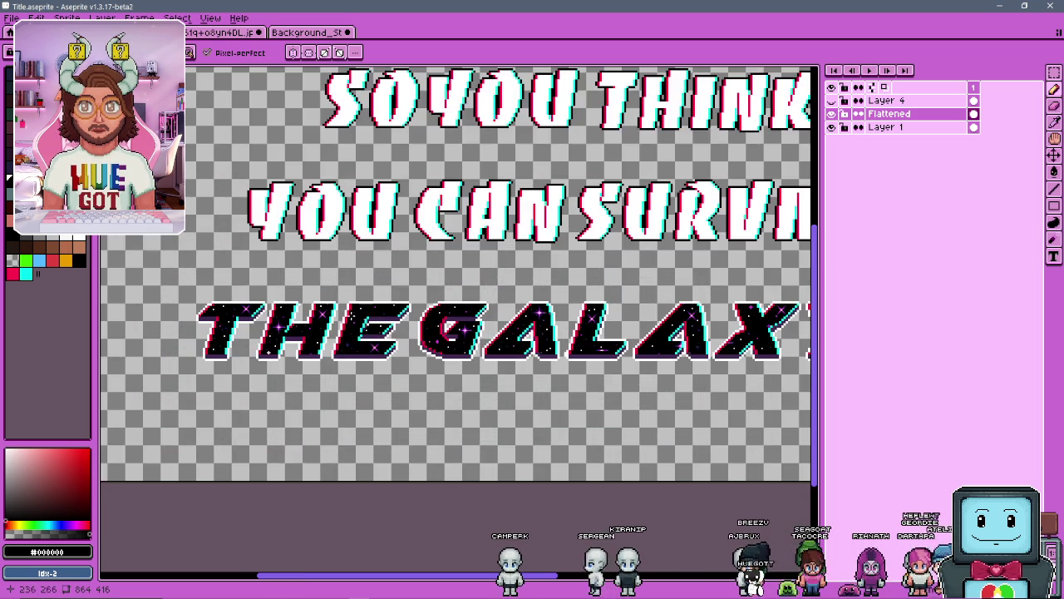
scroll(354, 295, "up", 3)
scroll(366, 307, "down", 5)
scroll(385, 325, "up", 2)
scroll(467, 243, "down", 2)
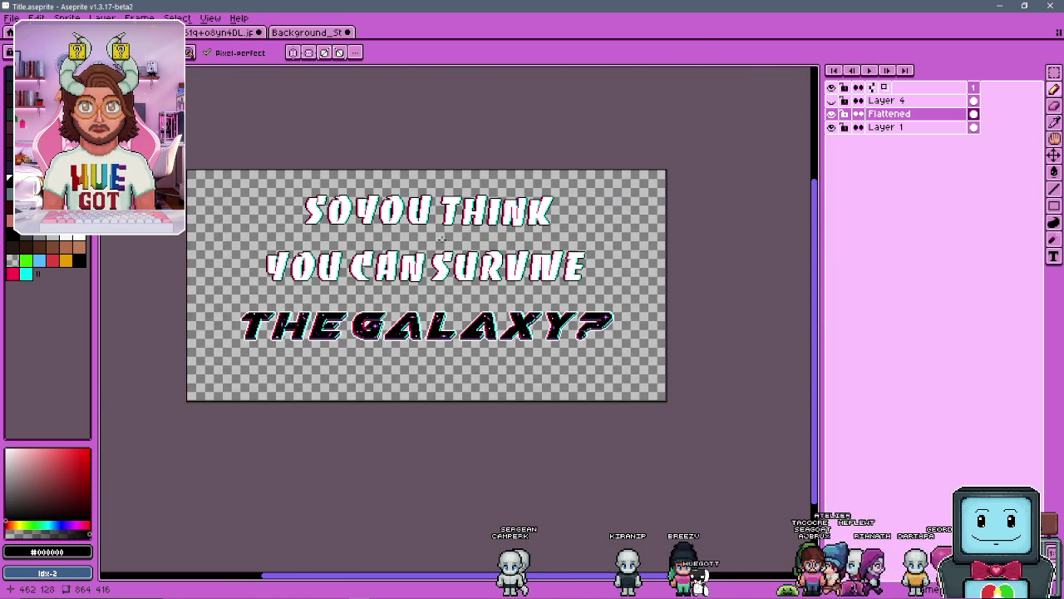
scroll(546, 238, "up", 2)
scroll(525, 223, "down", 2)
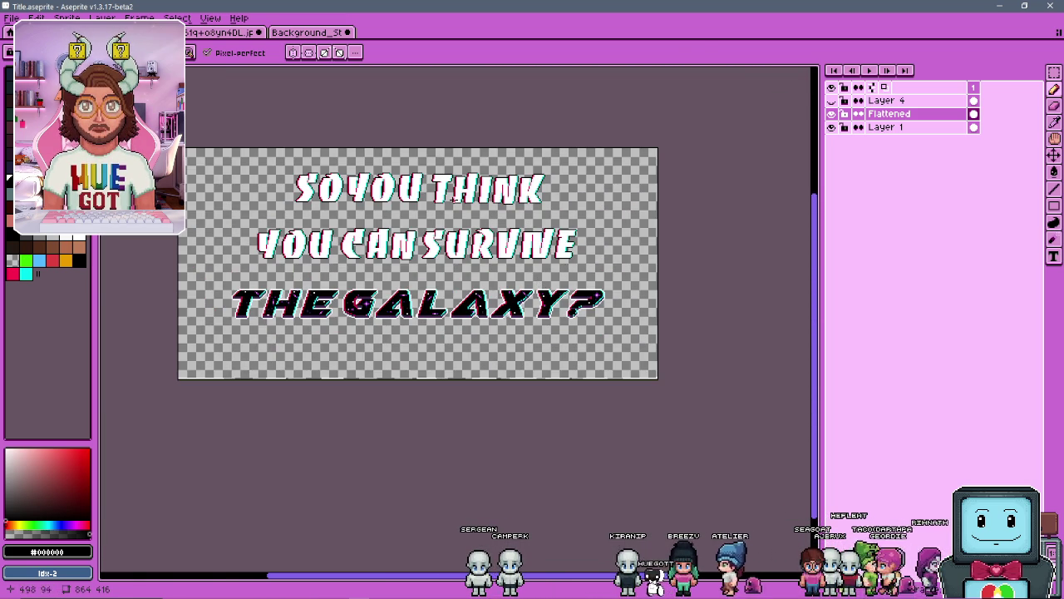
scroll(314, 158, "up", 2)
scroll(323, 233, "down", 1)
scroll(325, 209, "up", 4)
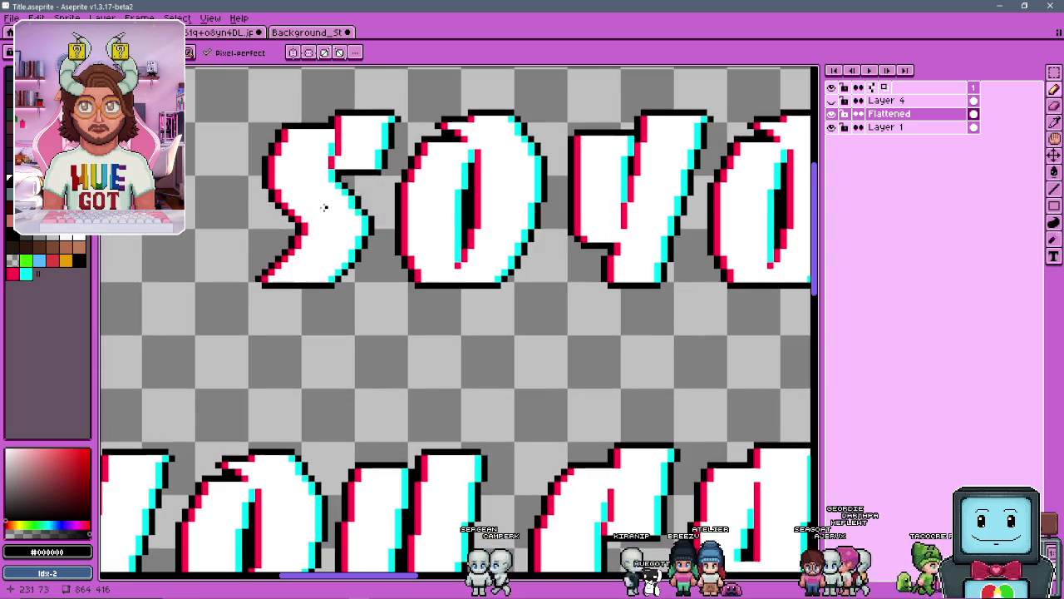
scroll(263, 175, "down", 4)
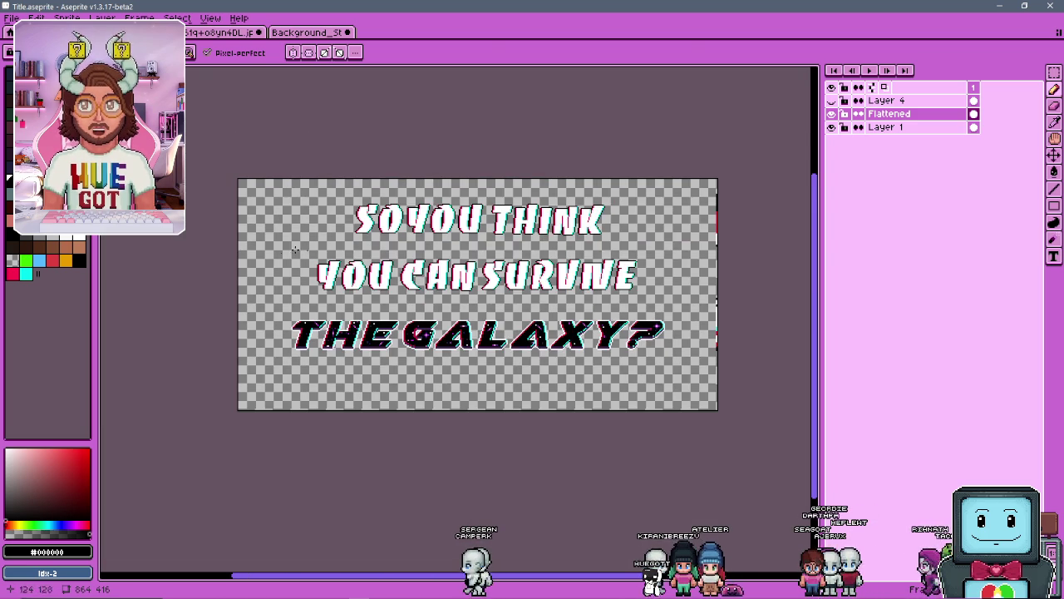
Toggle the Flattened and Layer 1 visibility to compare the title layers
left_click(832, 113)
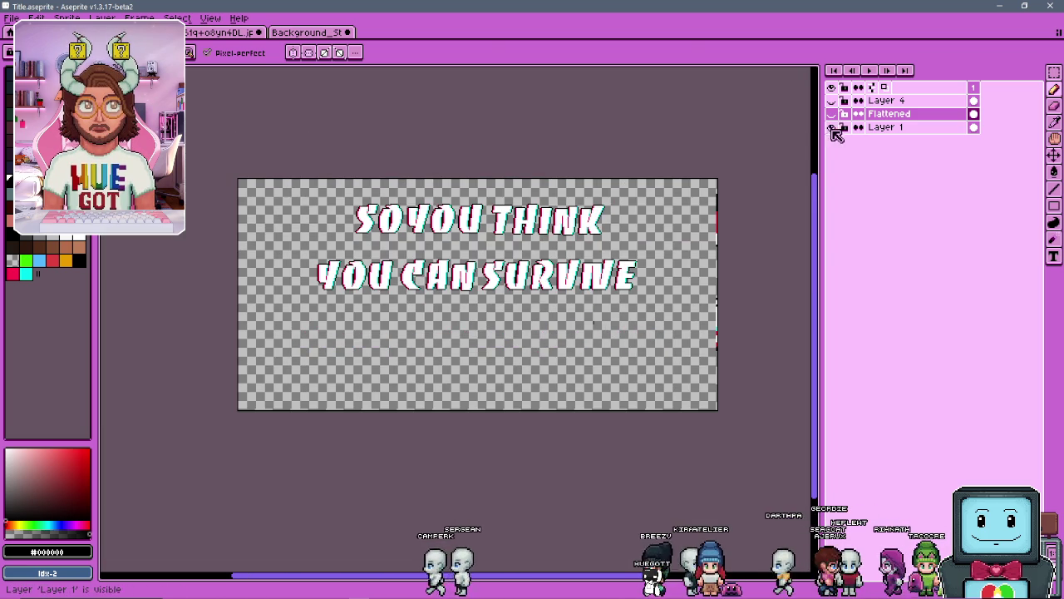
scroll(404, 238, "up", 4)
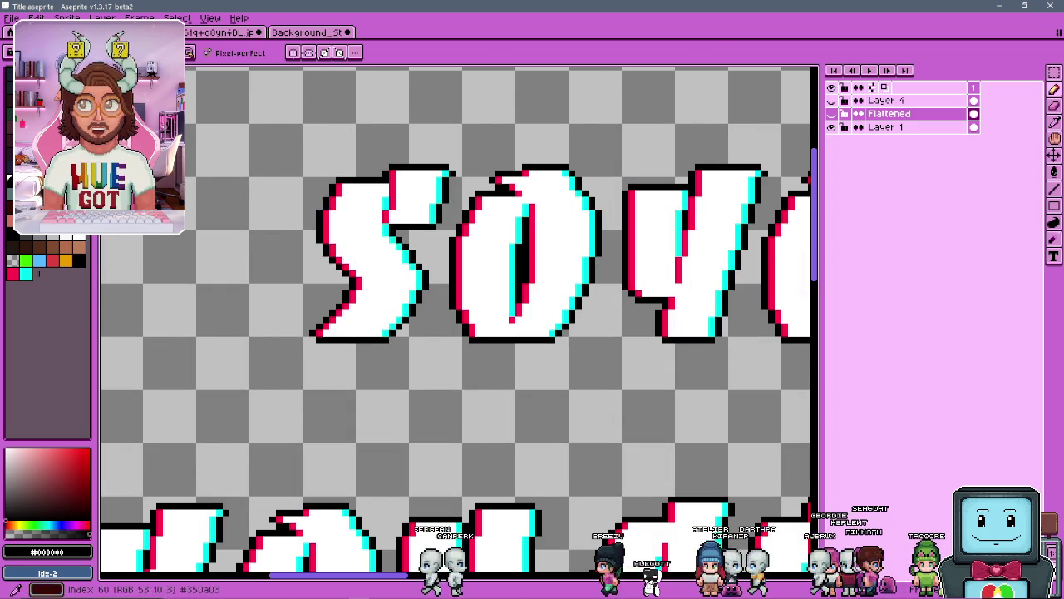
scroll(491, 209, "down", 1)
left_click(831, 126)
left_click(832, 126)
scroll(690, 200, "down", 2)
scroll(690, 200, "up", 1)
scroll(690, 200, "up", 1)
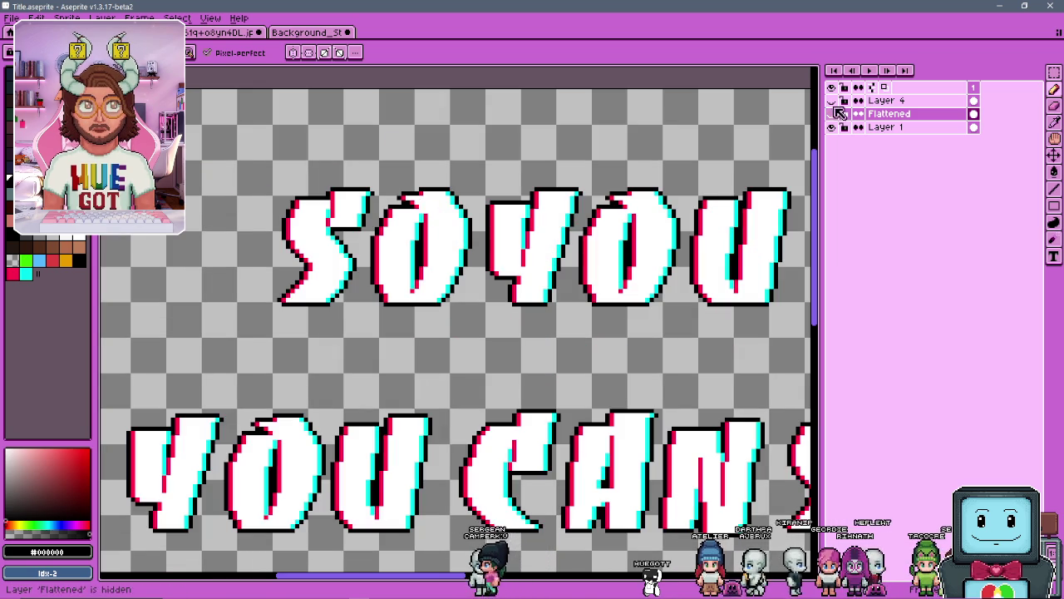
left_click(832, 127)
left_click(832, 126)
scroll(707, 142, "down", 3)
scroll(507, 312, "up", 4)
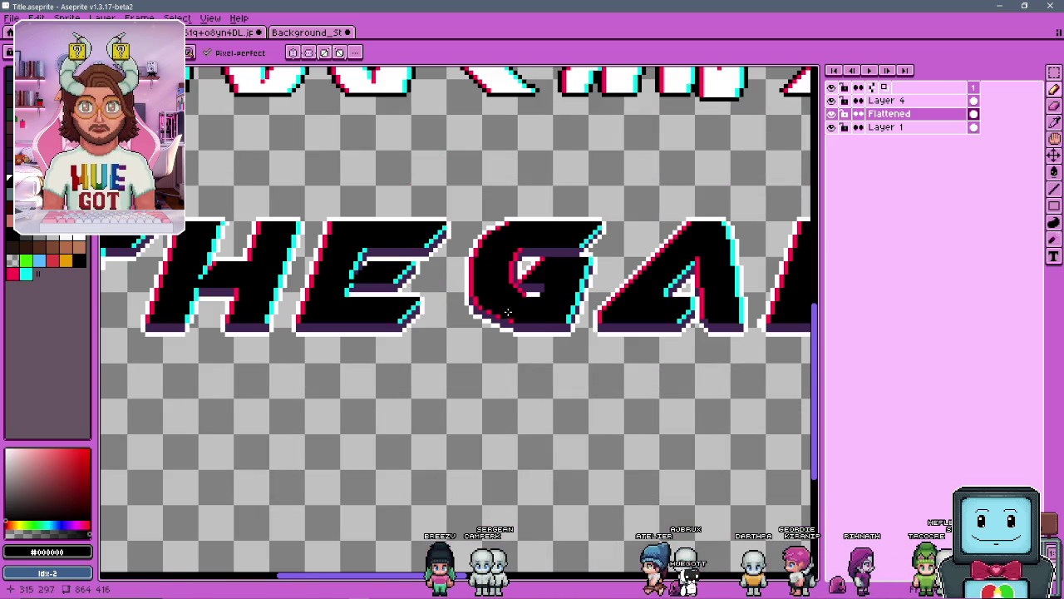
Pick the #402751 shadow colour, hide Flattened and Layer 4, and select Layer 1
left_click(390, 326, "alt")
left_click(831, 114)
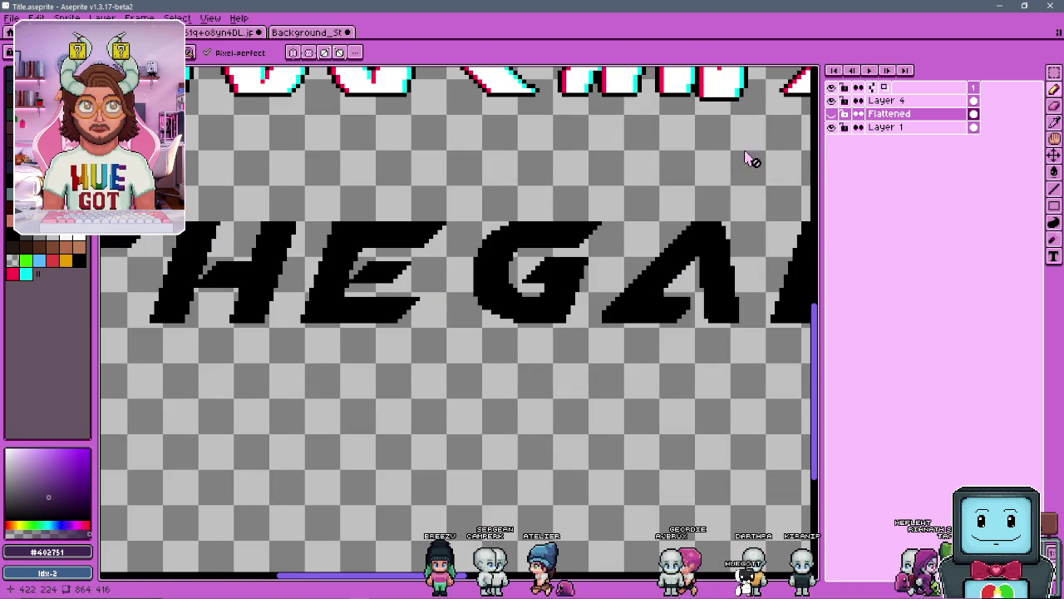
scroll(599, 190, "down", 3)
left_click(835, 101)
left_click(835, 114)
left_click(831, 114)
left_click(832, 128)
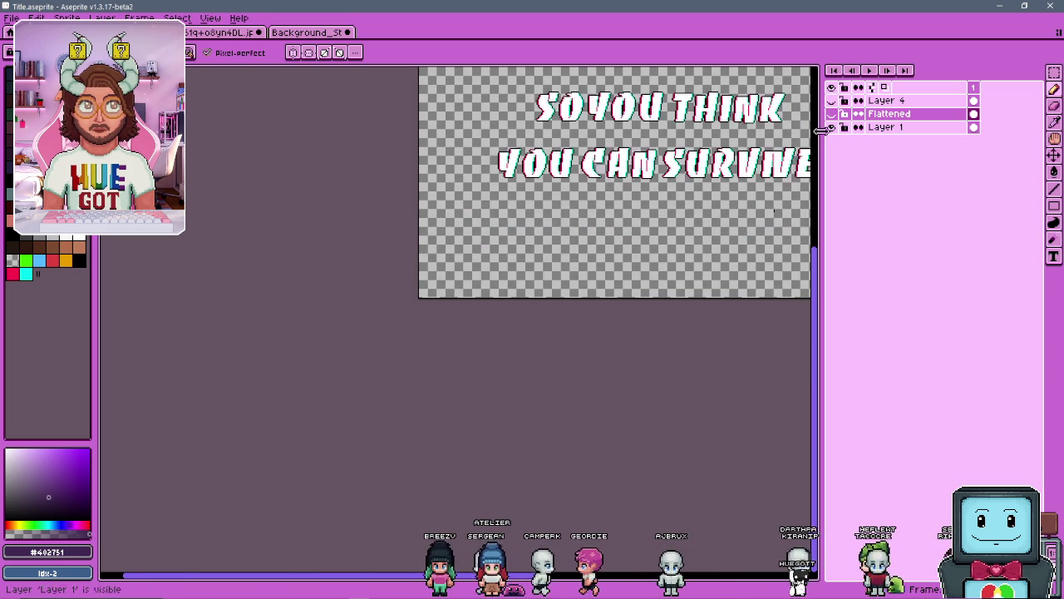
scroll(623, 228, "down", 2)
scroll(625, 176, "up", 2)
left_click(864, 128)
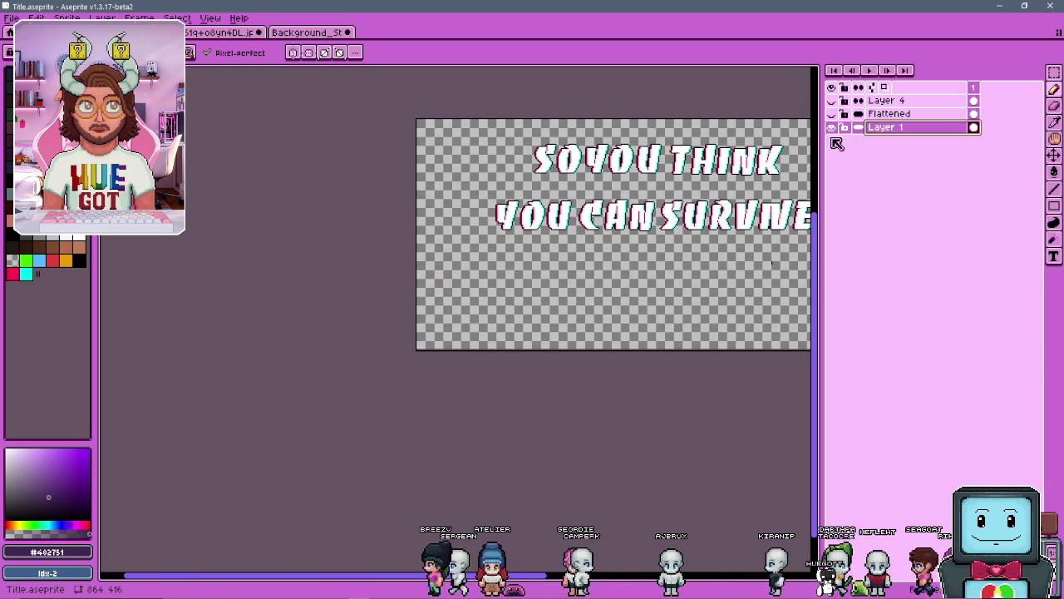
scroll(541, 208, "up", 3)
scroll(585, 152, "down", 1)
scroll(358, 264, "up", 6)
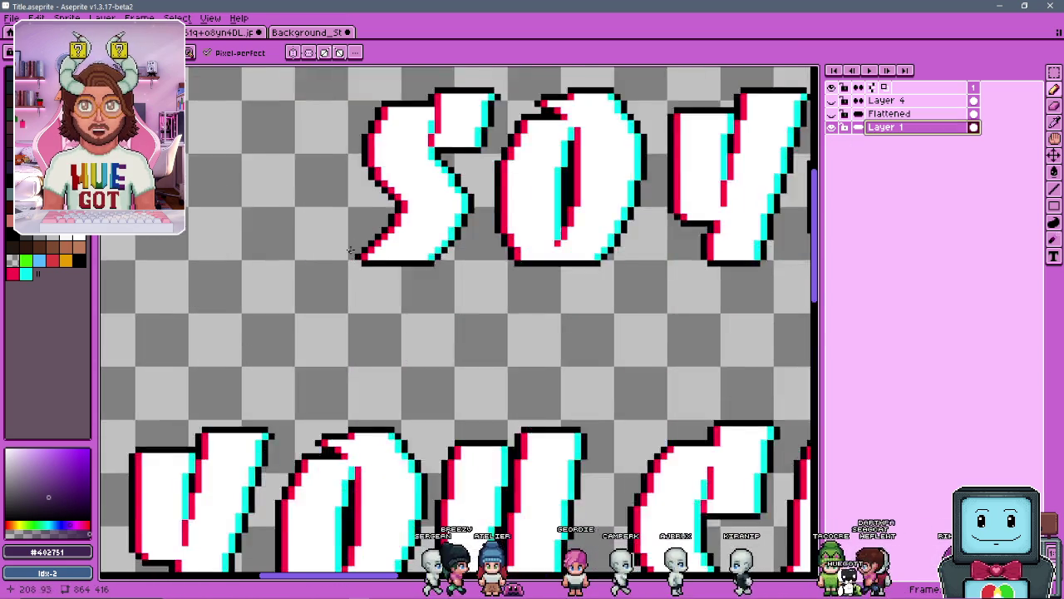
scroll(370, 264, "up", 1)
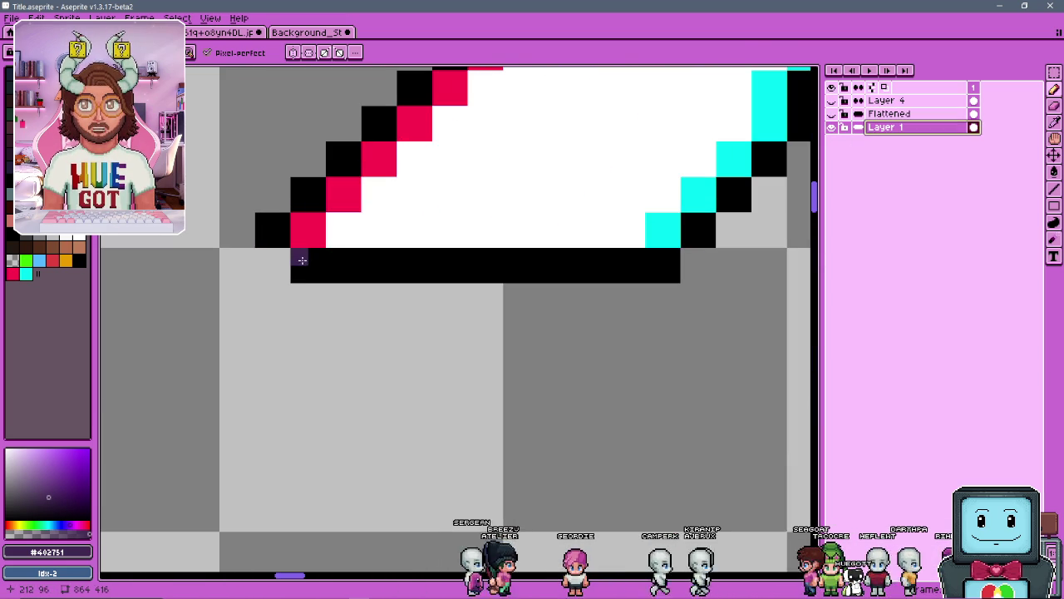
scroll(365, 256, "down", 4)
scroll(361, 252, "down", 4)
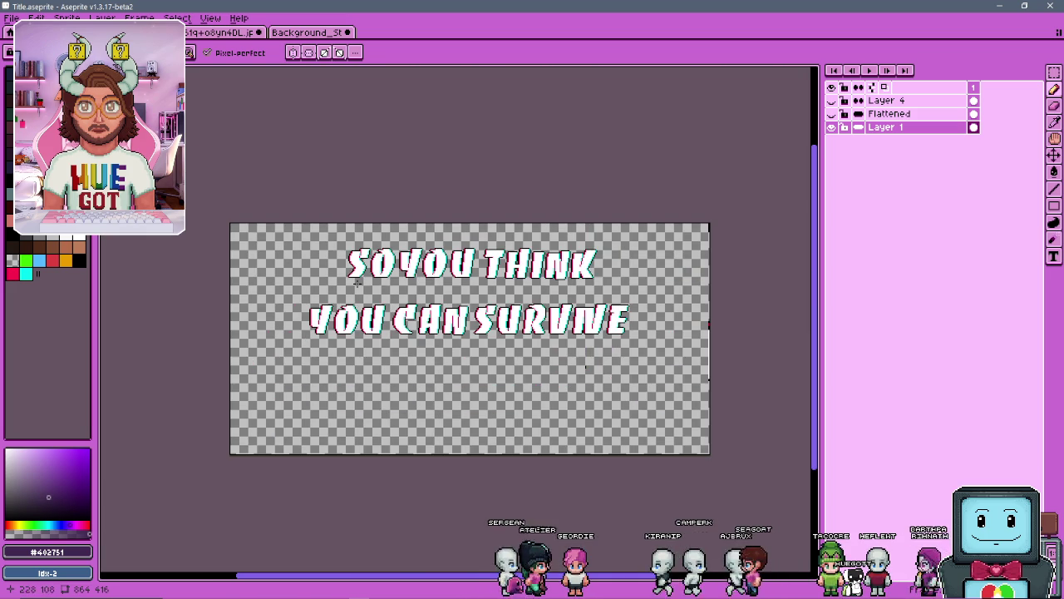
Copy the two top title lines into a new transparent sprite
key("m")
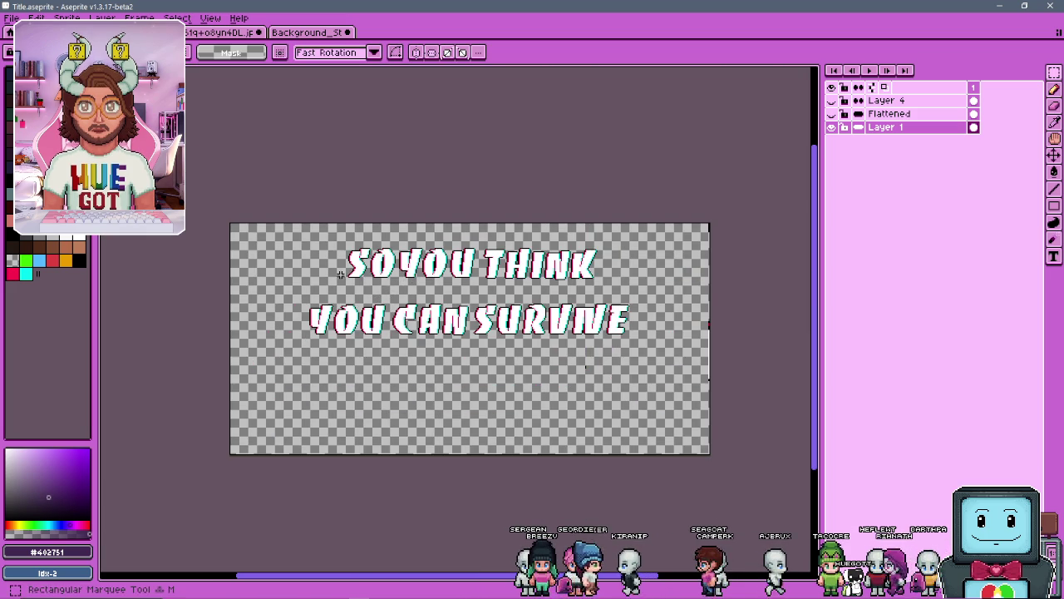
mouse_move(221, 222)
left_mouse_down()
mouse_move(558, 346)
mouse_move(713, 371)
left_mouse_up()
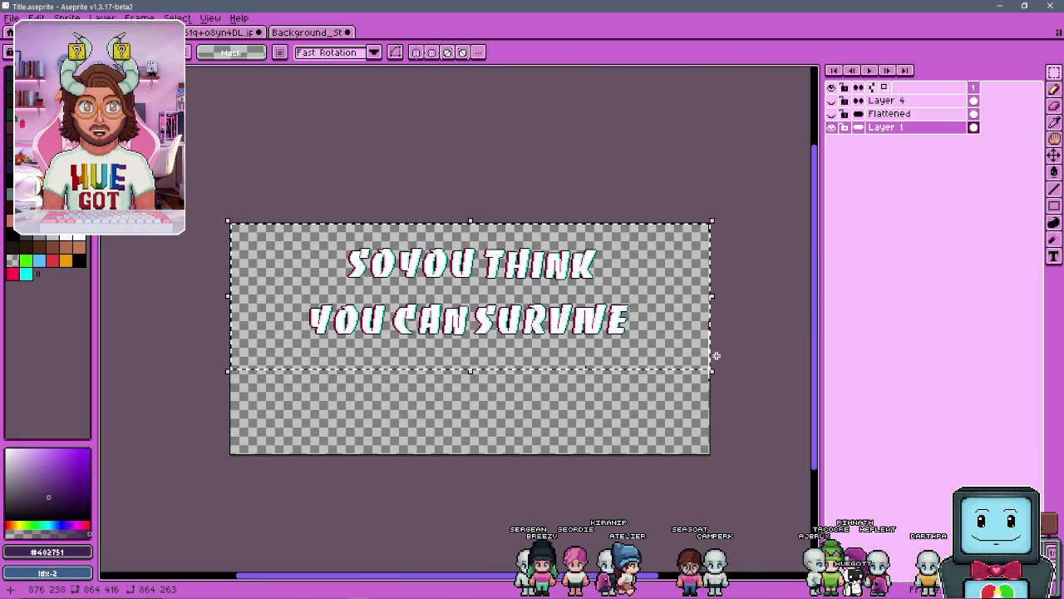
left_click(35, 18)
key("Escape")
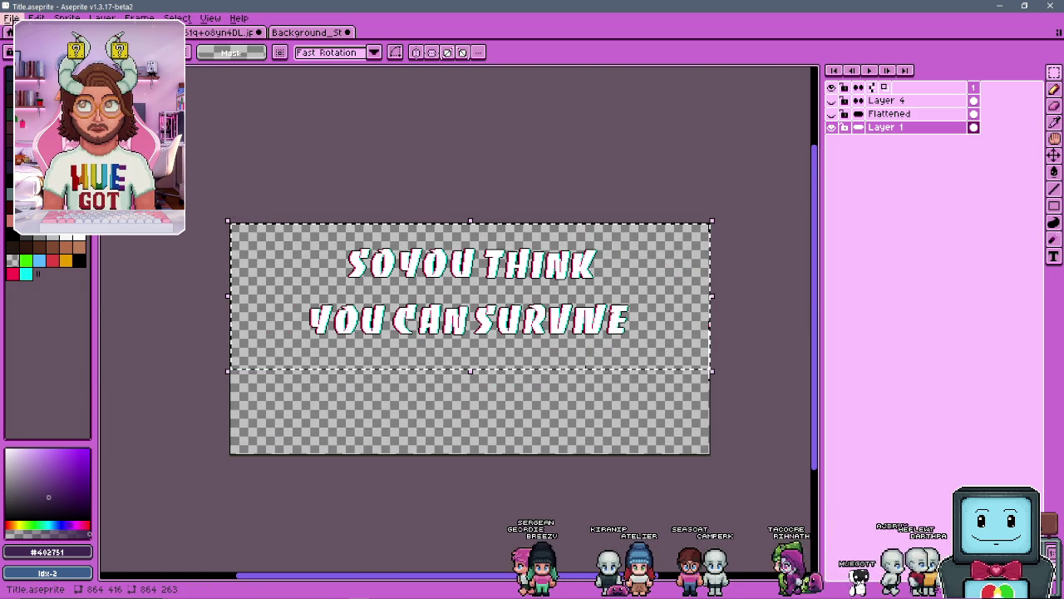
key("ctrl+n")
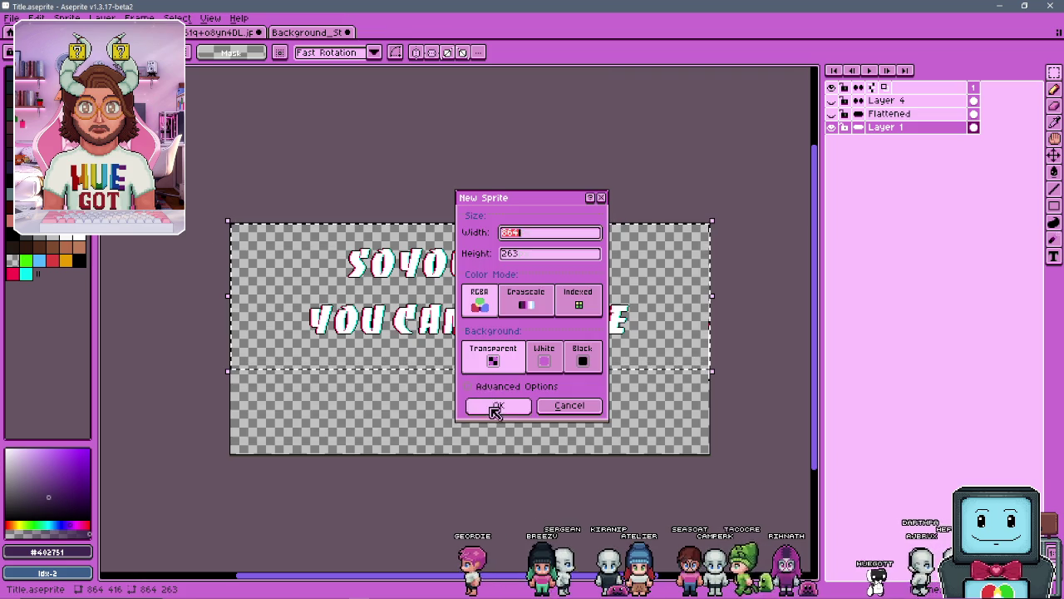
left_click(494, 405)
key("ctrl+v")
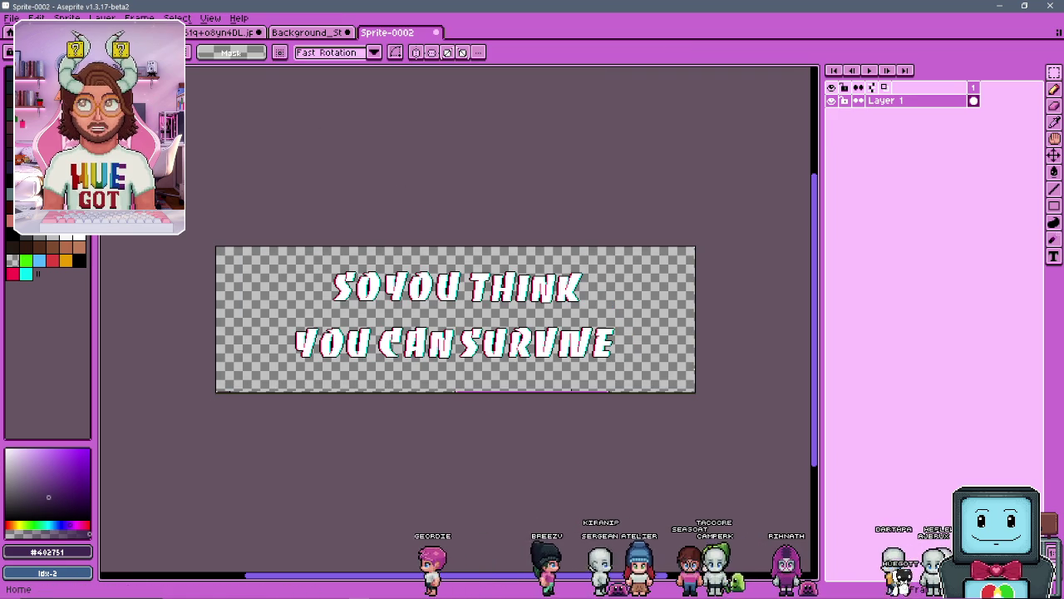
Resize the new sprite to 50%, giving 432×131 pixels
key("ctrl+alt+i")
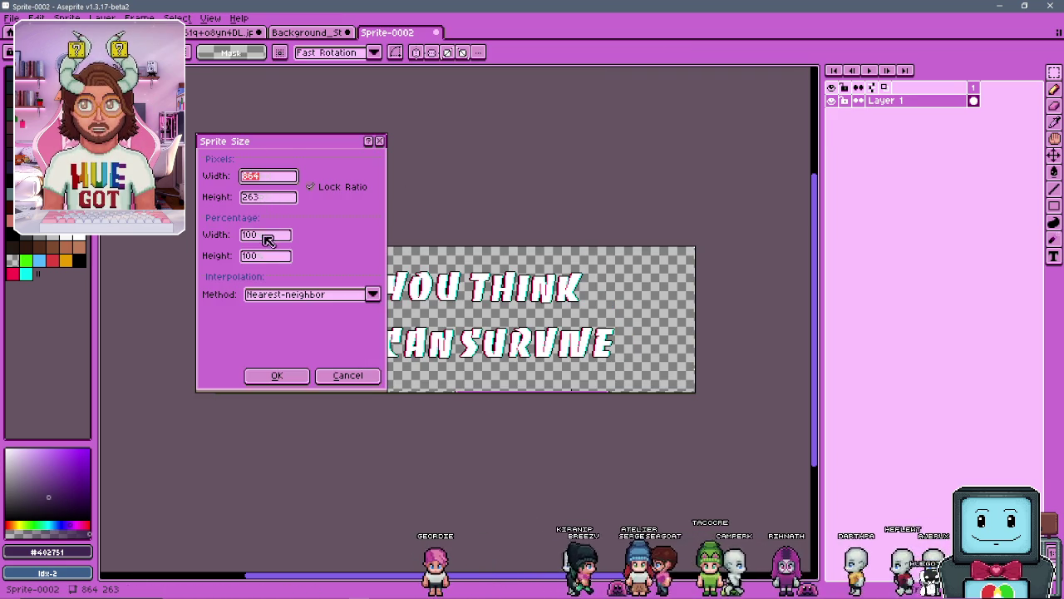
left_click(266, 237)
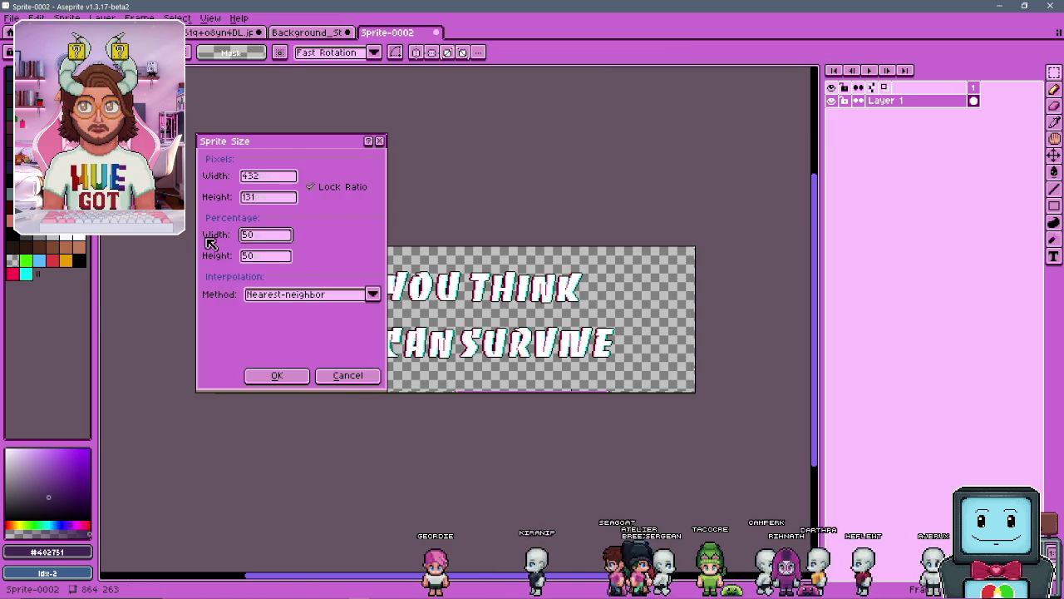
key("Return")
scroll(455, 417, "up", 3)
scroll(254, 214, "up", 2)
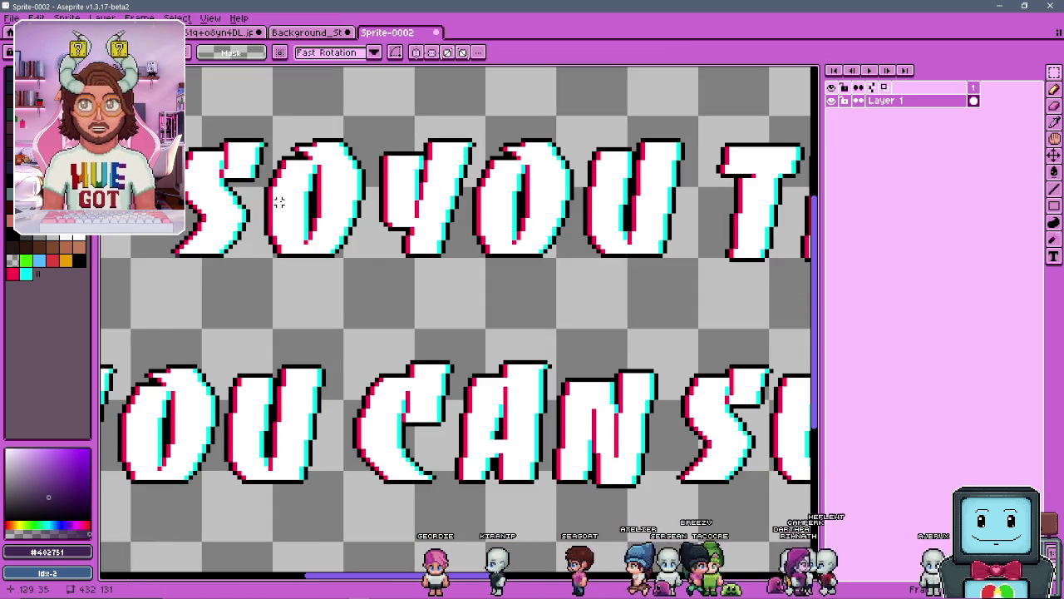
With the Pencil, paint #402751 shadow pixels under the S and up its diagonal
key("b")
scroll(237, 254, "up", 5)
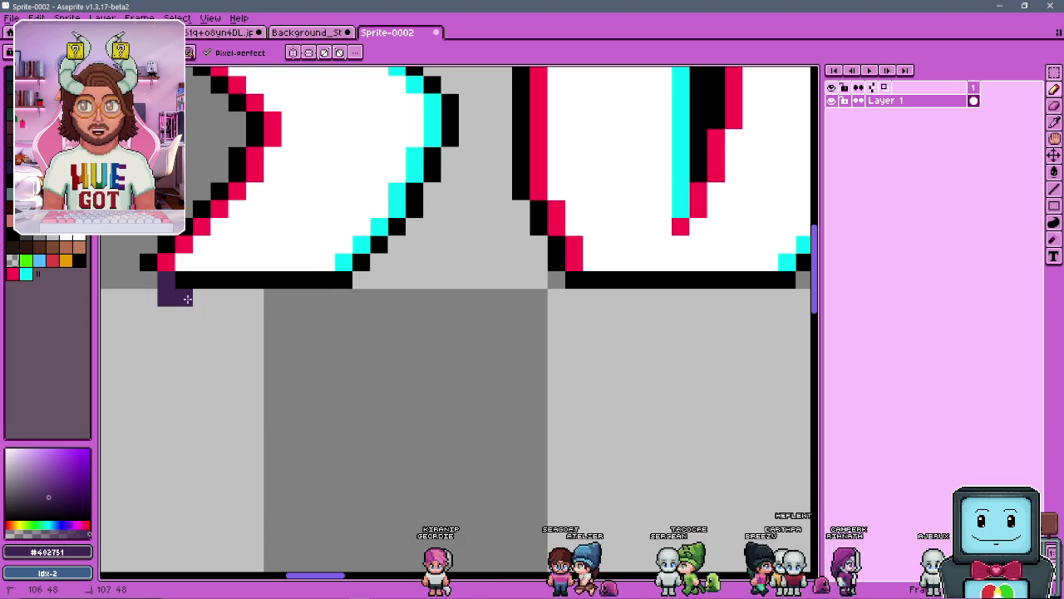
mouse_move(188, 300)
left_mouse_down()
mouse_move(331, 301)
mouse_move(190, 268)
left_mouse_up()
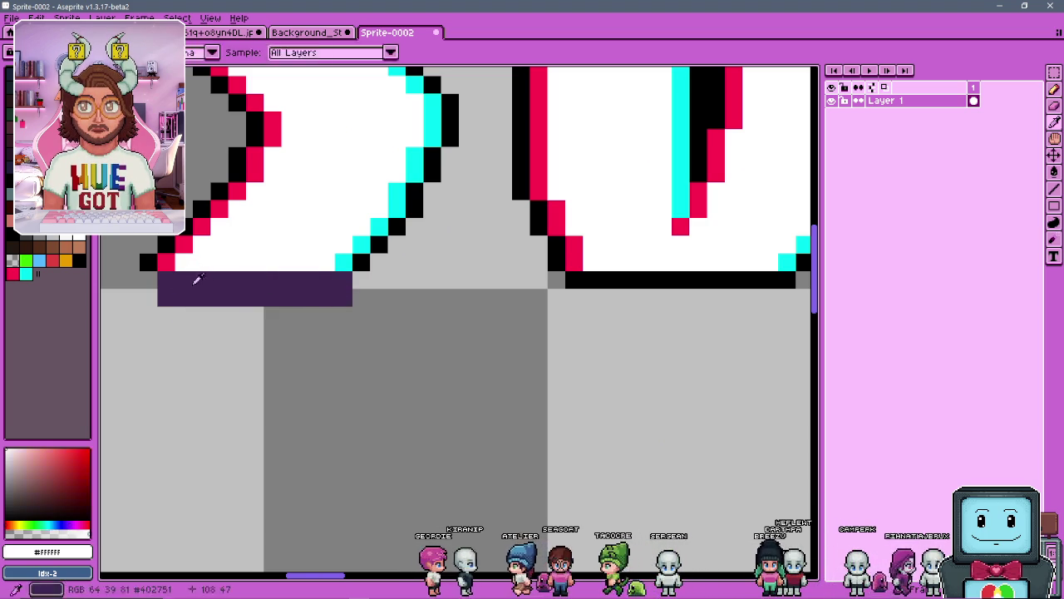
scroll(198, 249, "down", 1)
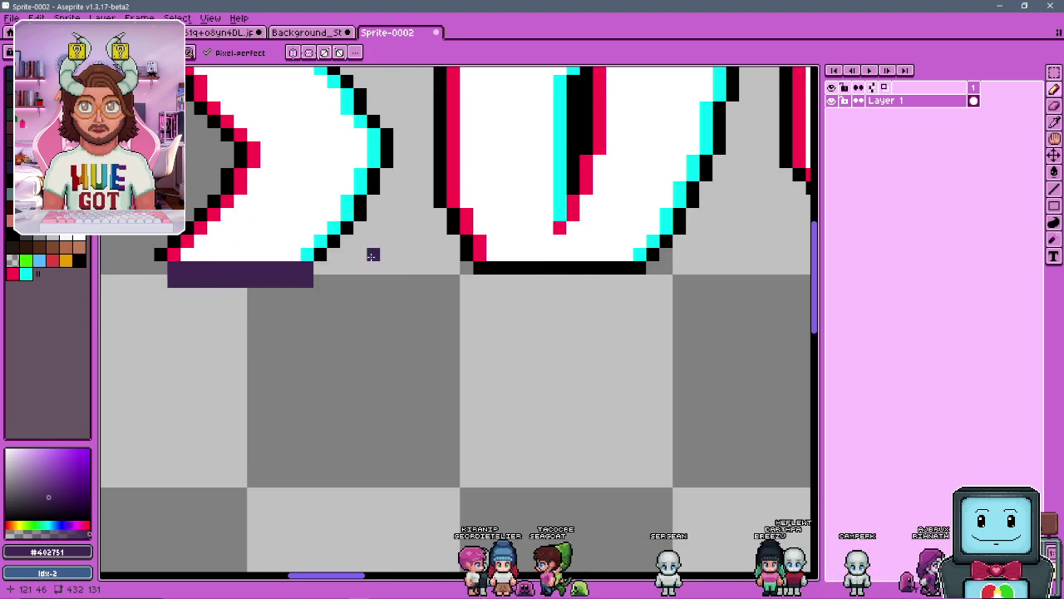
scroll(371, 248, "up", 2)
left_click(286, 273)
mouse_move(307, 239)
left_mouse_down()
mouse_move(361, 190)
mouse_move(363, 147)
left_mouse_up()
Paint purple over the black line beneath the S, along its edge and beside its top
scroll(377, 127, "down", 3)
scroll(377, 127, "up", 3)
scroll(358, 166, "down", 5)
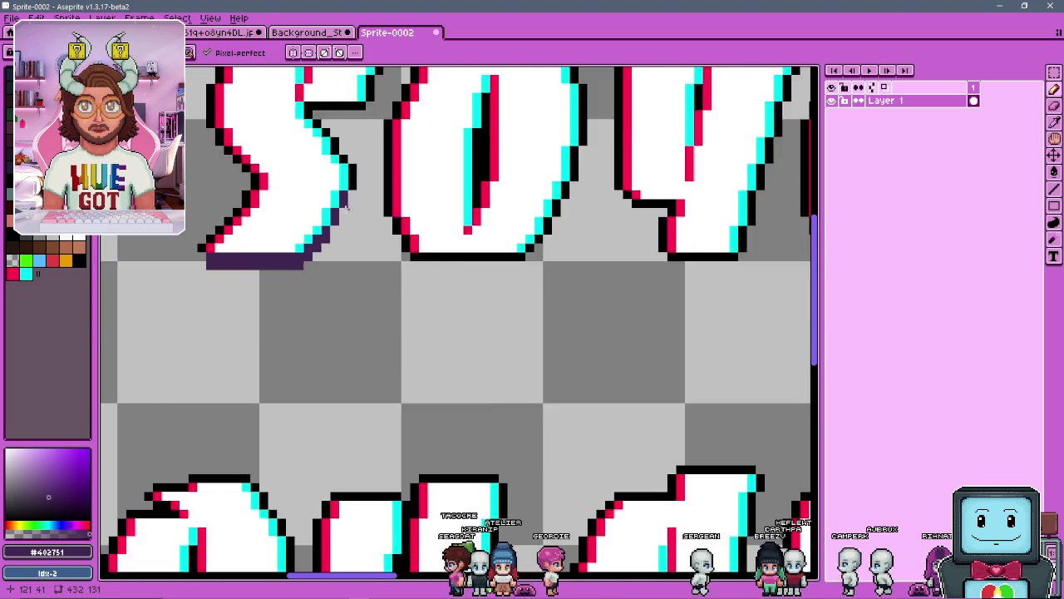
scroll(325, 186, "up", 5)
scroll(325, 186, "up", 1)
mouse_move(336, 194)
left_mouse_down()
mouse_move(428, 185)
mouse_move(459, 202)
left_mouse_up()
scroll(420, 183, "down", 4)
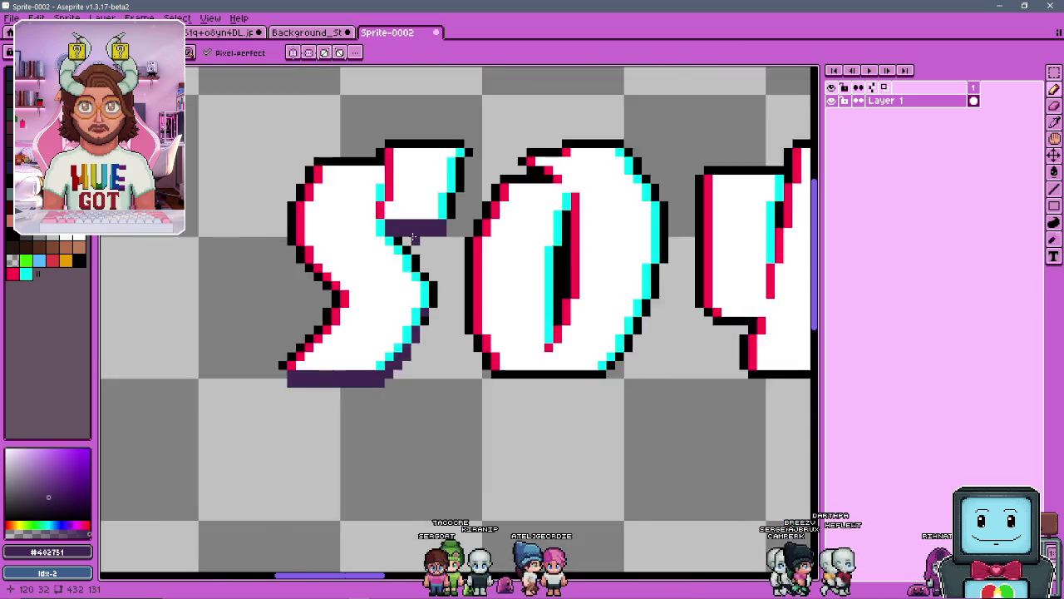
scroll(419, 181, "up", 2)
scroll(426, 241, "up", 3)
left_click_drag(428, 242, 429, 270)
scroll(428, 249, "down", 3)
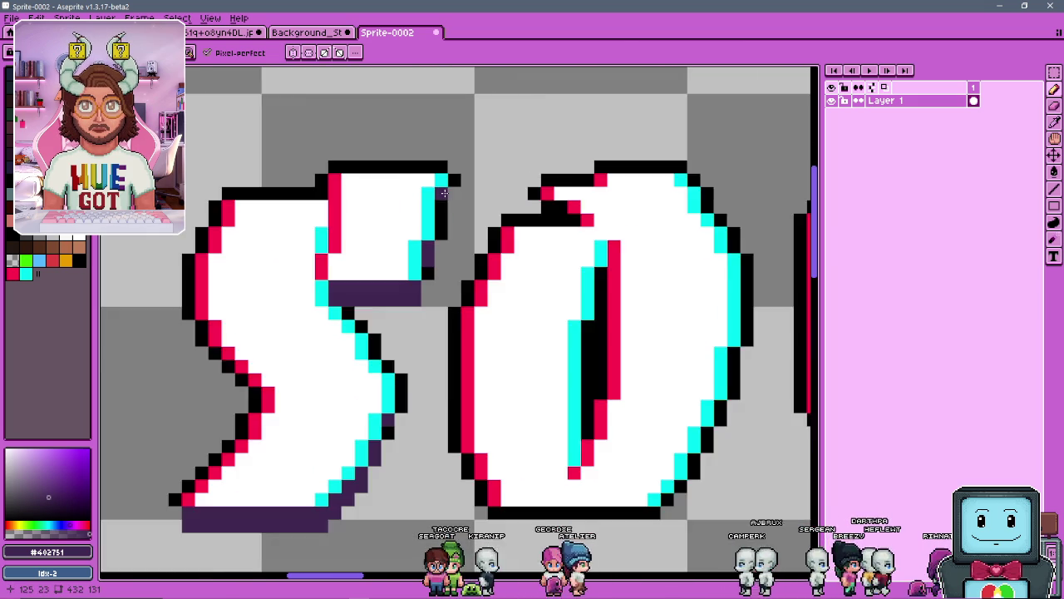
scroll(438, 210, "up", 3)
left_click(438, 210)
left_click(464, 194)
Revert a misplaced shadow pixel to black and shade the S corner pixel purple instead
scroll(460, 264, "down", 3)
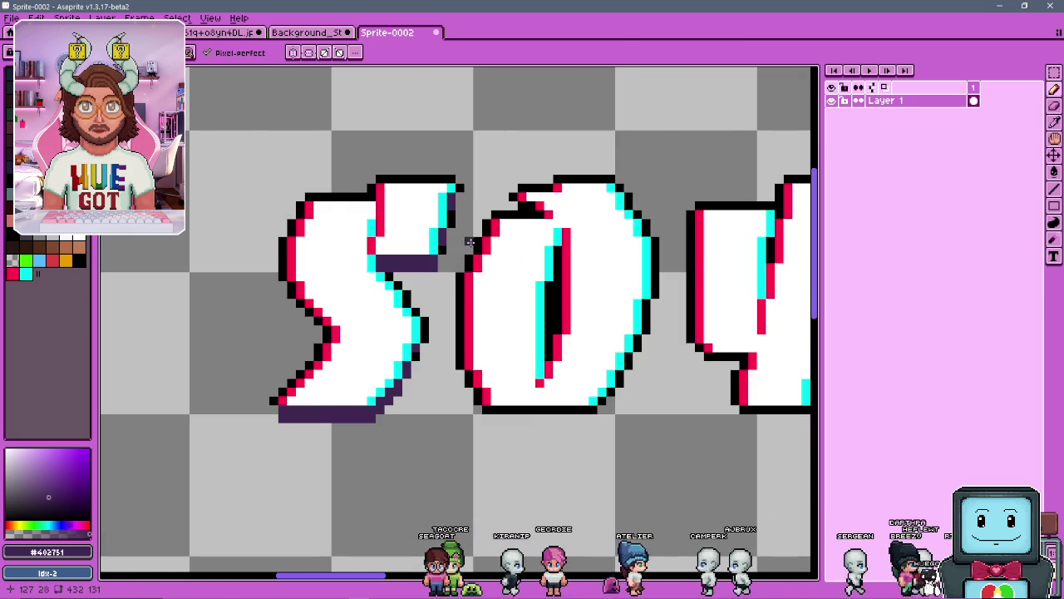
scroll(470, 242, "up", 3)
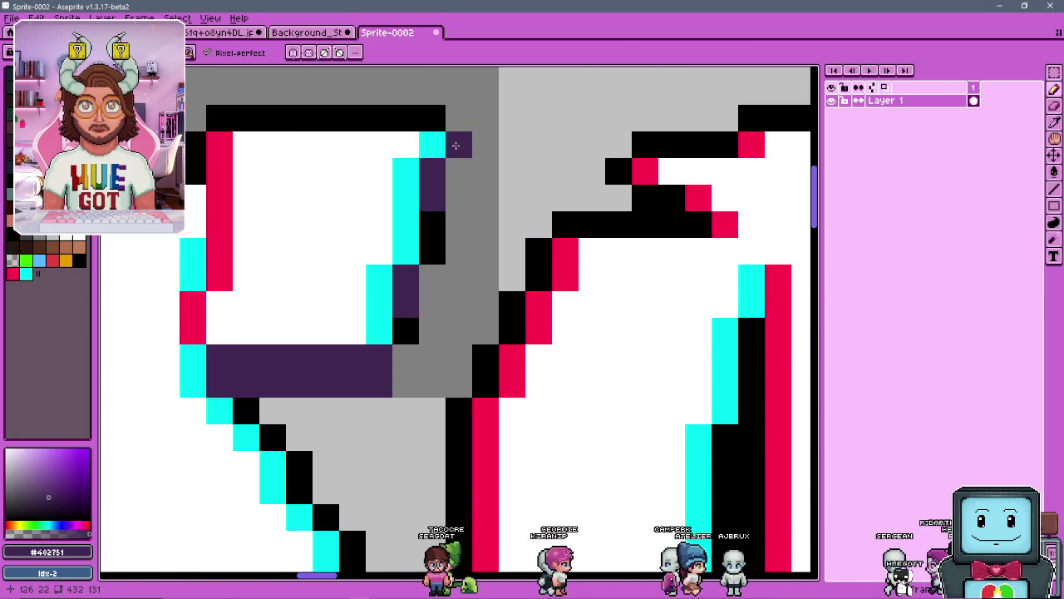
right_click(455, 145)
scroll(456, 145, "down", 3)
scroll(465, 133, "up", 3)
left_click(466, 120)
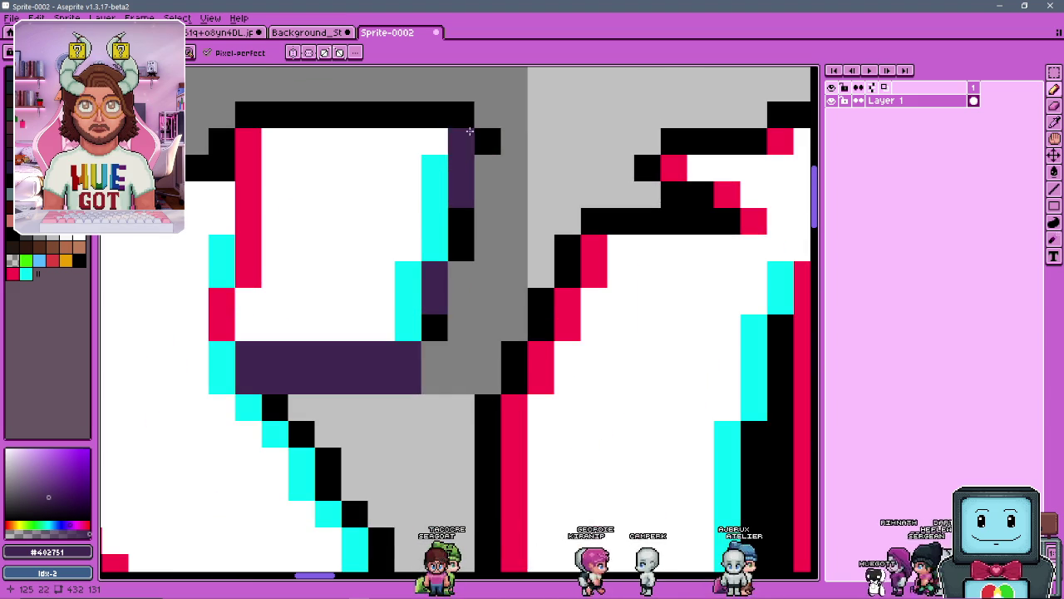
scroll(488, 194, "down", 3)
scroll(441, 259, "down", 1)
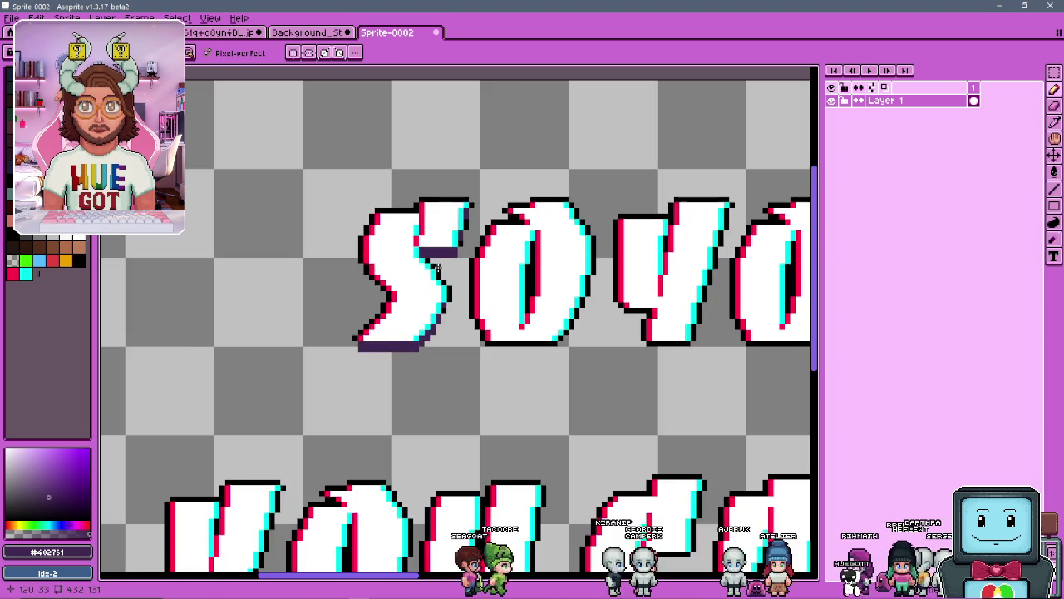
scroll(466, 250, "up", 4)
scroll(488, 242, "down", 1)
scroll(499, 250, "down", 3)
scroll(556, 246, "up", 2)
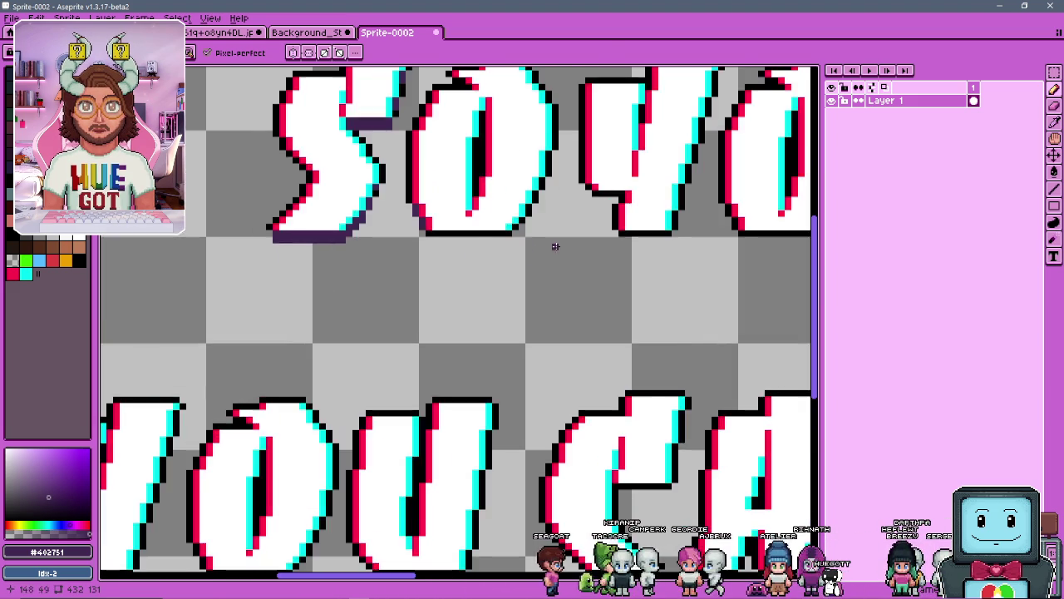
scroll(556, 246, "up", 2)
Shade purple shadow pixels under the O and along its inner and top-left edges
mouse_move(370, 243)
left_mouse_down()
mouse_move(581, 247)
mouse_move(391, 223)
left_mouse_up()
scroll(391, 223, "down", 3)
scroll(405, 274, "up", 3)
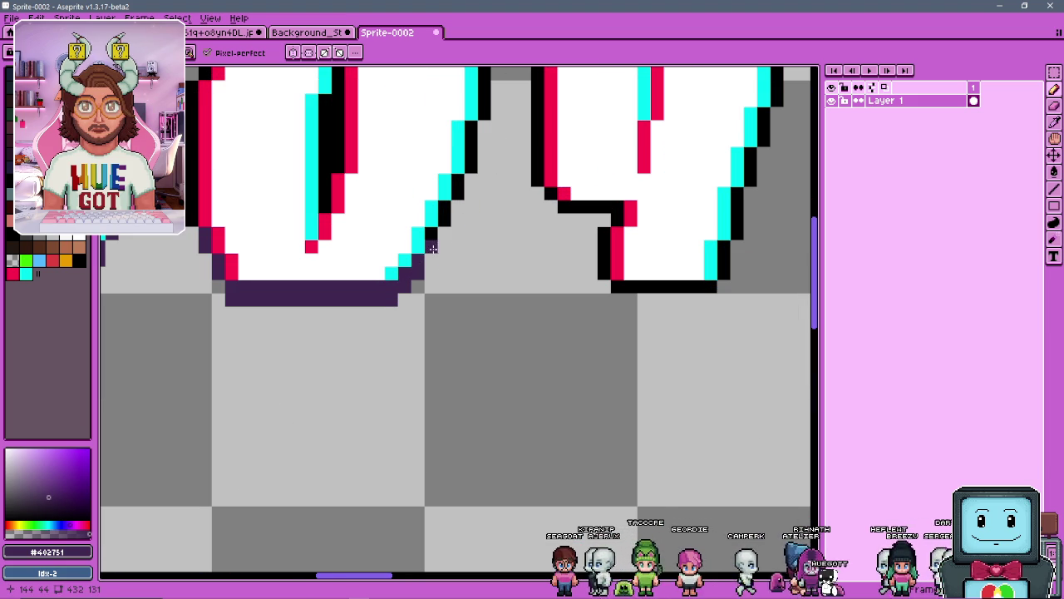
scroll(431, 249, "down", 3)
scroll(420, 283, "up", 3)
scroll(417, 302, "up", 1)
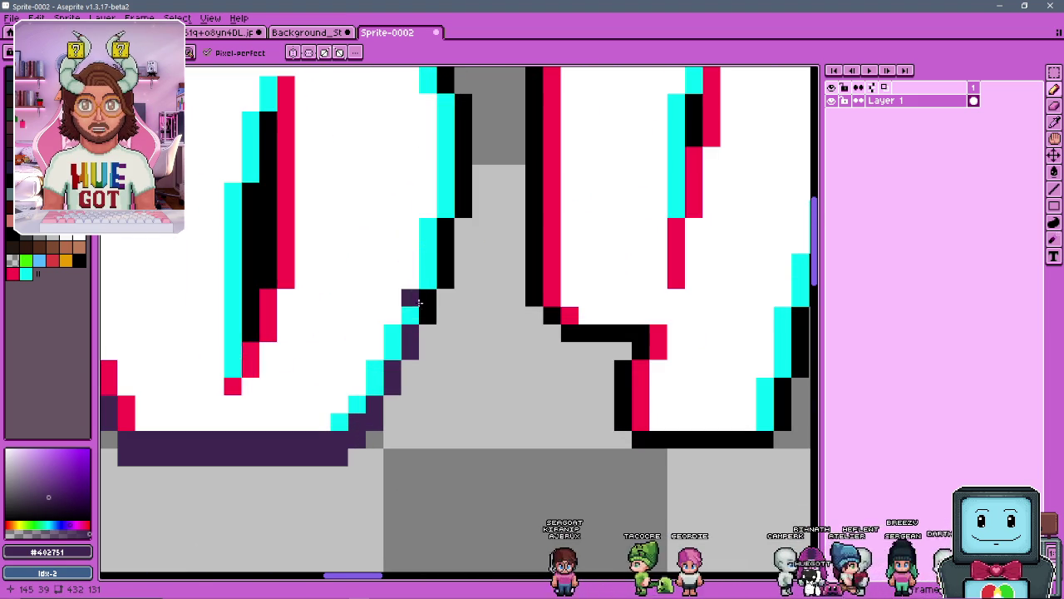
scroll(400, 208, "down", 3)
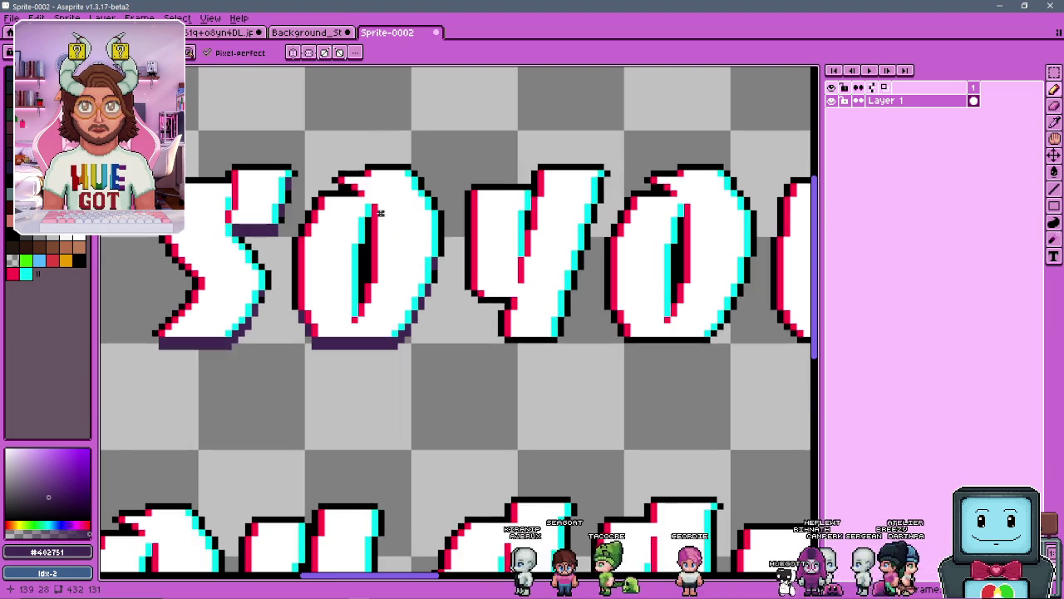
scroll(400, 207, "up", 3)
left_click_drag(393, 176, 392, 203)
left_click_drag(366, 283, 364, 309)
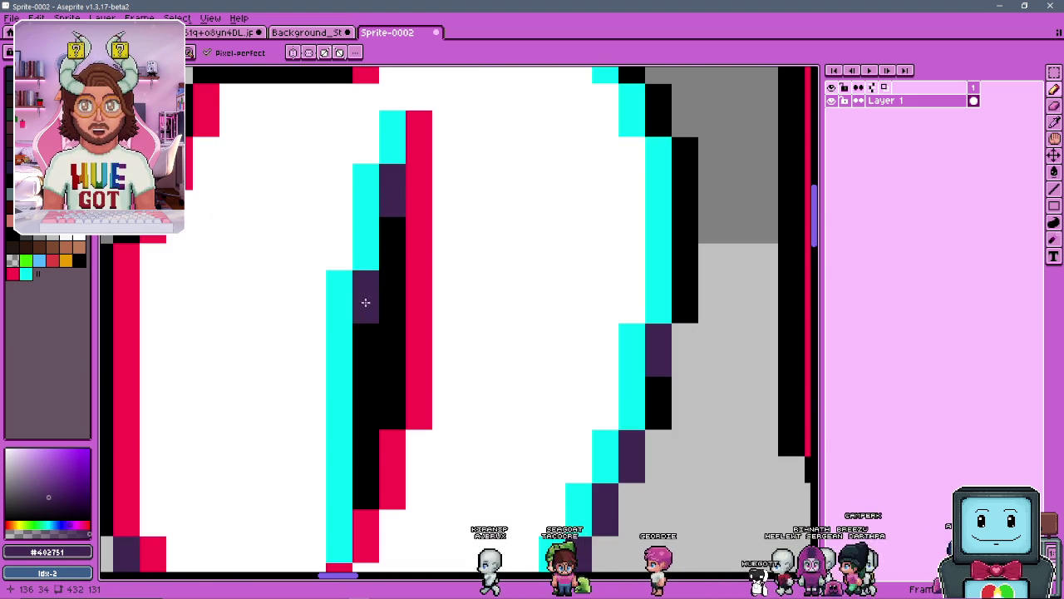
scroll(363, 309, "down", 3)
scroll(368, 196, "up", 3)
left_click(368, 195)
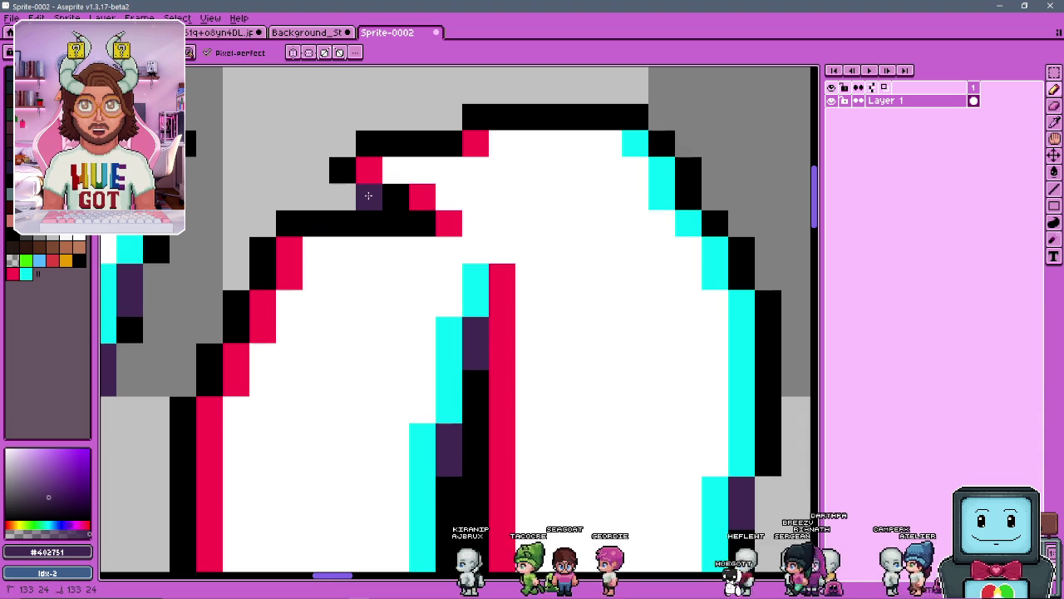
left_click_drag(369, 223, 391, 222)
left_click(396, 196)
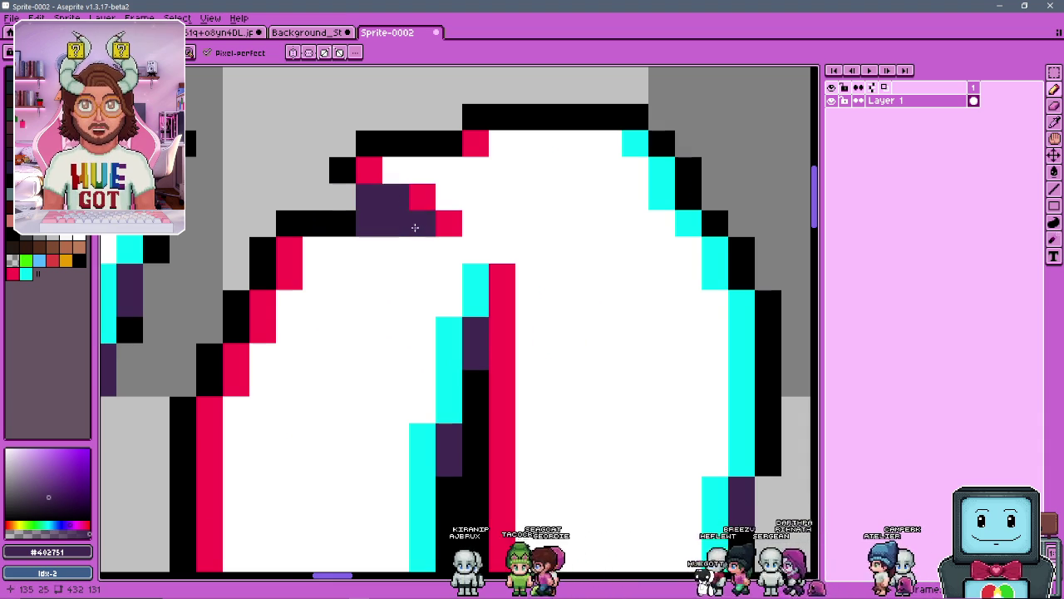
scroll(415, 227, "down", 3)
Resample the dark purple and paint shadow under a letter's bottom corner and the Y
left_click(378, 201, "alt")
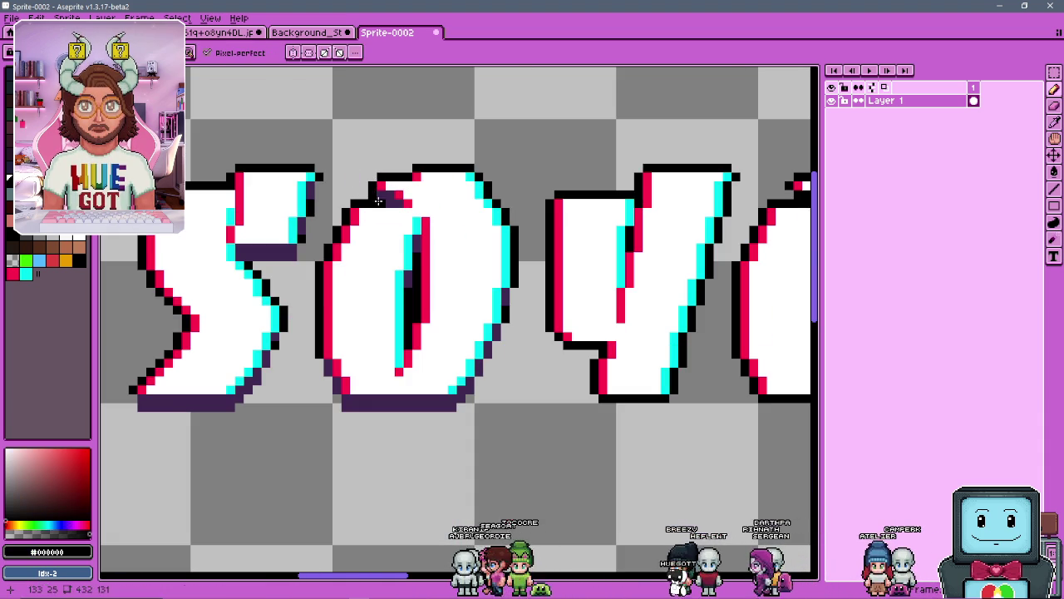
scroll(478, 296, "down", 2)
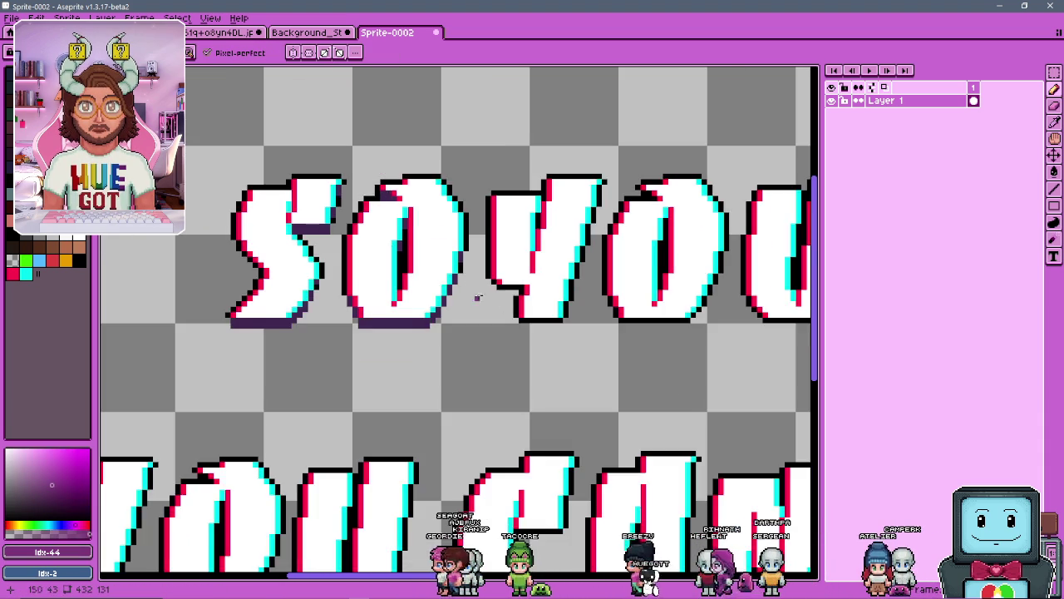
scroll(478, 297, "up", 4)
scroll(424, 292, "down", 1)
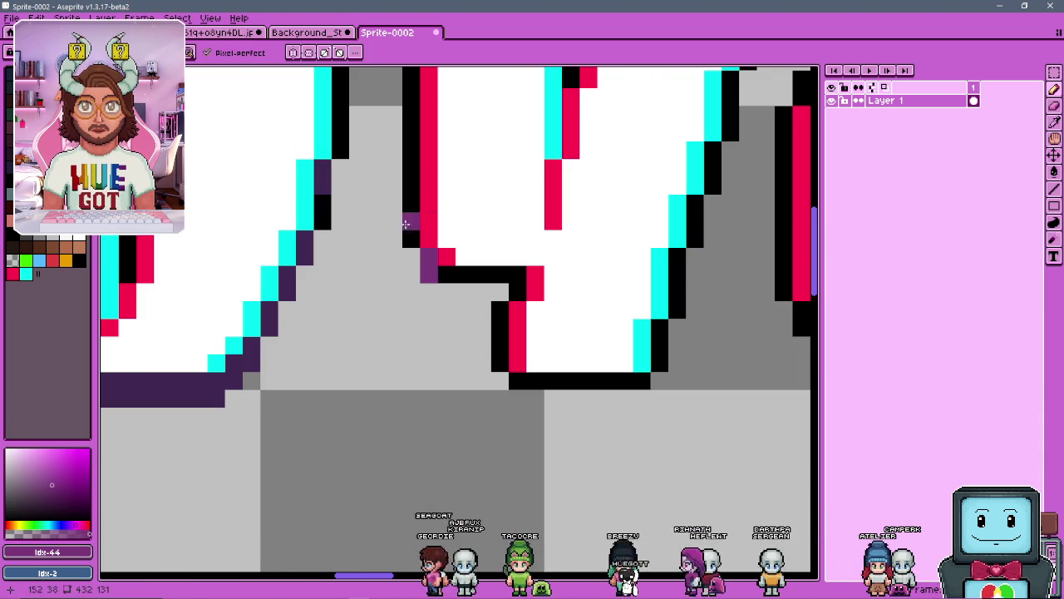
left_click(293, 283, "alt")
scroll(441, 274, "up", 1)
mouse_move(446, 302)
left_mouse_down()
mouse_move(486, 276)
mouse_move(549, 288)
mouse_move(550, 278)
left_mouse_up()
scroll(549, 287, "down", 7)
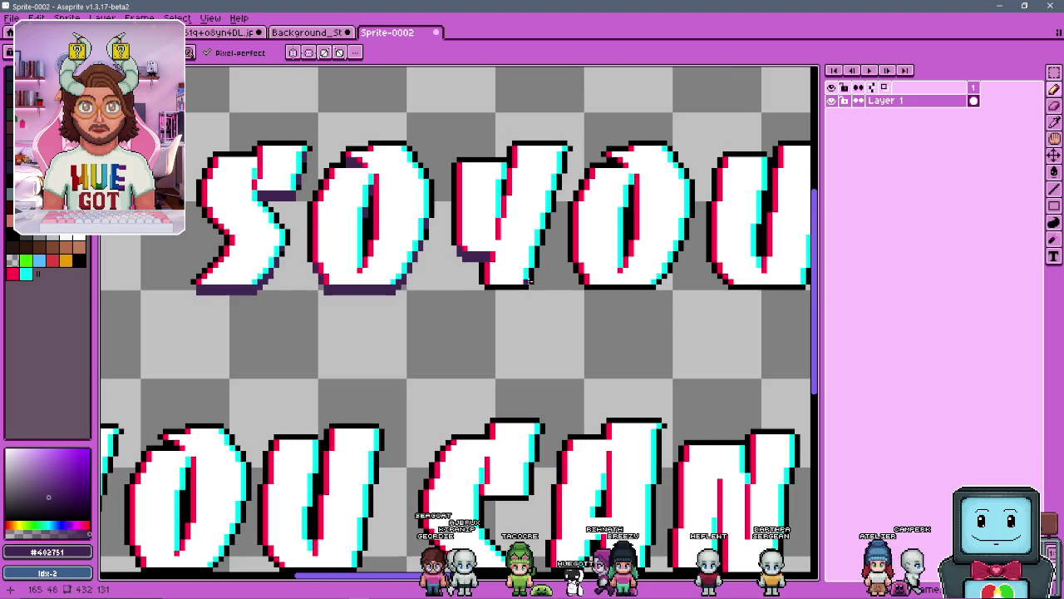
scroll(533, 278, "up", 3)
scroll(531, 276, "up", 3)
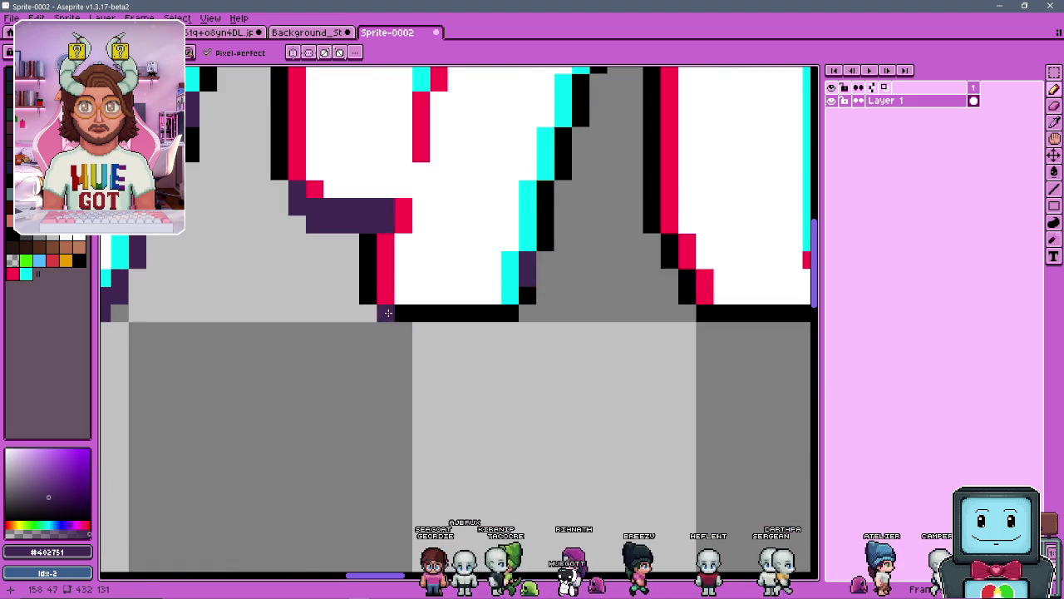
mouse_move(403, 315)
left_mouse_down()
mouse_move(504, 325)
mouse_move(423, 313)
left_mouse_up()
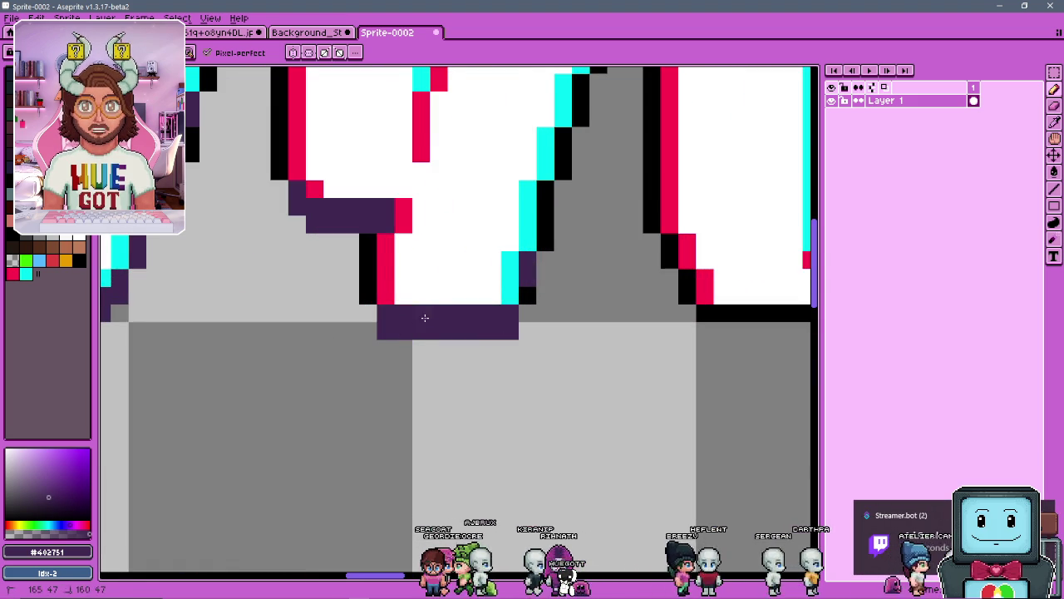
Extend the purple shadow strips further right beneath the letter bottoms
scroll(423, 313, "down", 2)
scroll(504, 239, "up", 2)
scroll(459, 302, "down", 2)
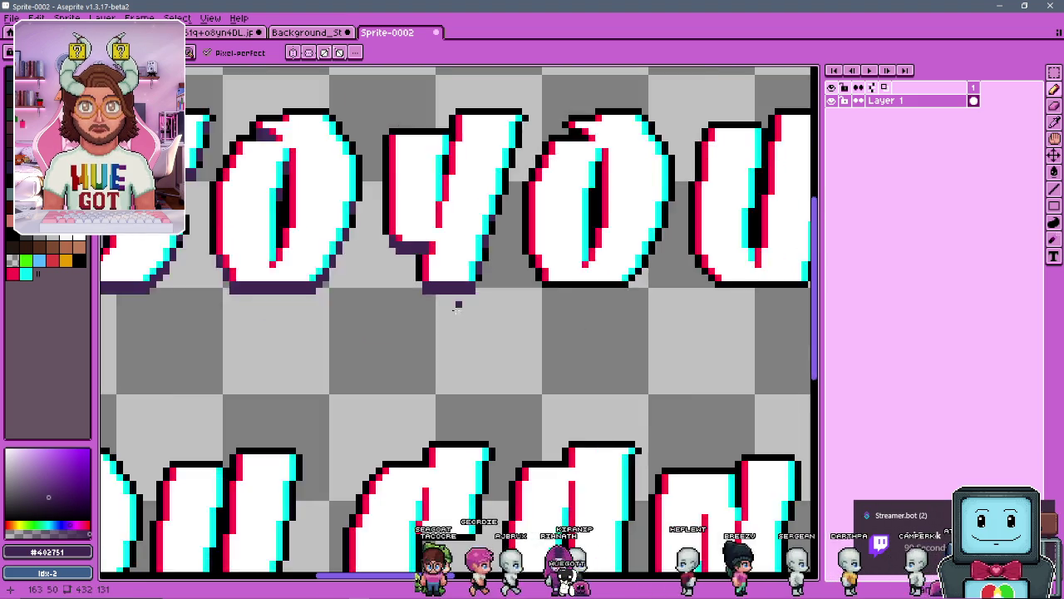
scroll(480, 256, "up", 2)
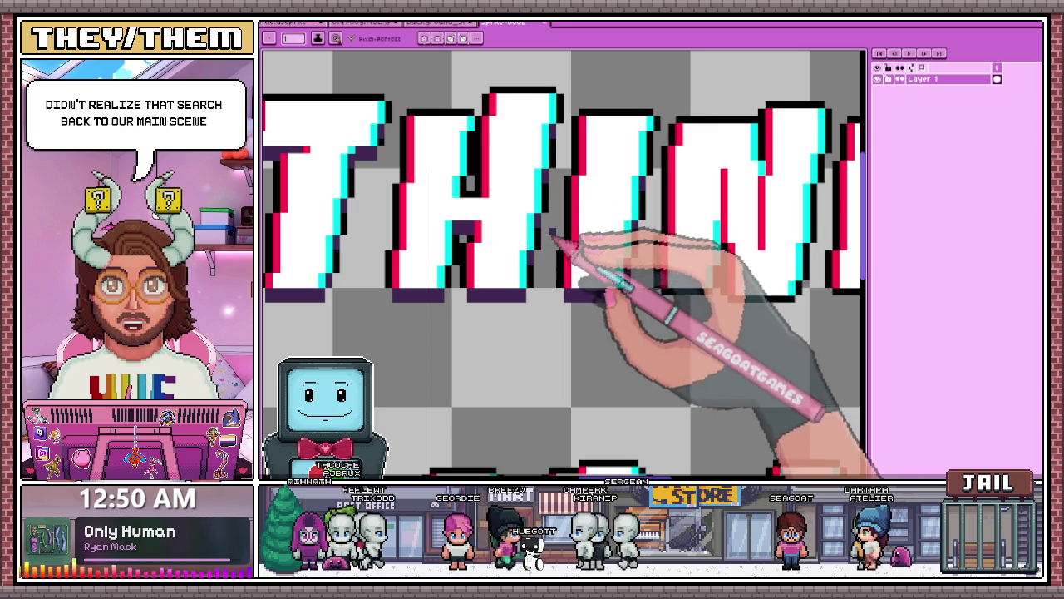
scroll(641, 166, "down", 2)
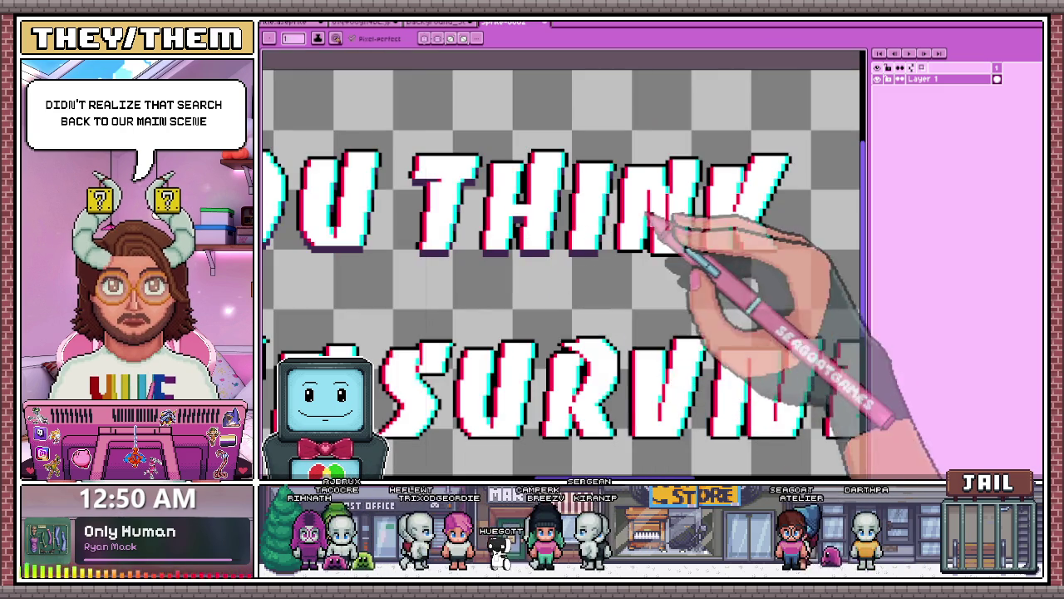
scroll(654, 238, "up", 2)
scroll(590, 209, "down", 2)
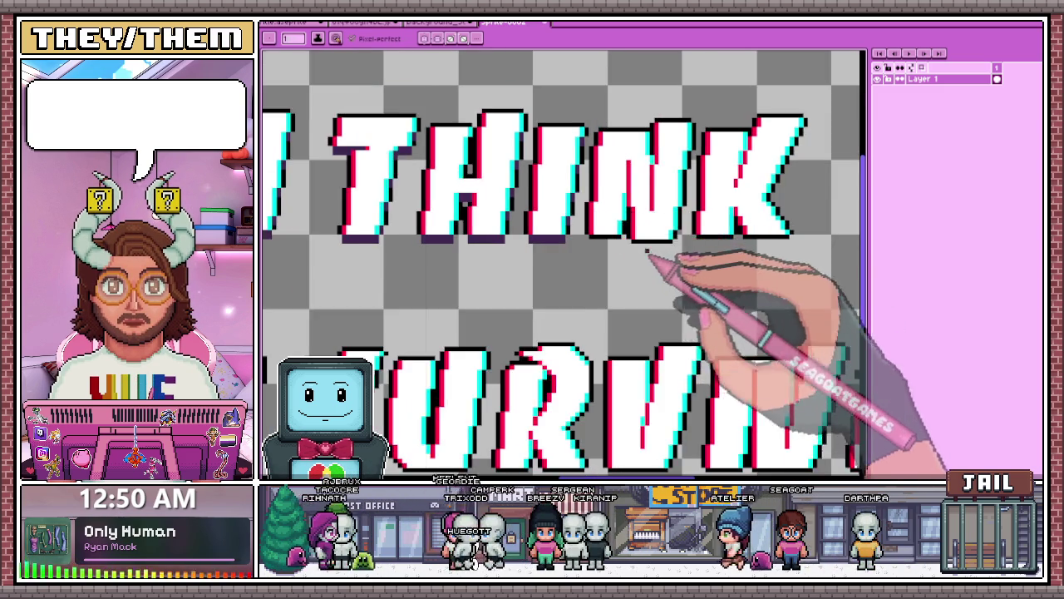
scroll(707, 278, "up", 3)
mouse_move(570, 231)
left_mouse_down()
mouse_move(677, 250)
mouse_move(637, 238)
mouse_move(662, 205)
left_mouse_up()
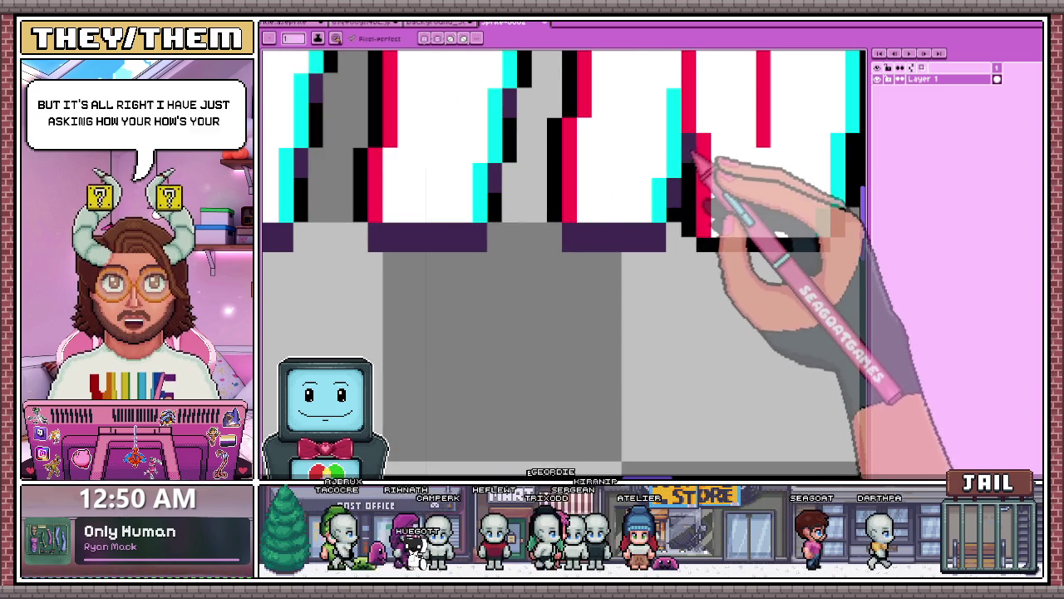
scroll(582, 191, "down", 3)
scroll(499, 212, "up", 1)
mouse_move(555, 210)
left_mouse_down()
mouse_move(561, 220)
mouse_move(657, 226)
mouse_move(638, 213)
left_mouse_up()
scroll(568, 211, "down", 2)
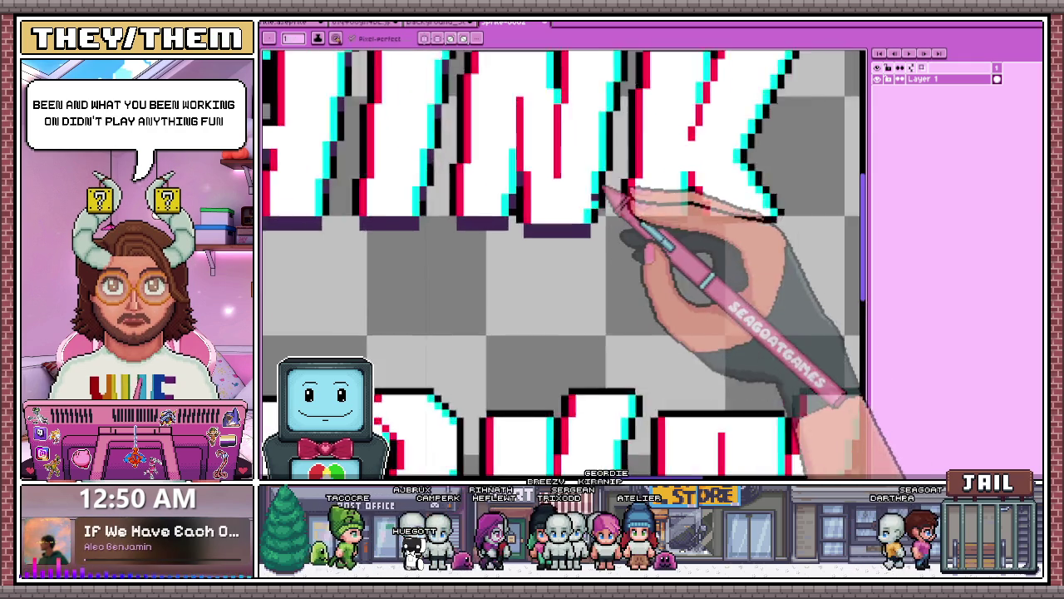
scroll(612, 186, "up", 2)
scroll(613, 230, "down", 1)
scroll(622, 190, "up", 1)
scroll(617, 154, "down", 2)
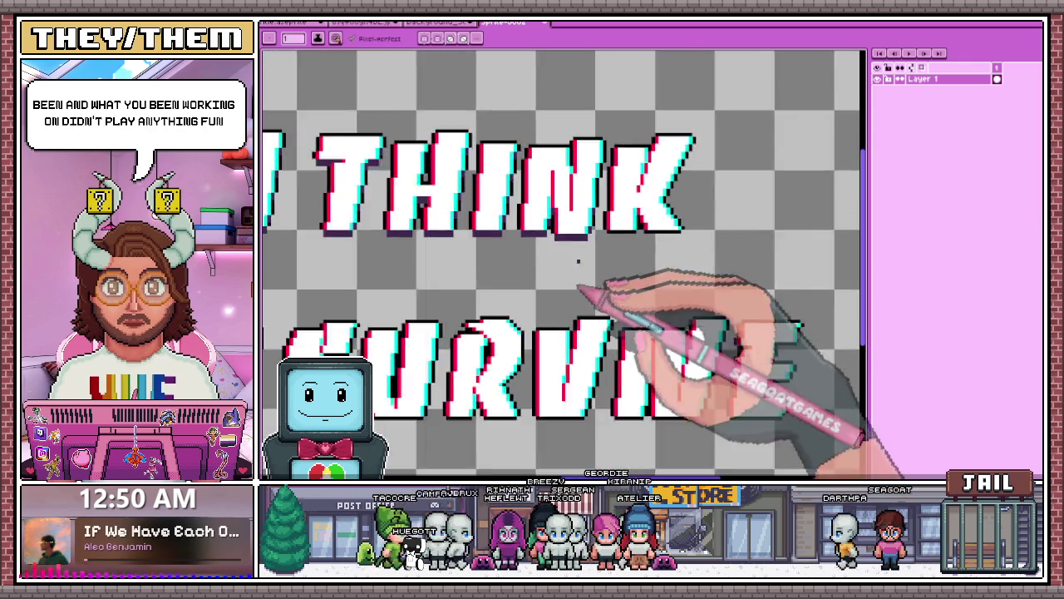
scroll(579, 300, "up", 2)
scroll(606, 178, "up", 1)
Run the purple shadow rightward under the K and up its diagonal edge
scroll(611, 133, "down", 2)
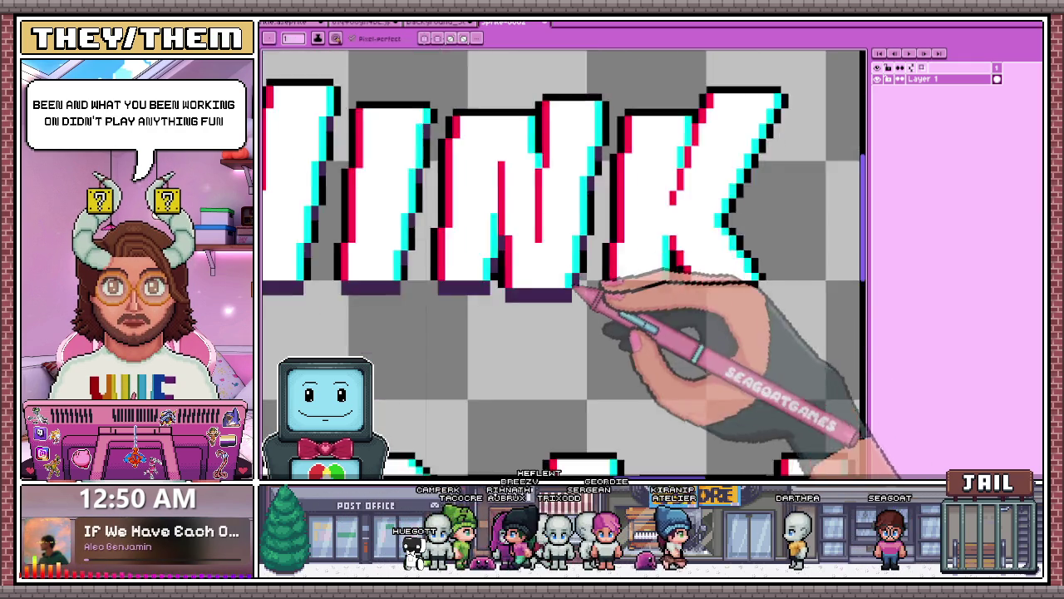
scroll(712, 265, "down", 2)
scroll(611, 280, "up", 4)
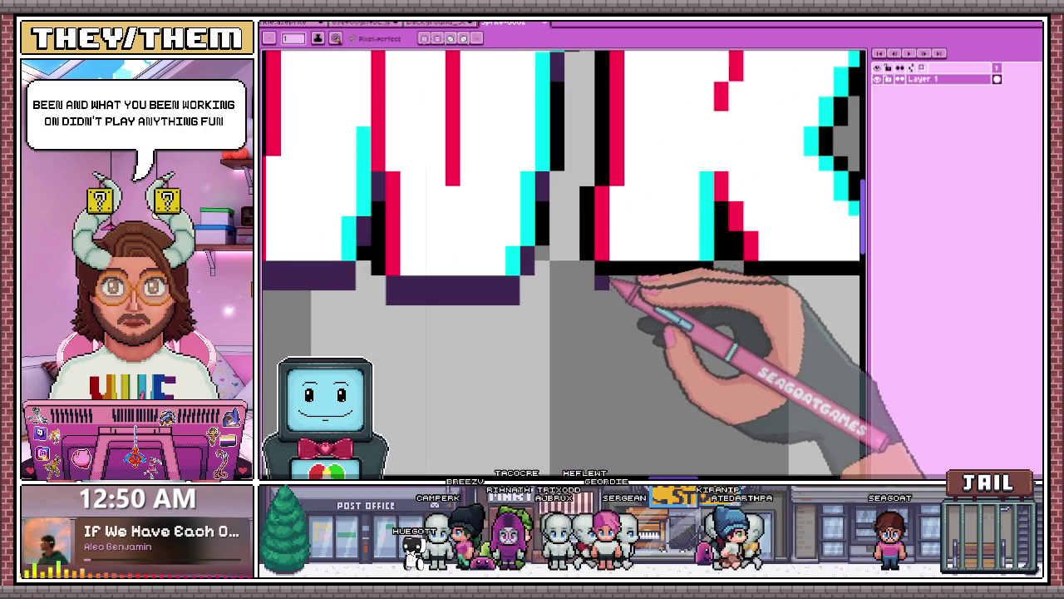
scroll(637, 254, "down", 2)
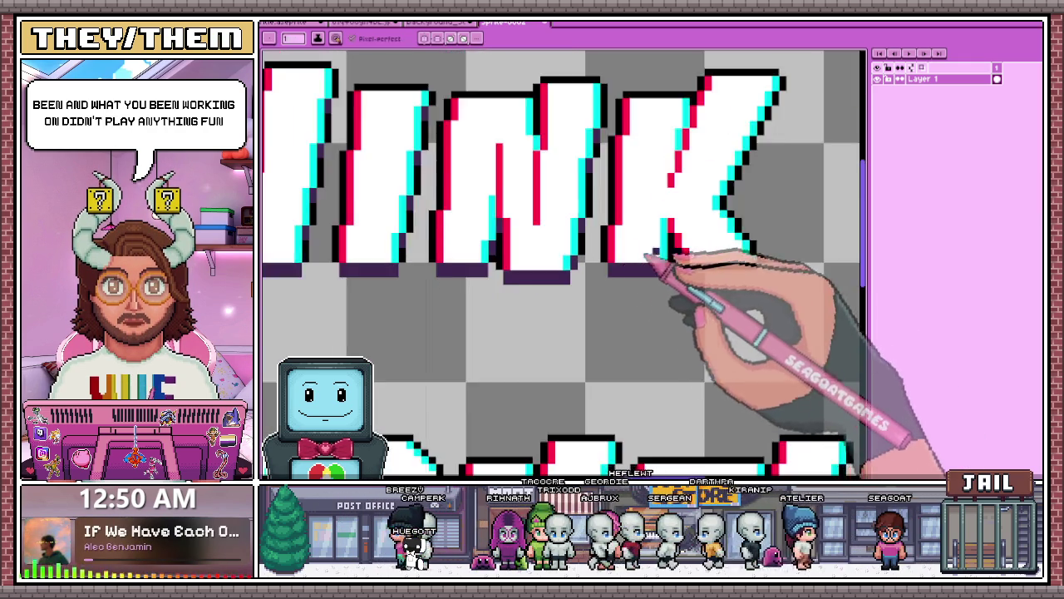
scroll(682, 237, "up", 3)
scroll(702, 250, "down", 2)
scroll(641, 238, "up", 2)
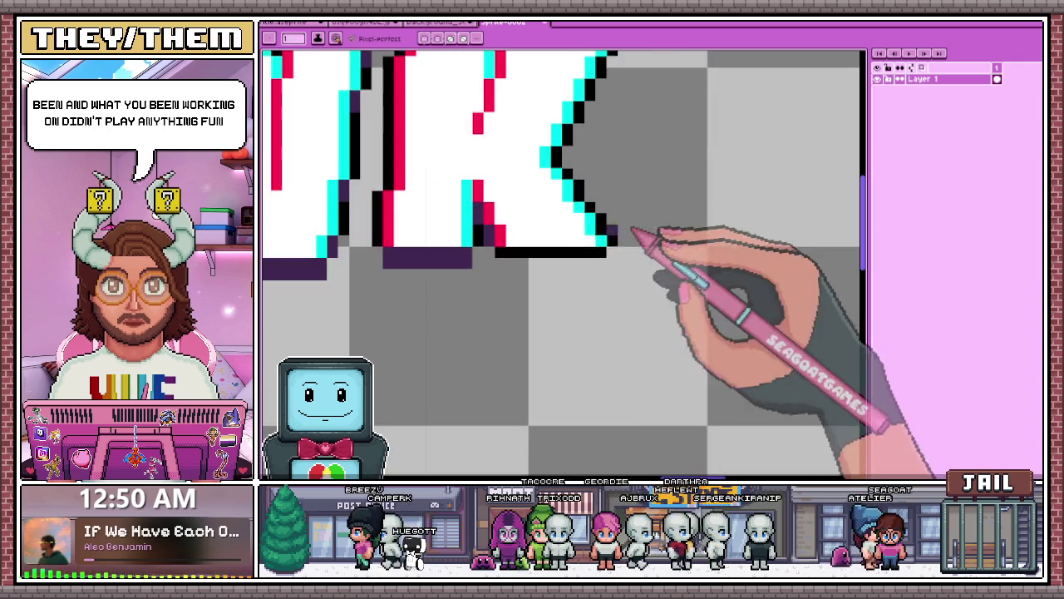
left_click_drag(511, 267, 636, 269)
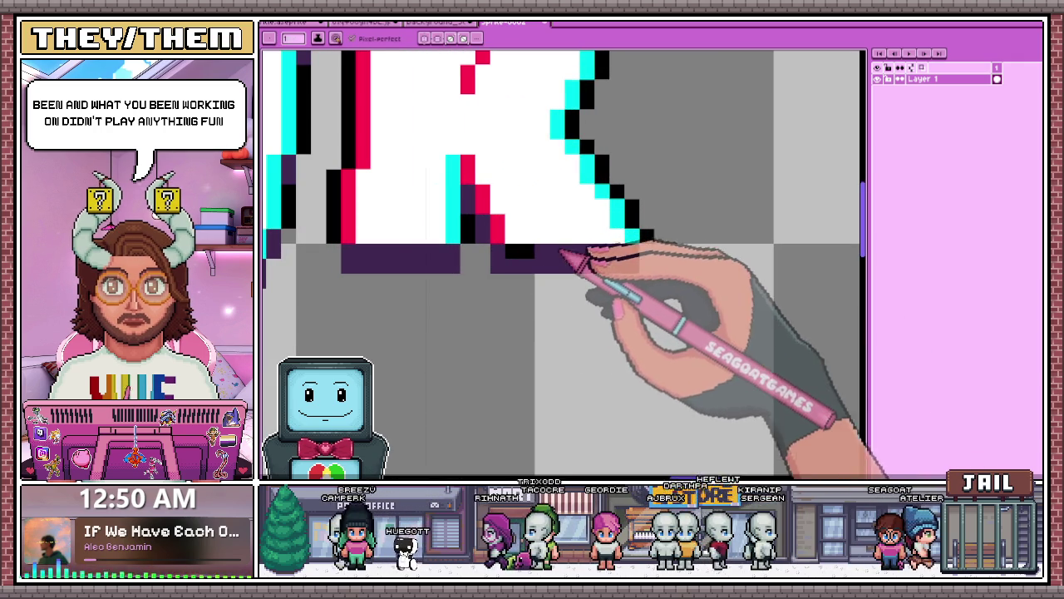
scroll(579, 258, "down", 2)
scroll(592, 216, "up", 4)
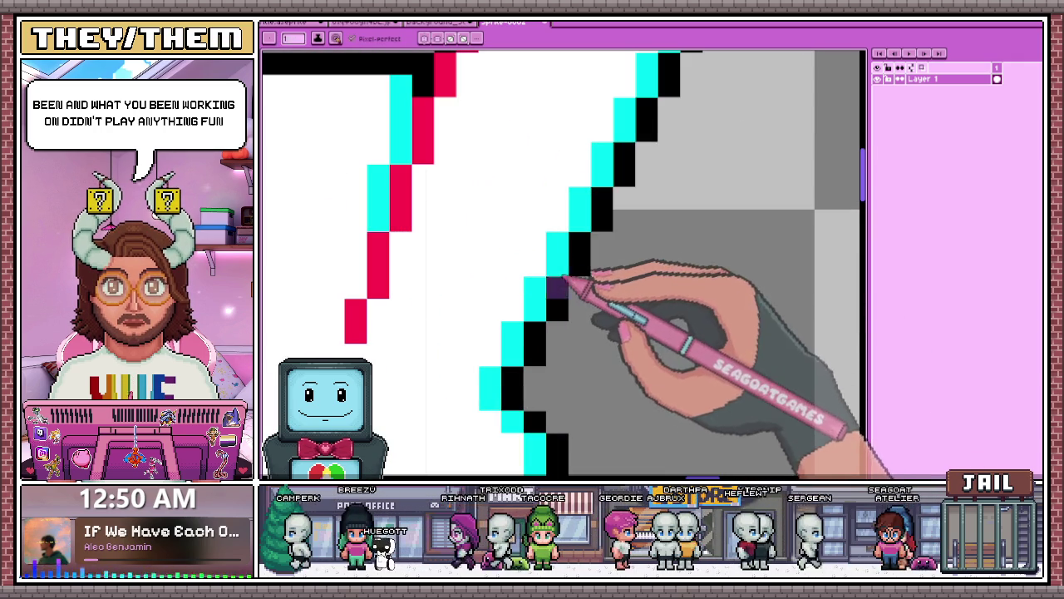
left_click_drag(542, 368, 545, 341)
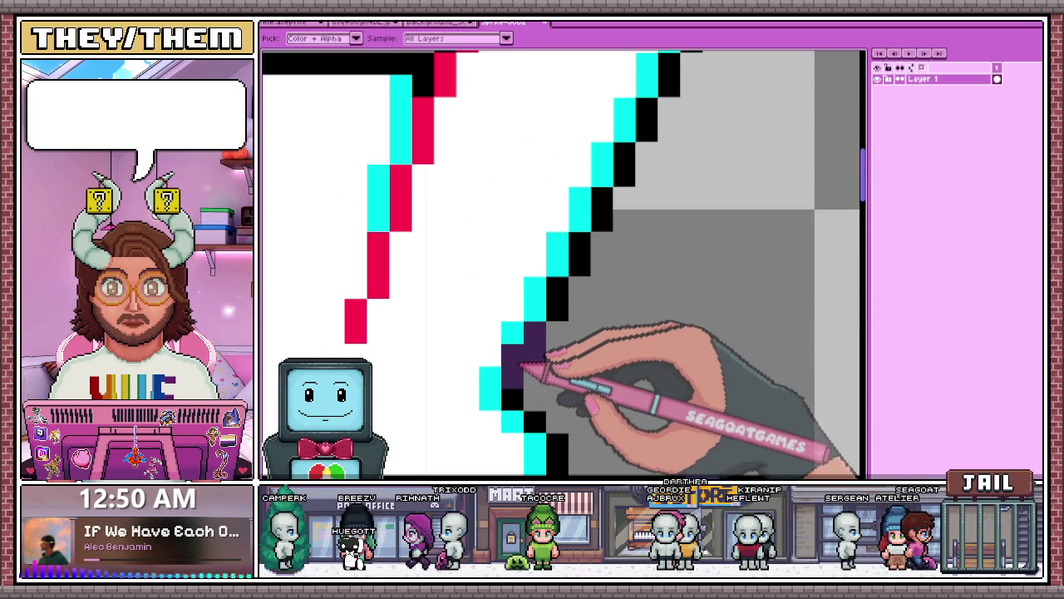
left_click(513, 388)
left_click(535, 243)
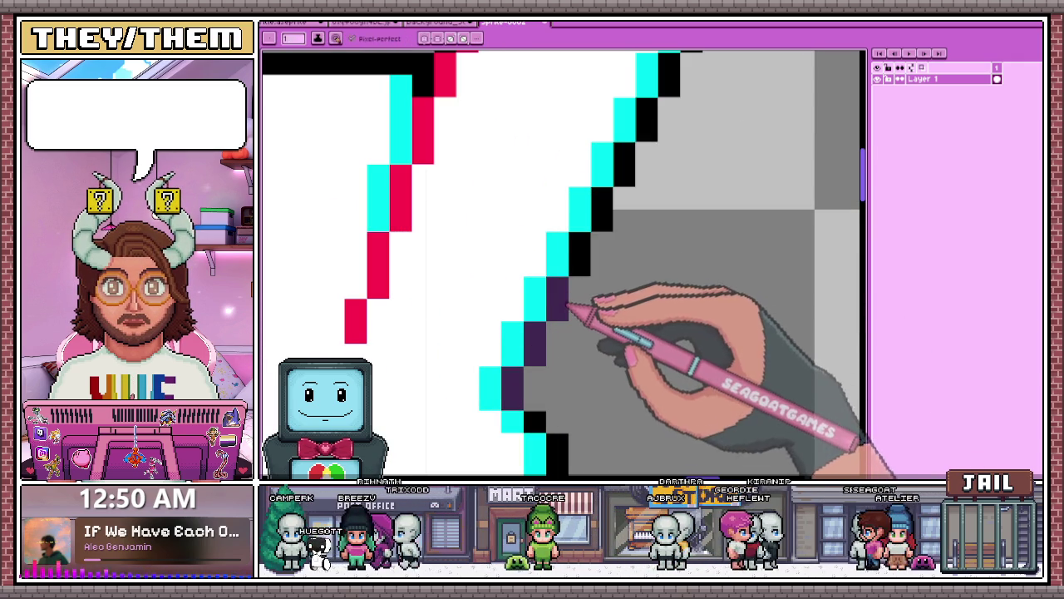
scroll(641, 154, "down", 2)
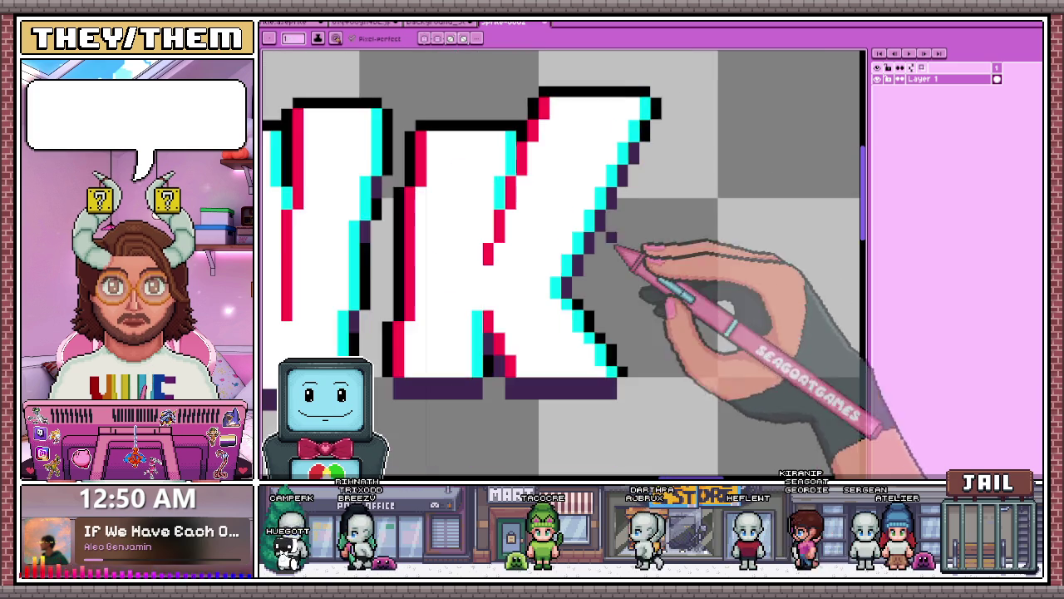
Zoom in and draw a black pixel line along the lower edge of the letters' purple shadow
scroll(613, 232, "up", 2)
scroll(646, 148, "down", 2)
scroll(640, 167, "down", 1)
scroll(644, 166, "up", 1)
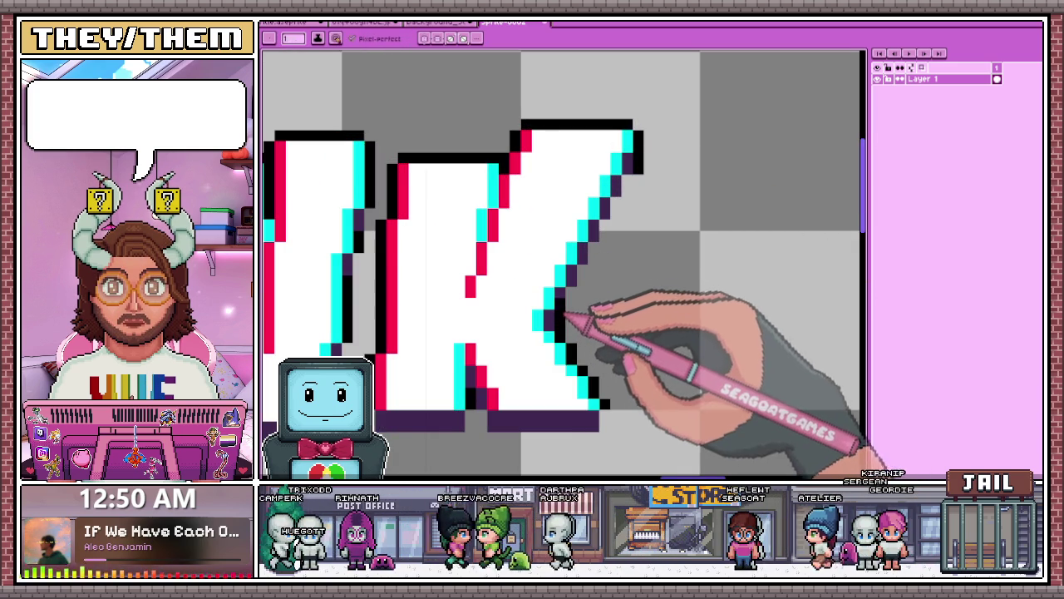
scroll(556, 320, "up", 1)
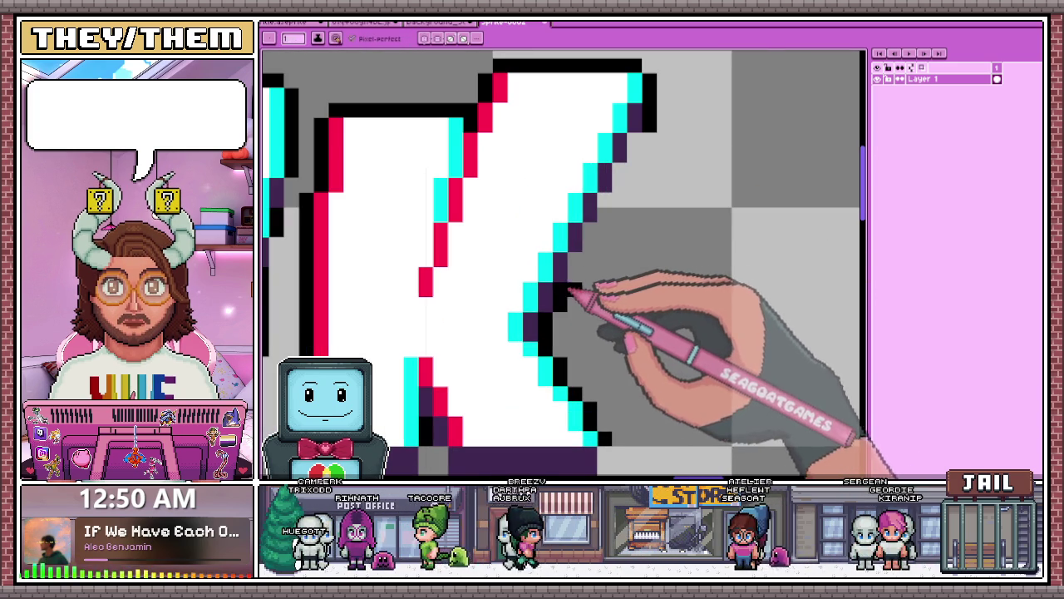
scroll(628, 208, "down", 3)
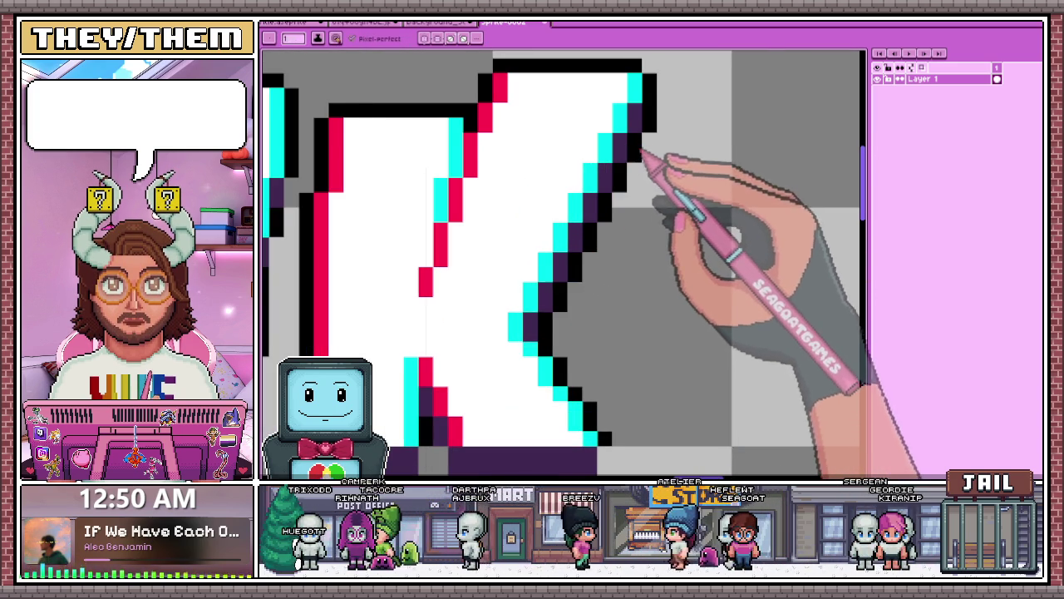
scroll(620, 257, "up", 4)
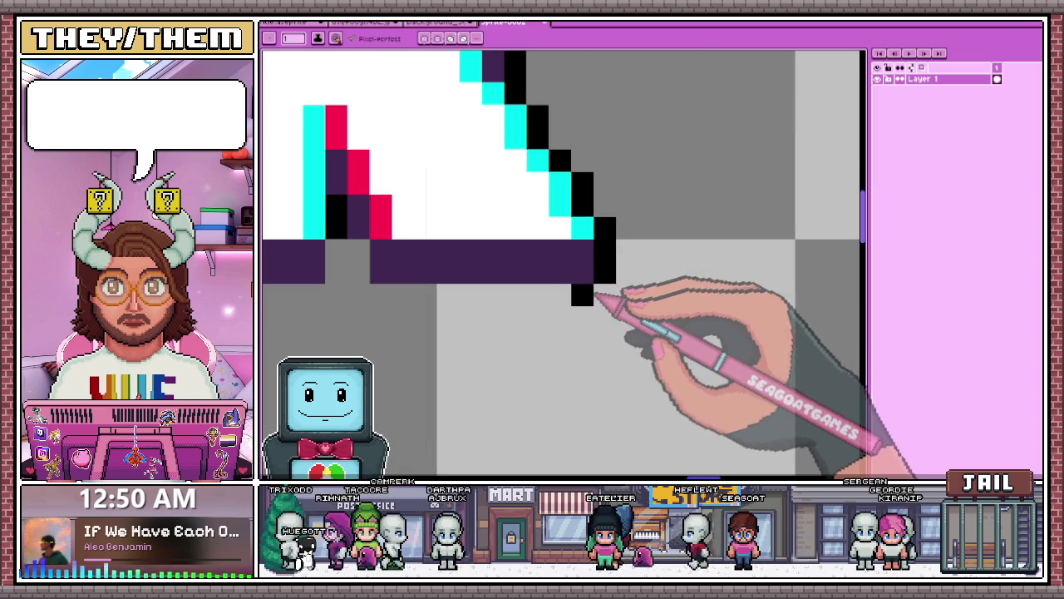
scroll(366, 254, "down", 2)
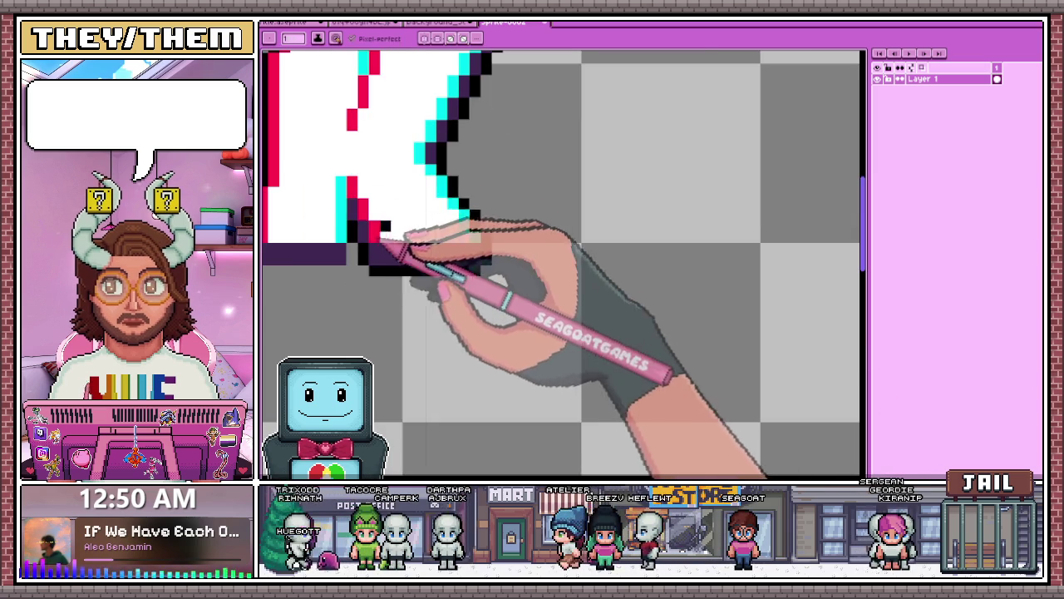
scroll(570, 237, "down", 2)
scroll(487, 238, "up", 3)
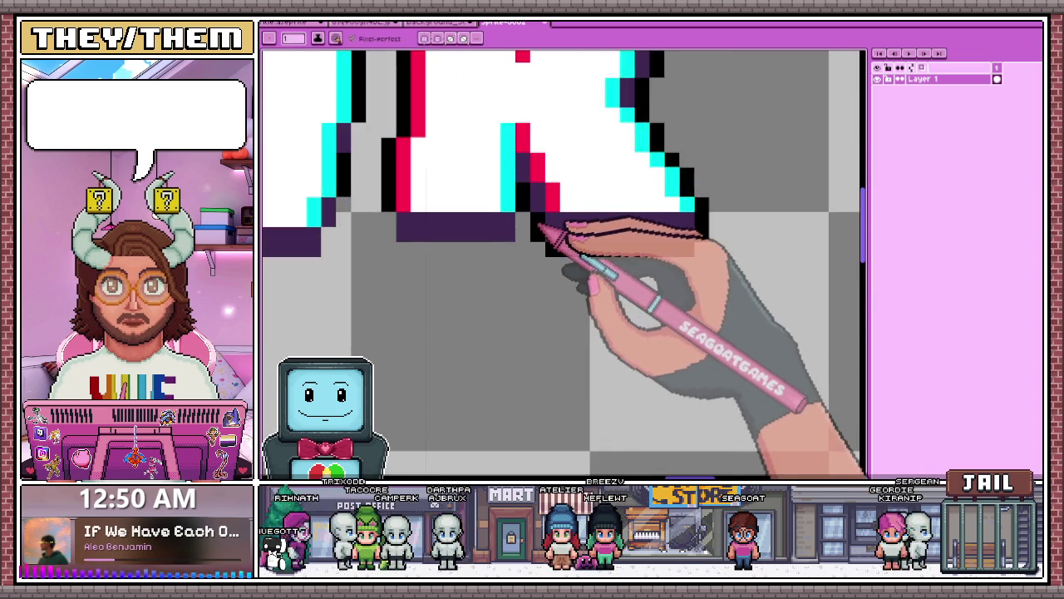
scroll(536, 224, "up", 1)
scroll(499, 283, "down", 2)
scroll(405, 275, "up", 1)
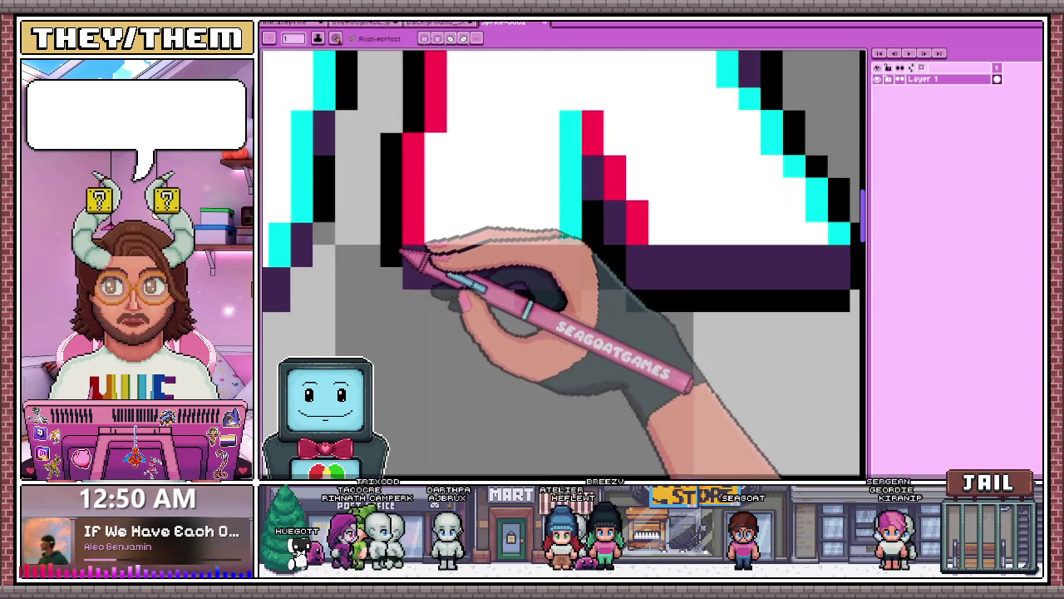
scroll(518, 311, "down", 2)
scroll(541, 285, "up", 3)
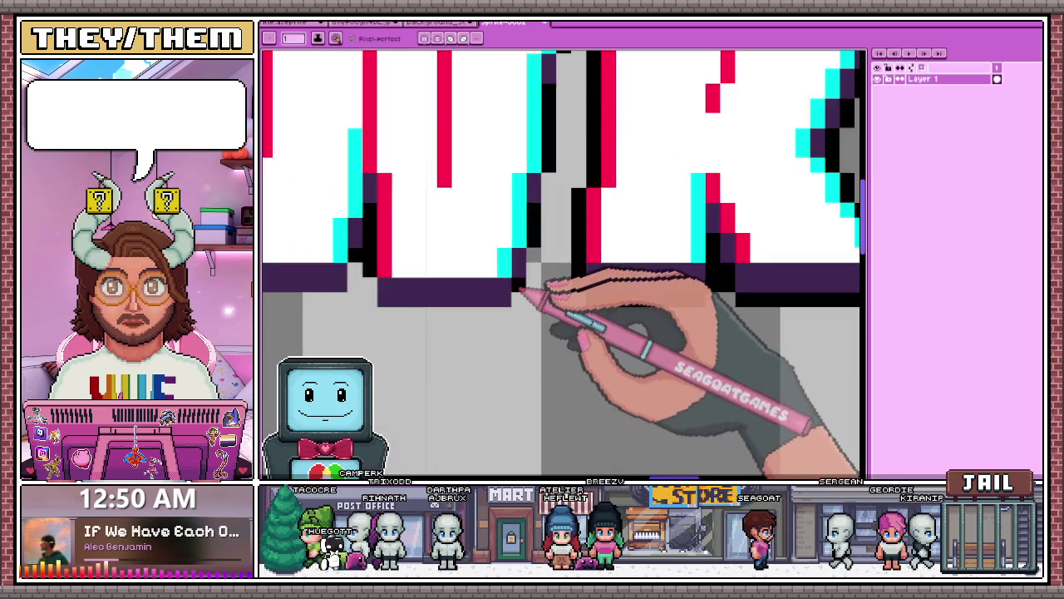
scroll(515, 301, "down", 2)
scroll(421, 288, "up", 1)
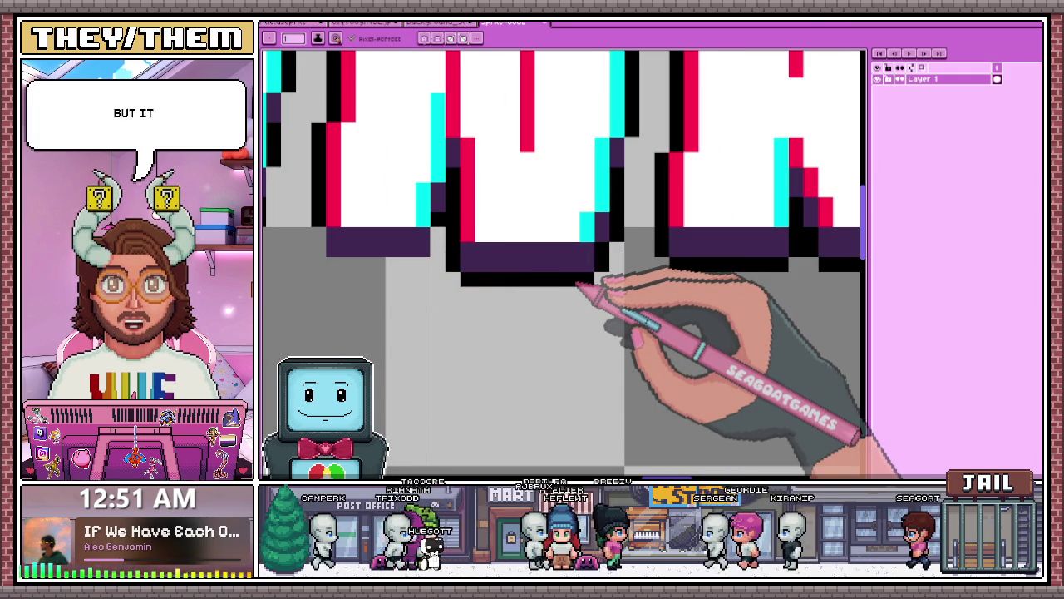
scroll(636, 226, "down", 2)
scroll(520, 241, "up", 2)
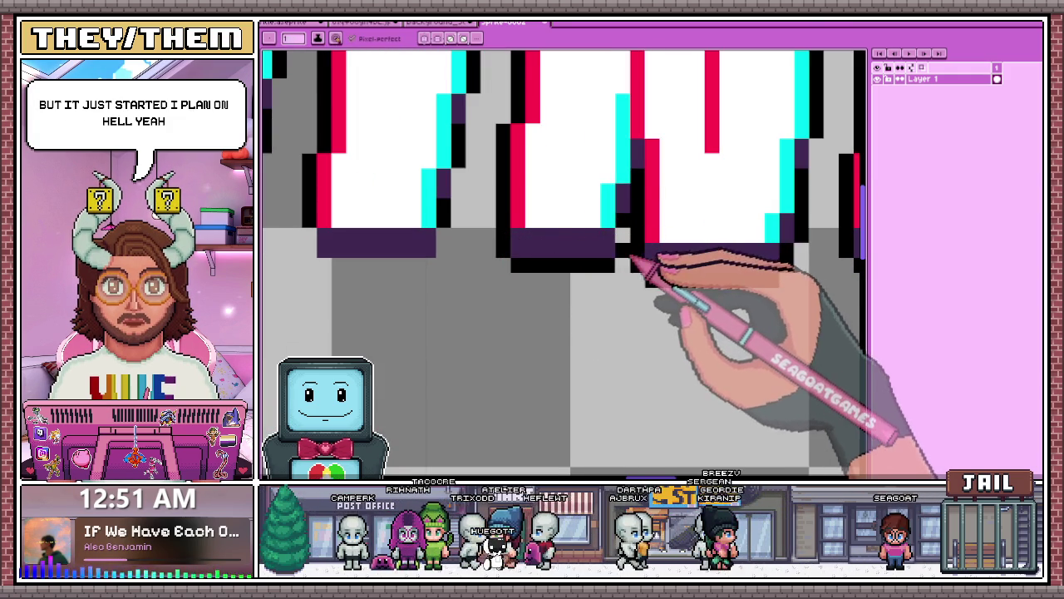
scroll(633, 260, "down", 3)
scroll(554, 233, "up", 3)
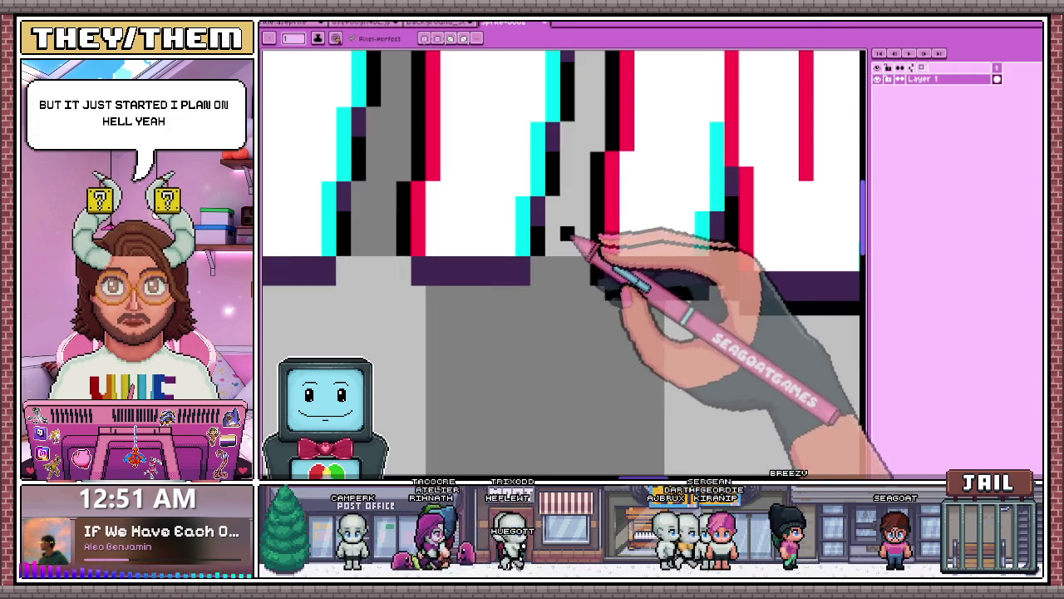
mouse_move(404, 261)
left_mouse_down()
mouse_move(409, 283)
mouse_move(497, 291)
left_mouse_up()
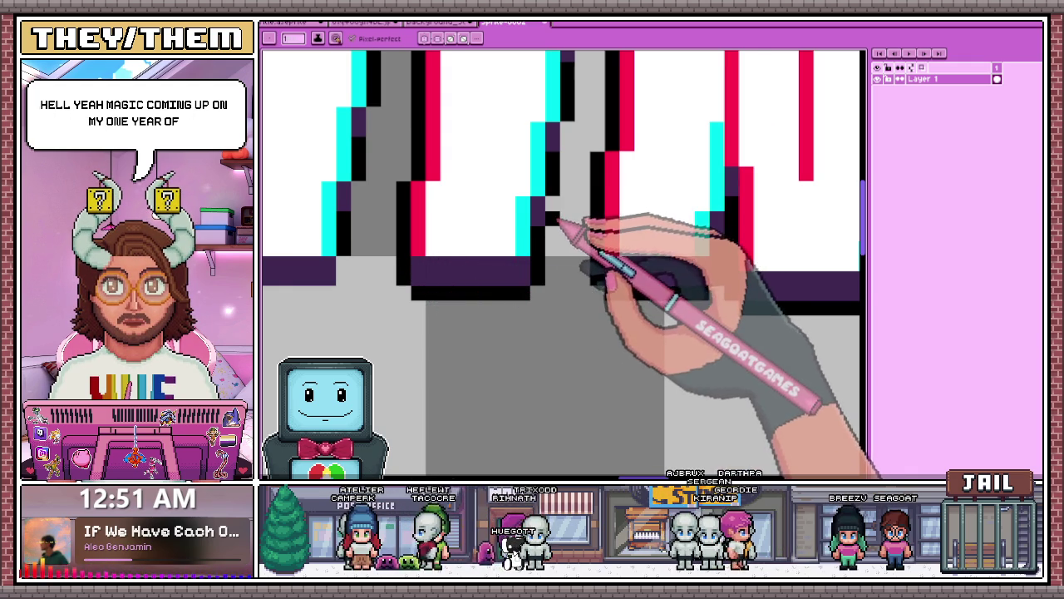
scroll(559, 223, "down", 3)
scroll(566, 193, "up", 3)
scroll(557, 196, "down", 3)
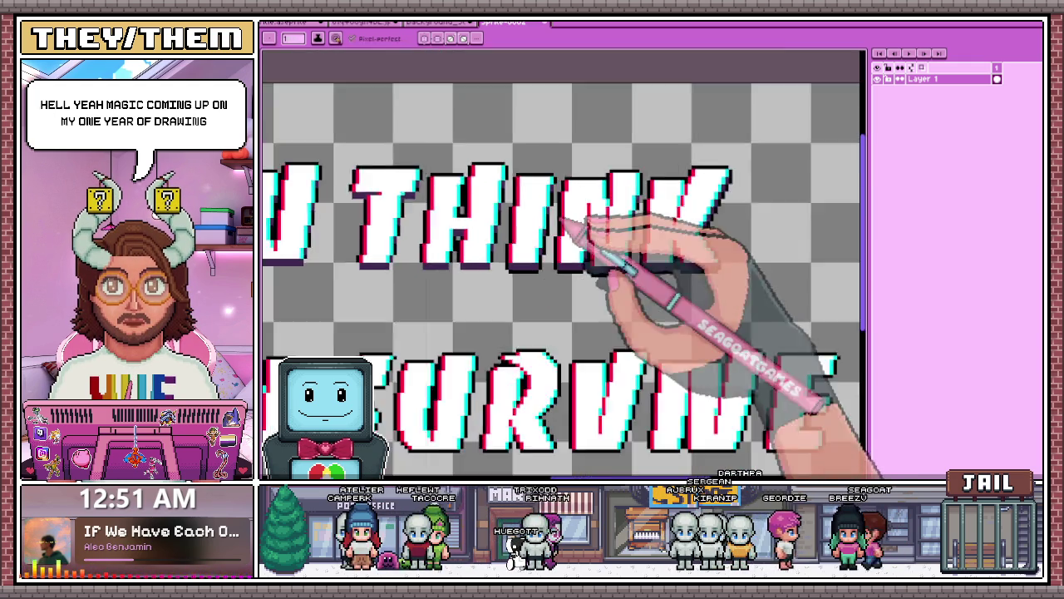
scroll(548, 227, "up", 3)
scroll(559, 161, "down", 3)
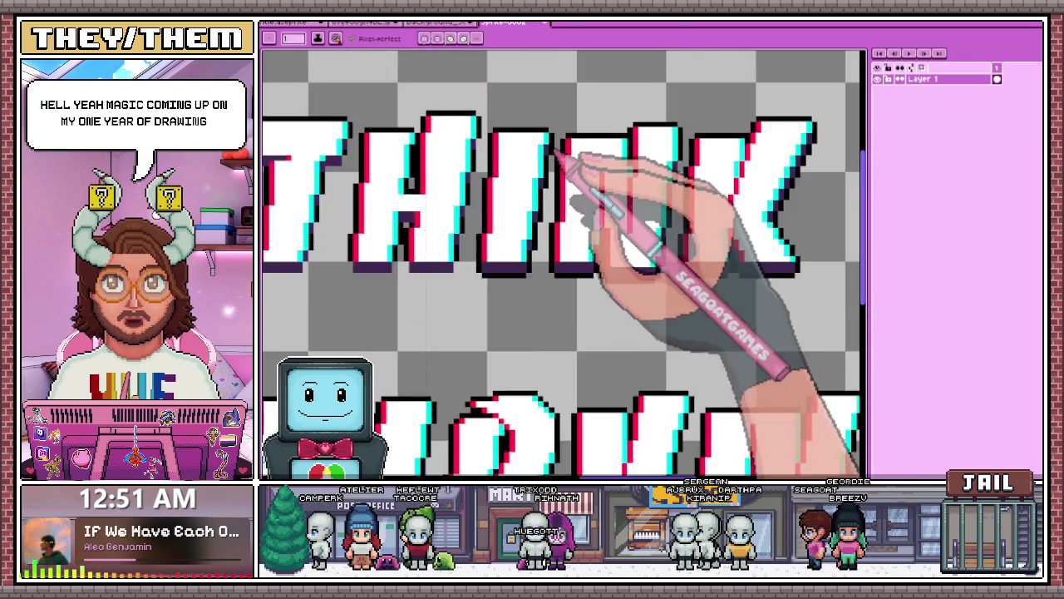
scroll(499, 158, "up", 2)
scroll(485, 163, "up", 2)
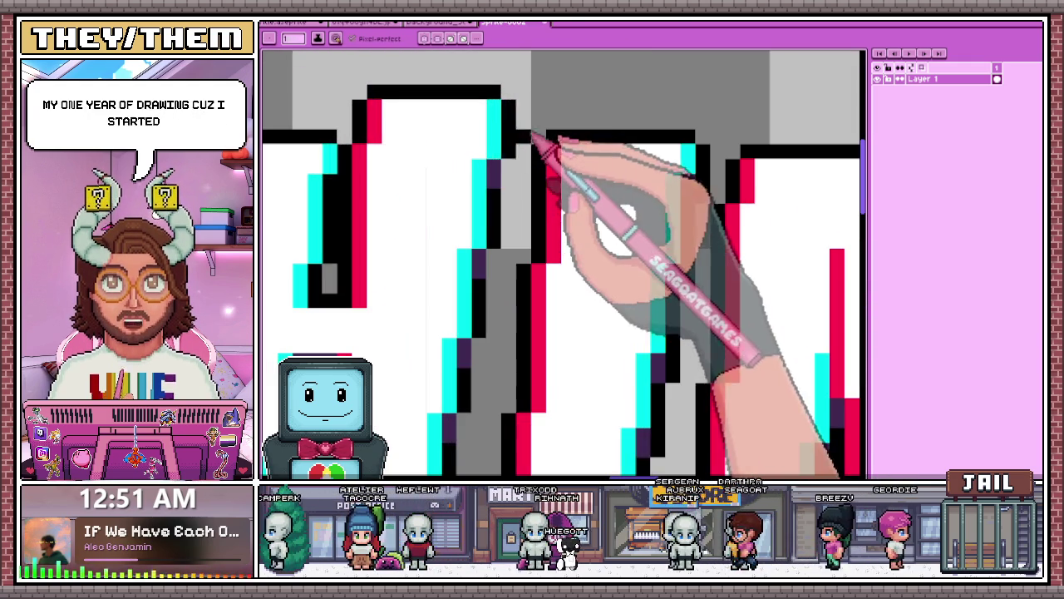
scroll(511, 178, "down", 2)
scroll(501, 227, "up", 2)
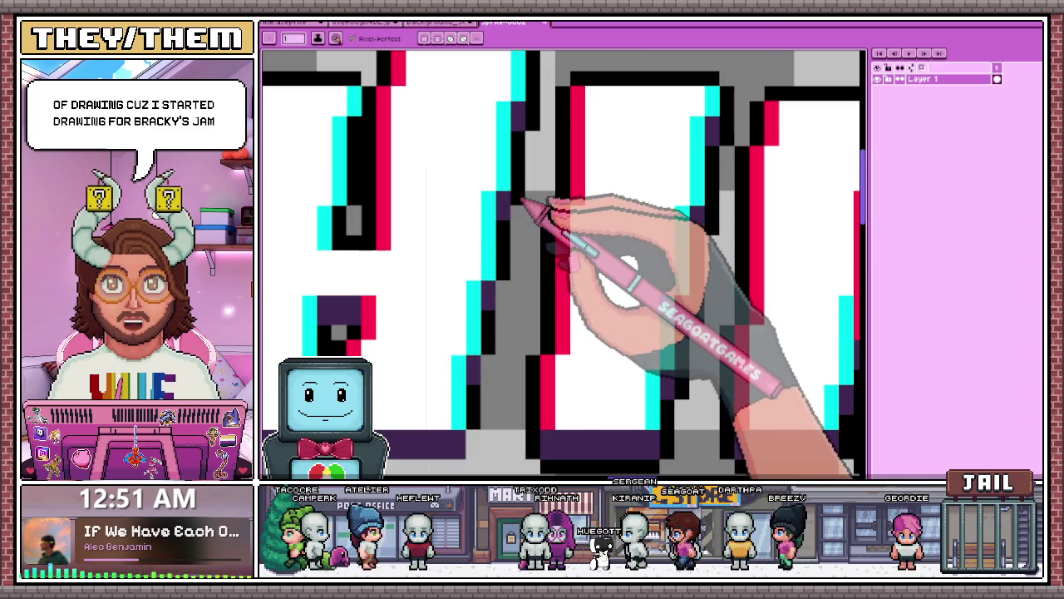
scroll(522, 199, "down", 2)
scroll(532, 266, "up", 2)
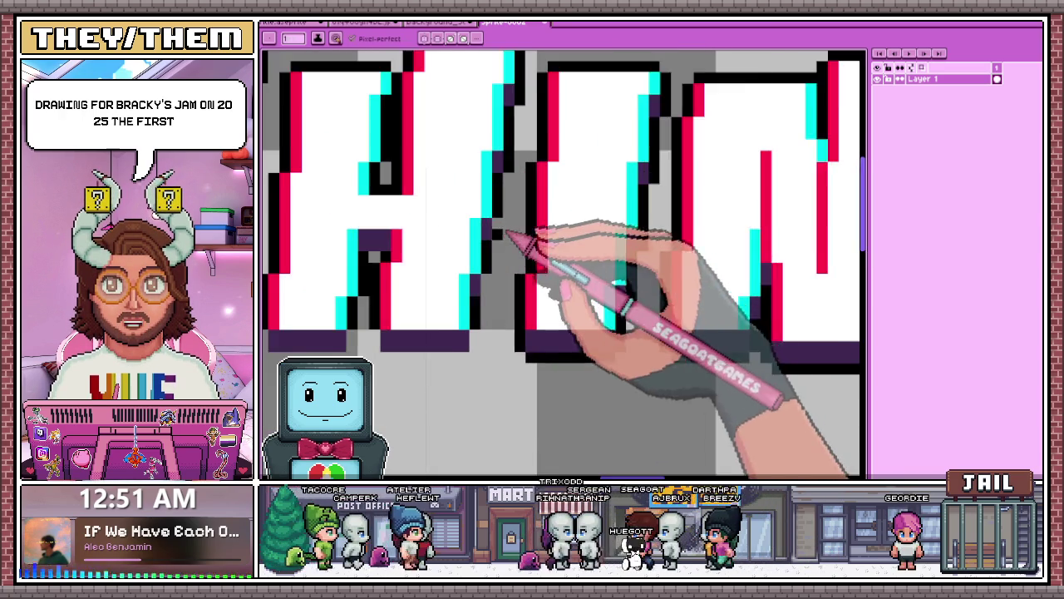
scroll(510, 238, "up", 2)
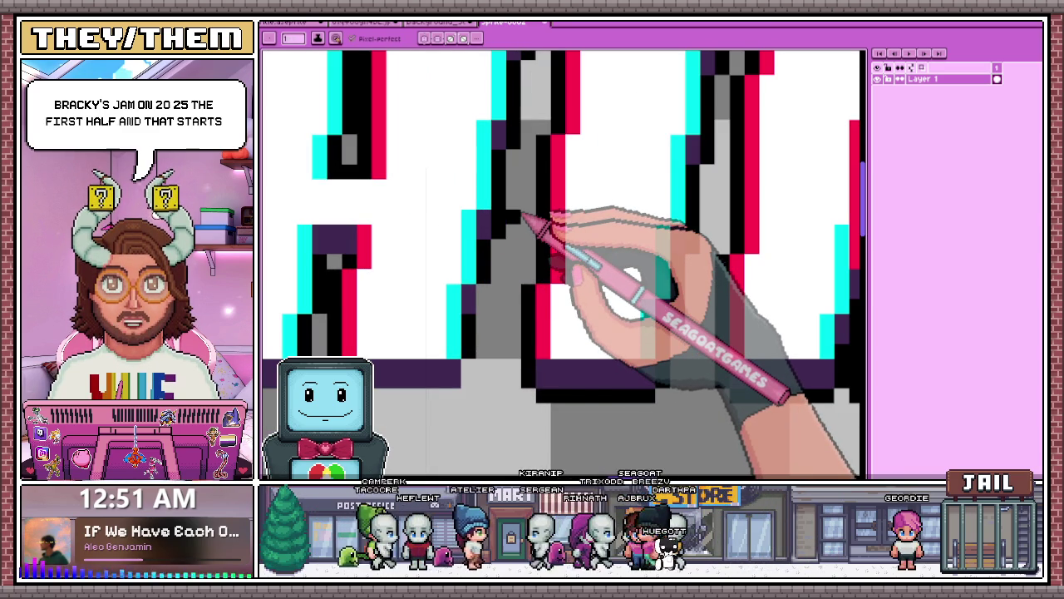
scroll(501, 163, "down", 2)
scroll(487, 301, "up", 2)
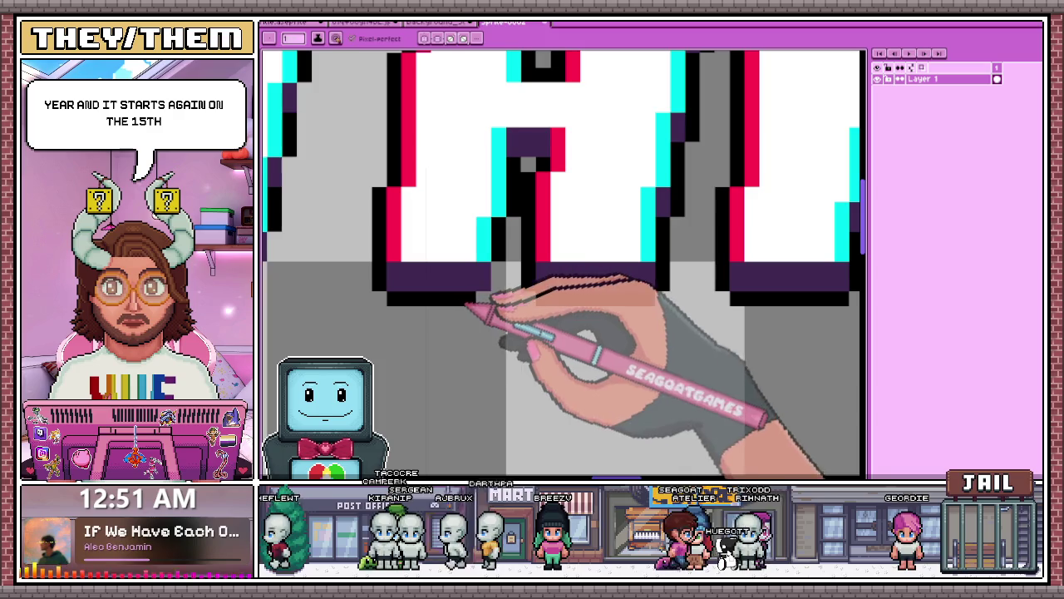
scroll(499, 278, "down", 2)
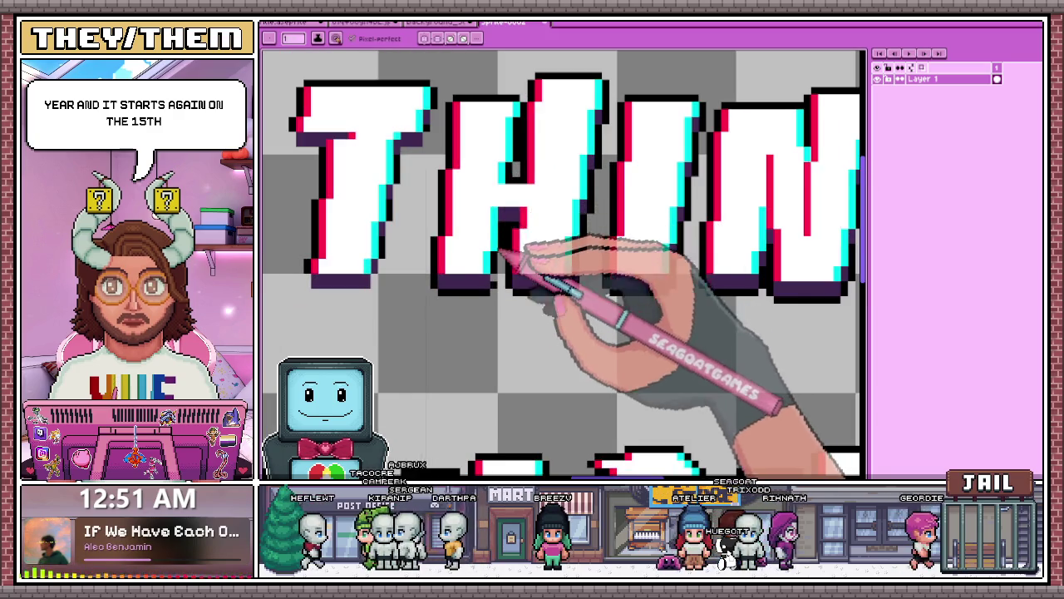
scroll(507, 281, "down", 2)
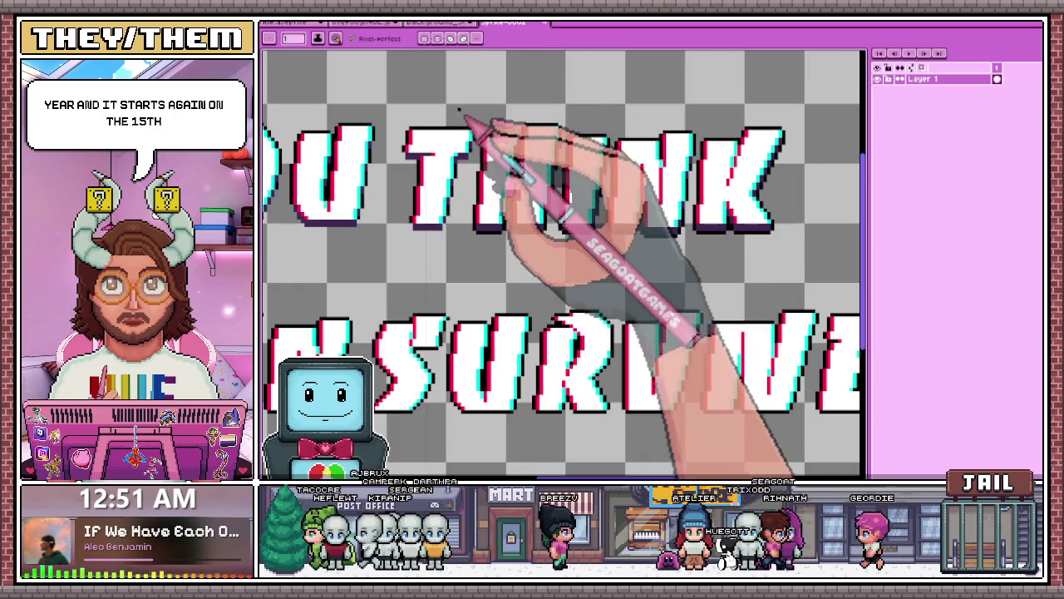
scroll(462, 114, "up", 3)
scroll(712, 168, "down", 2)
scroll(624, 173, "up", 2)
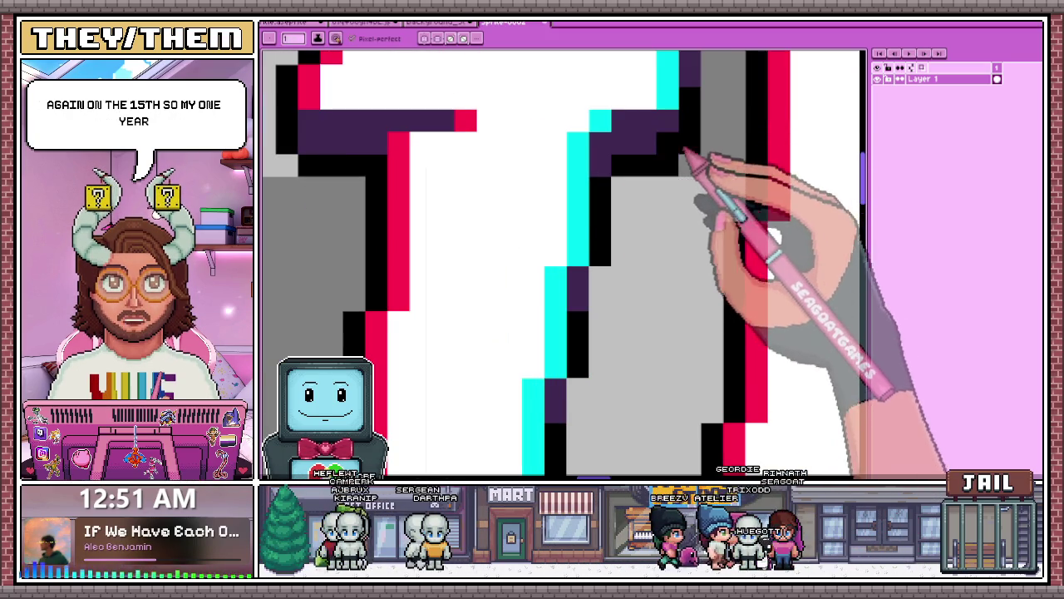
scroll(692, 143, "down", 2)
scroll(712, 119, "up", 1)
scroll(677, 142, "down", 2)
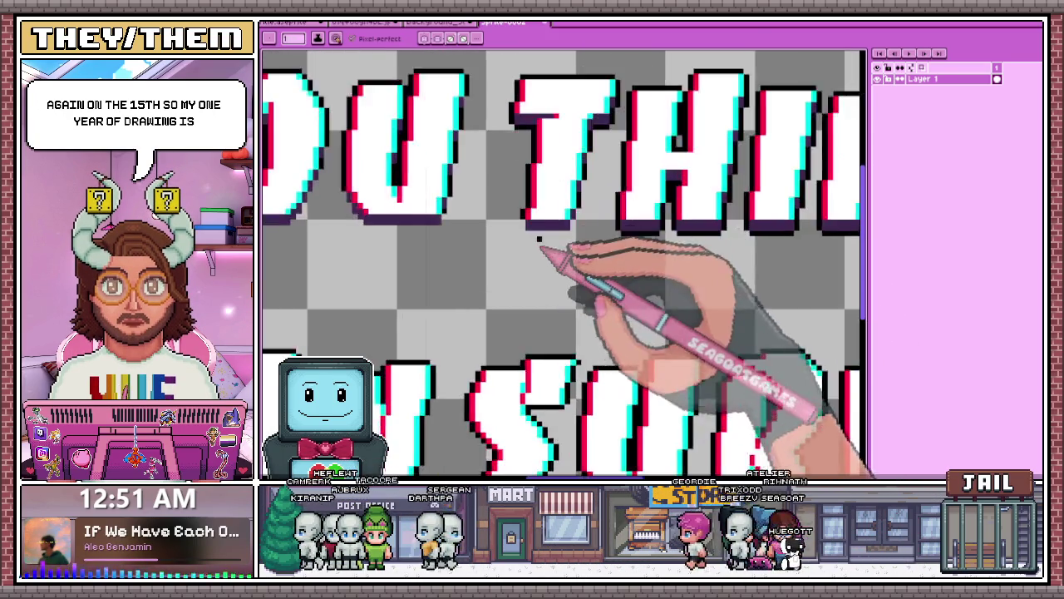
With the Pencil, add a black outline pixel beside the purple shadow under the title
scroll(539, 250, "up", 3)
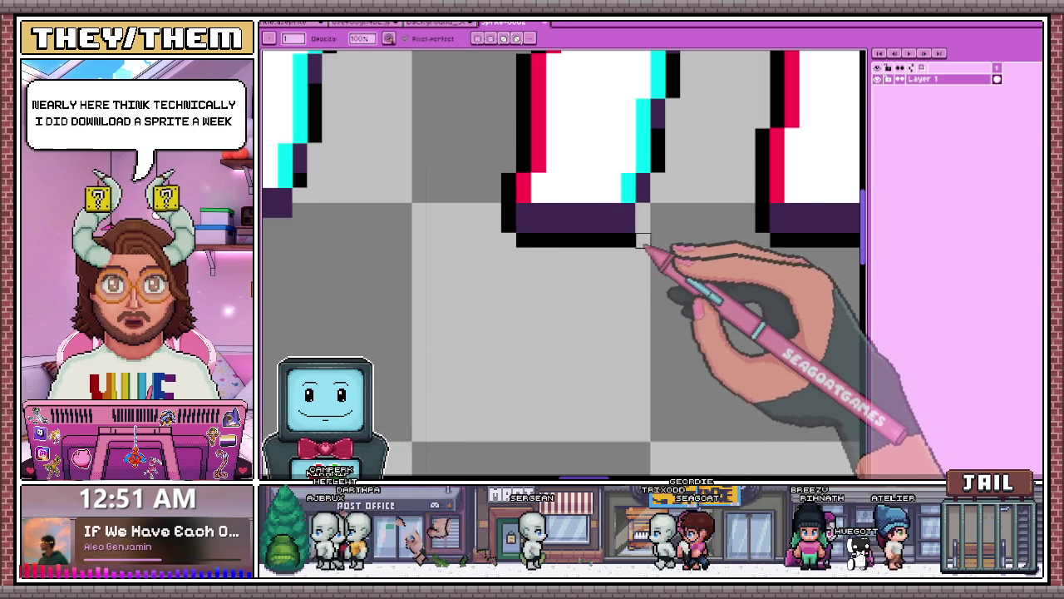
key("b")
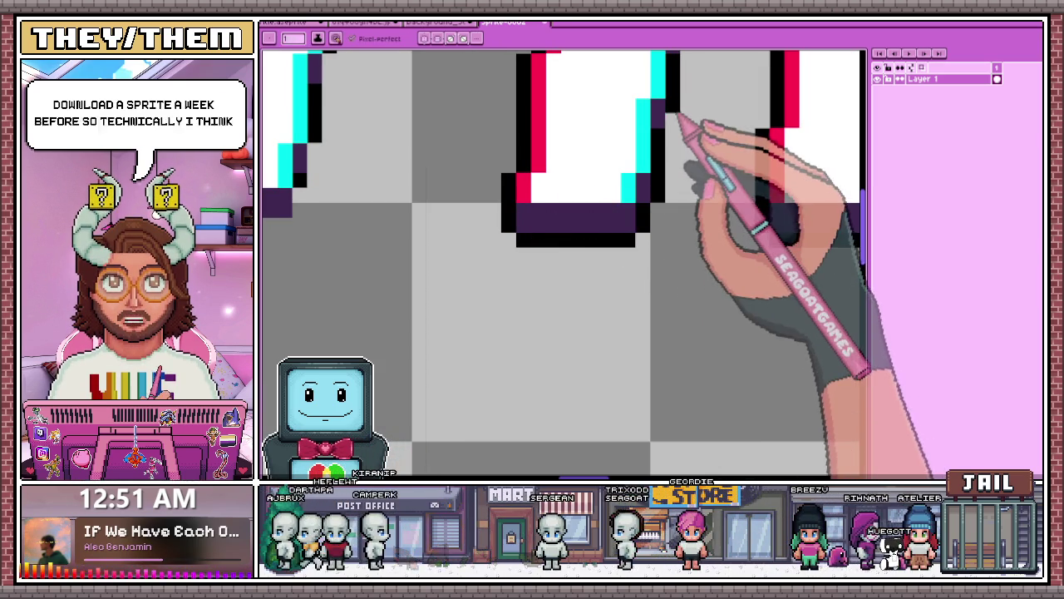
scroll(677, 119, "down", 3)
scroll(574, 250, "up", 2)
scroll(565, 246, "down", 3)
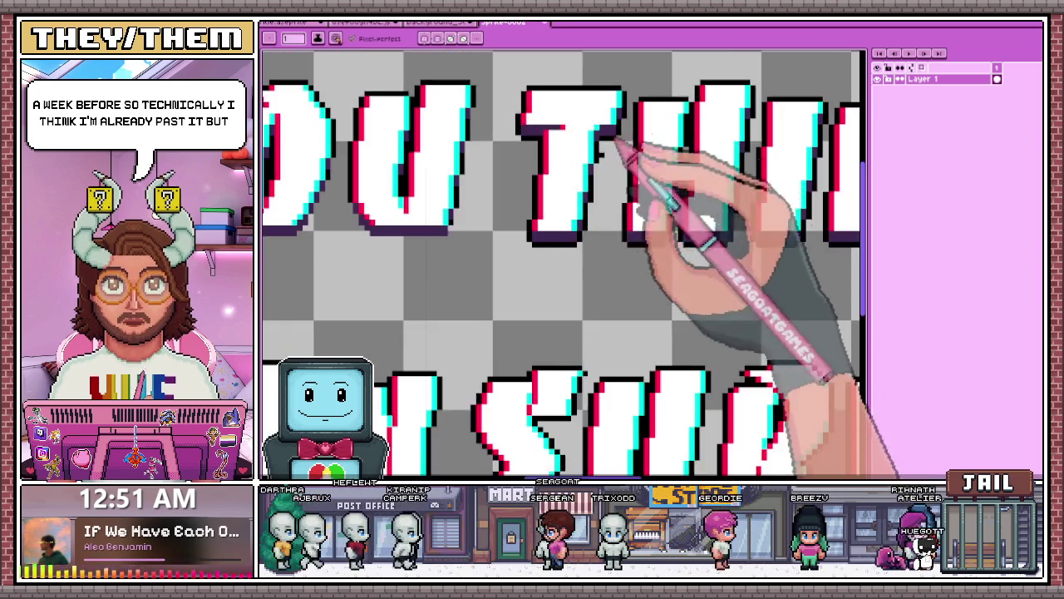
scroll(577, 167, "up", 4)
scroll(425, 218, "up", 2)
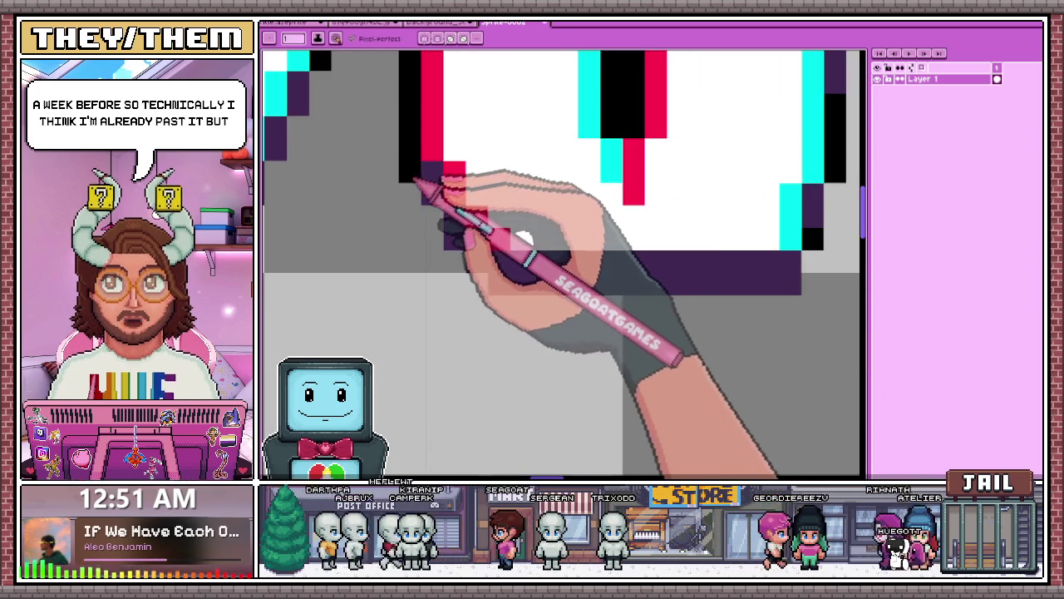
scroll(471, 284, "down", 3)
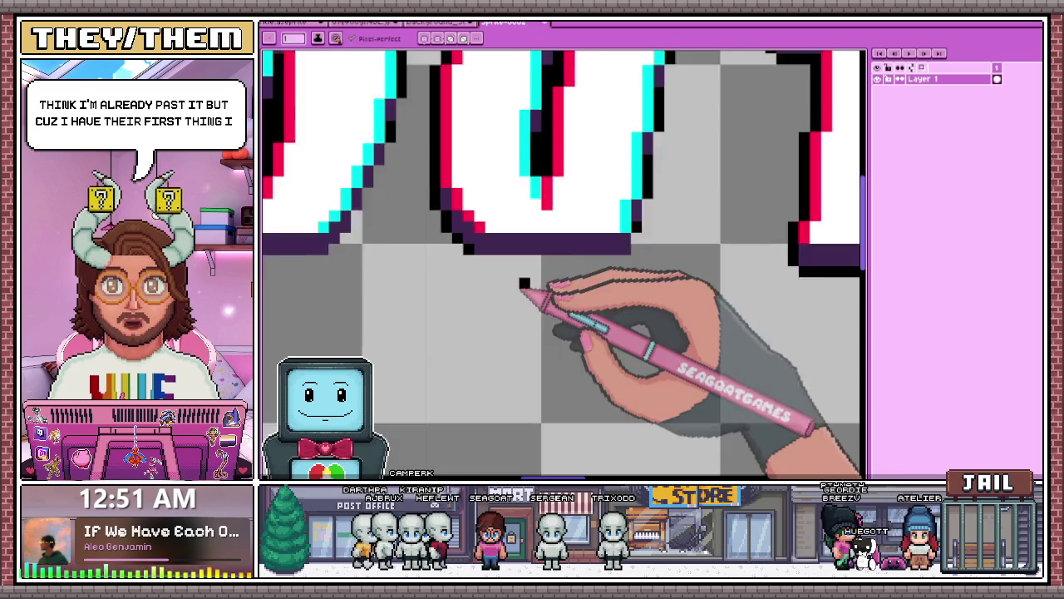
scroll(505, 278, "up", 3)
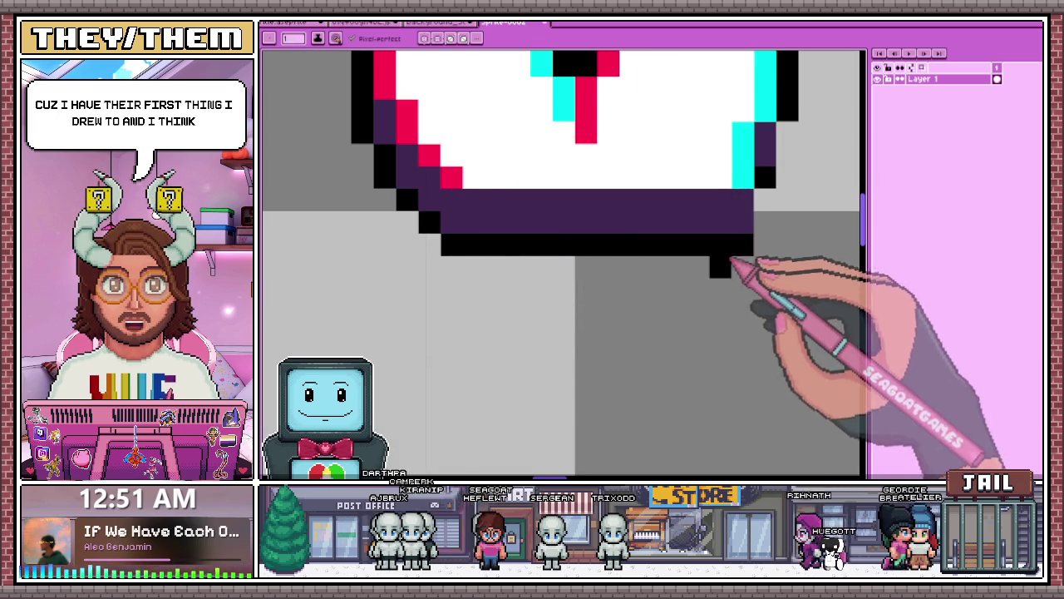
scroll(565, 274, "down", 3)
scroll(587, 266, "up", 3)
scroll(587, 266, "up", 1)
left_click(509, 266)
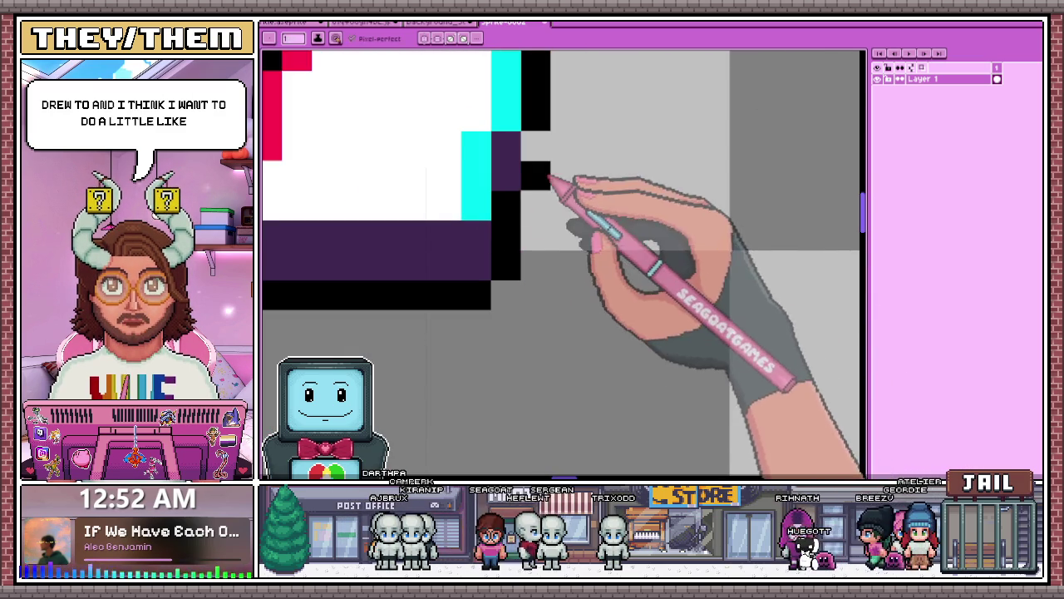
scroll(549, 178, "down", 3)
scroll(547, 155, "up", 3)
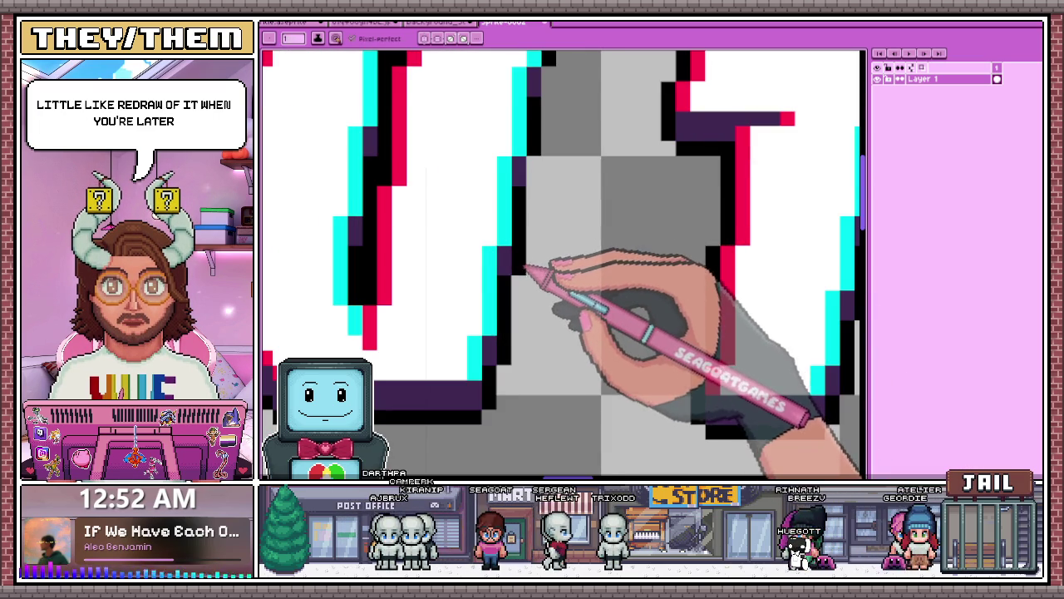
scroll(540, 184, "down", 2)
scroll(536, 183, "up", 2)
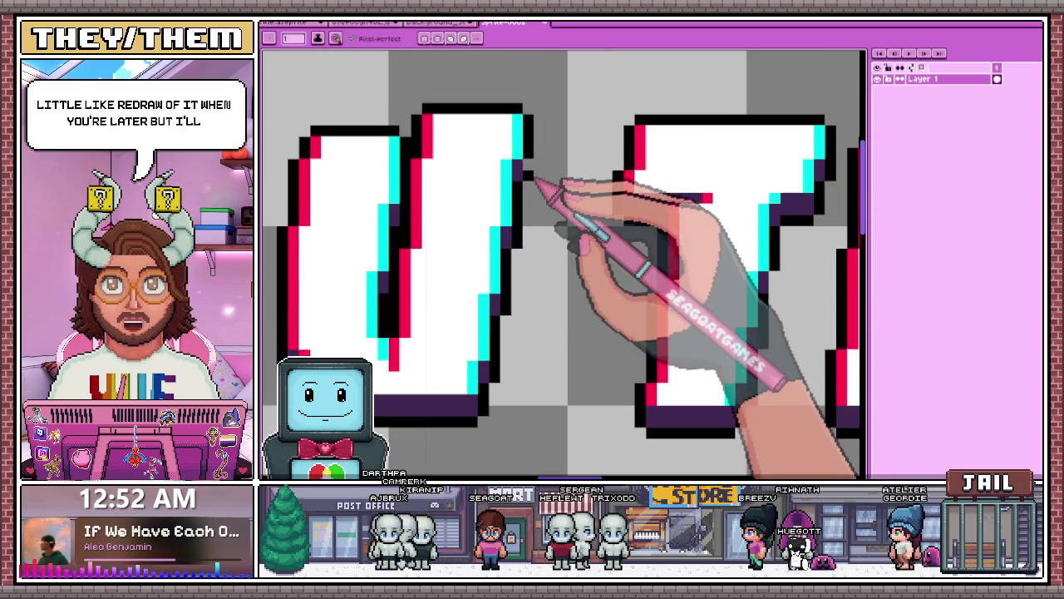
scroll(535, 181, "down", 3)
scroll(440, 195, "up", 3)
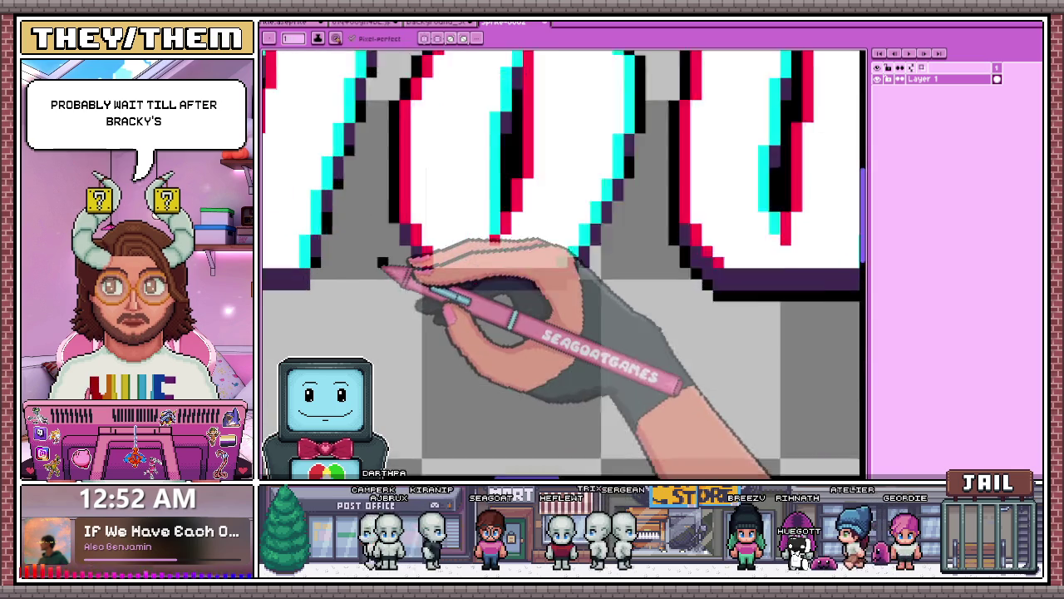
scroll(381, 265, "up", 2)
scroll(455, 285, "down", 1)
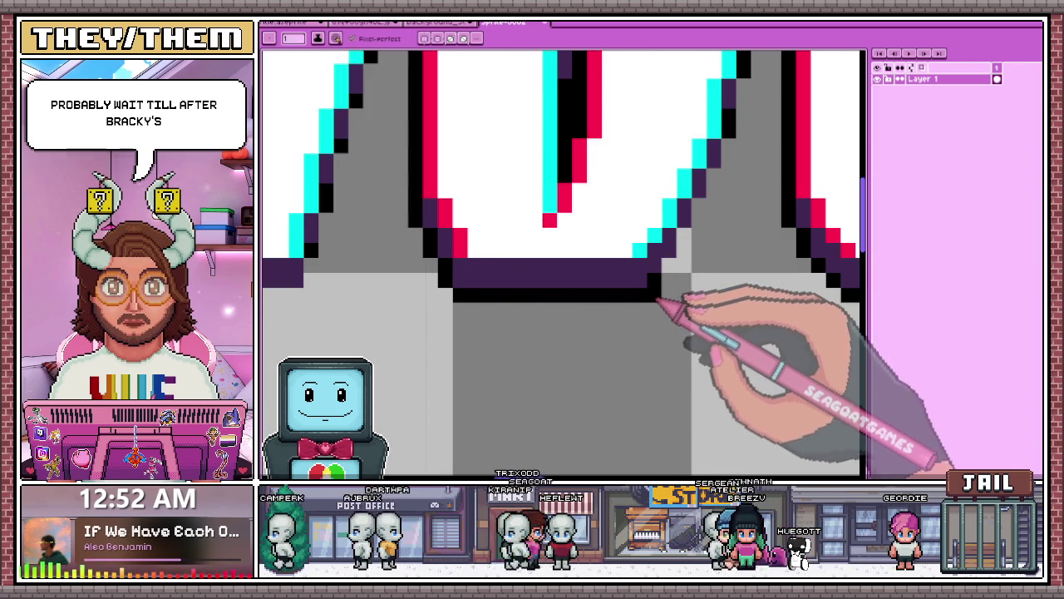
Fill in a missing black outline pixel at the upper letter edge
key("b")
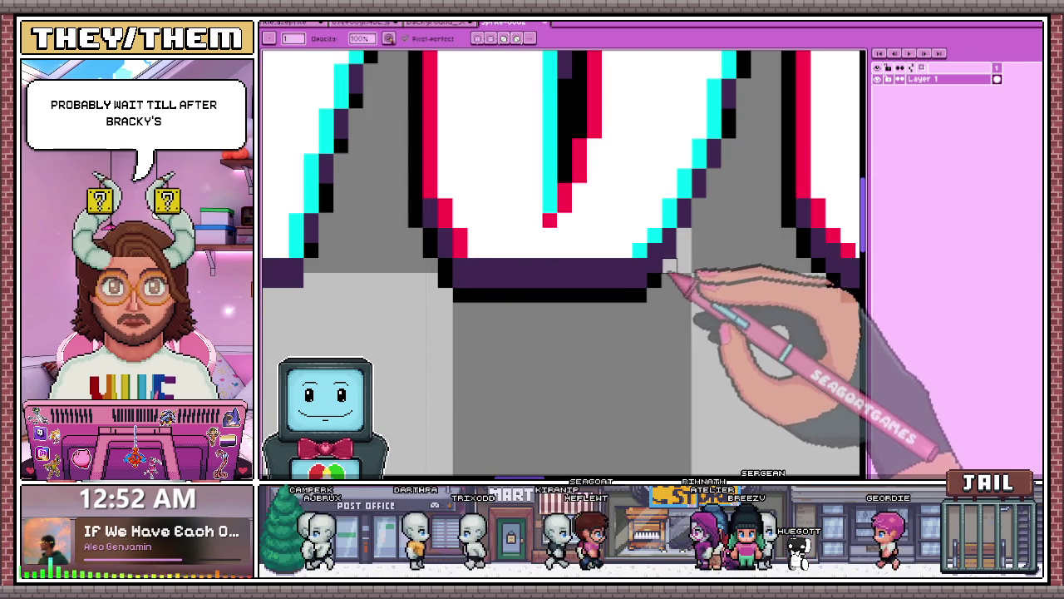
key("e")
scroll(708, 226, "down", 3)
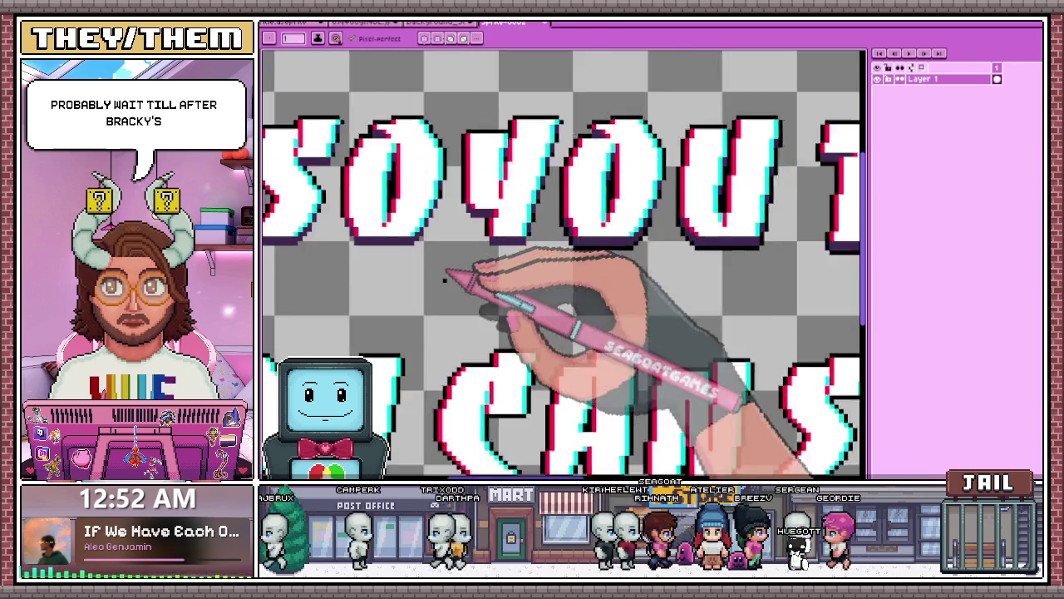
scroll(654, 245, "up", 3)
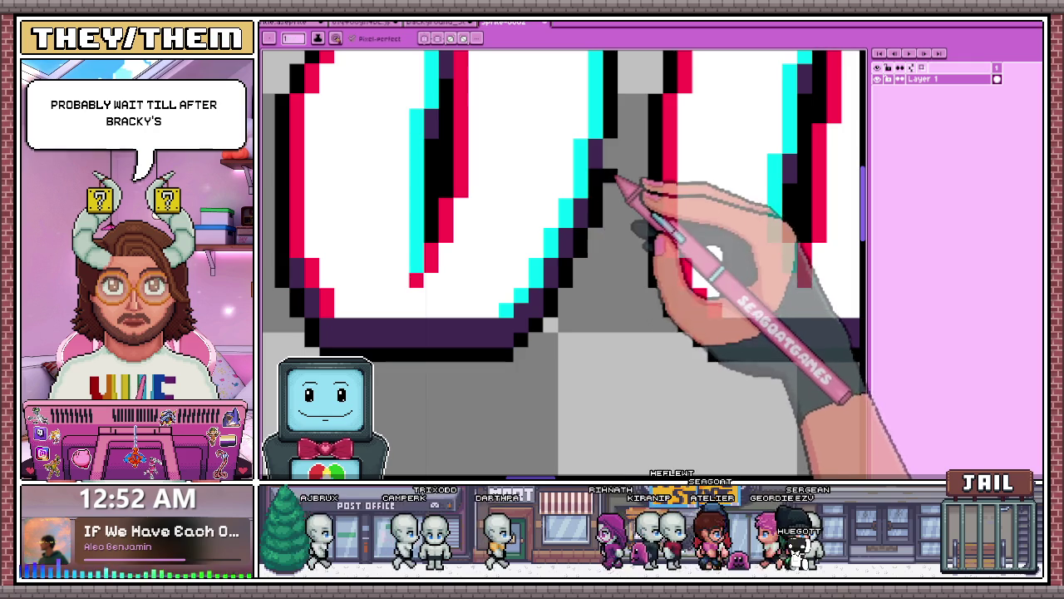
scroll(611, 191, "down", 3)
scroll(613, 100, "up", 2)
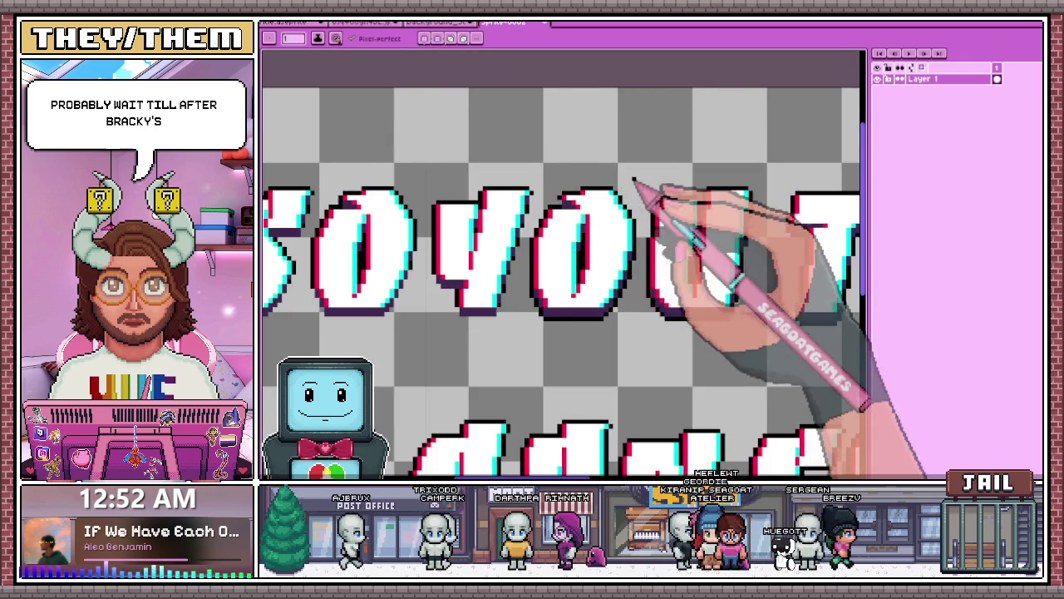
scroll(634, 180, "down", 1)
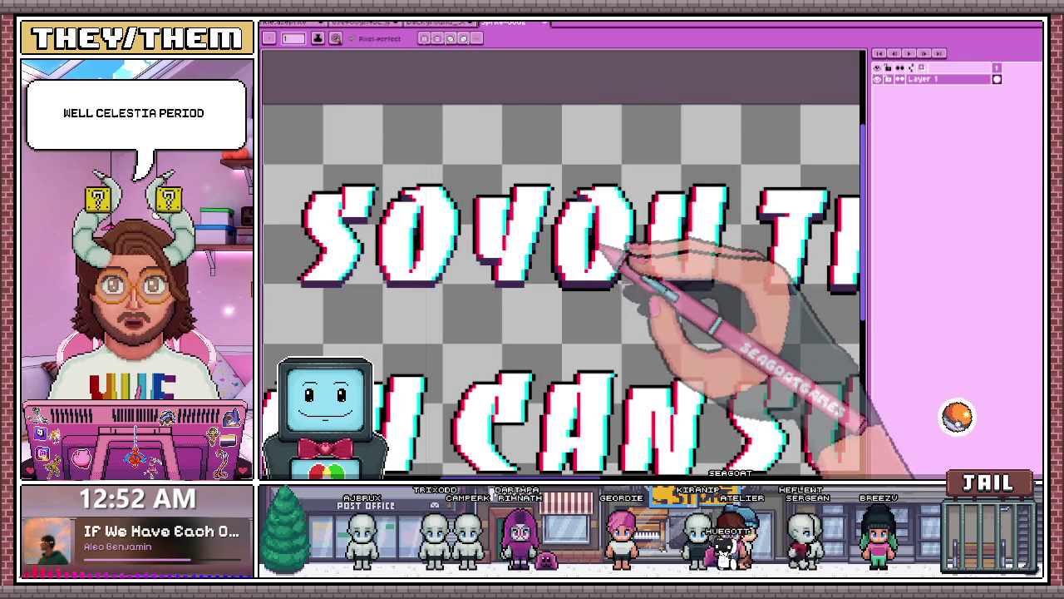
scroll(553, 252, "up", 1)
scroll(554, 248, "up", 2)
scroll(641, 219, "down", 1)
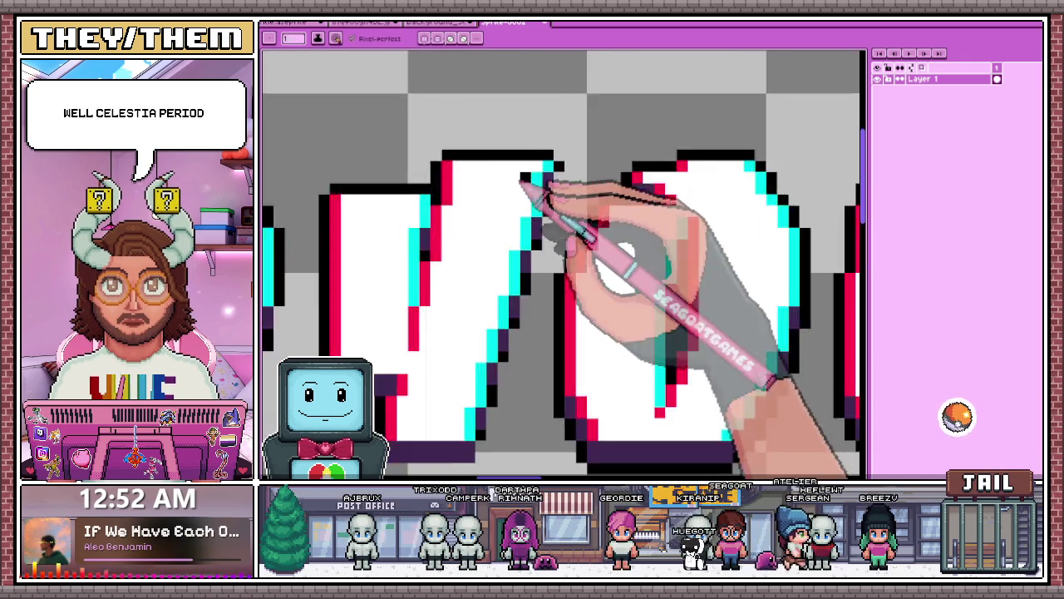
scroll(511, 195, "up", 2)
scroll(551, 190, "down", 2)
scroll(553, 245, "up", 1)
scroll(565, 238, "down", 1)
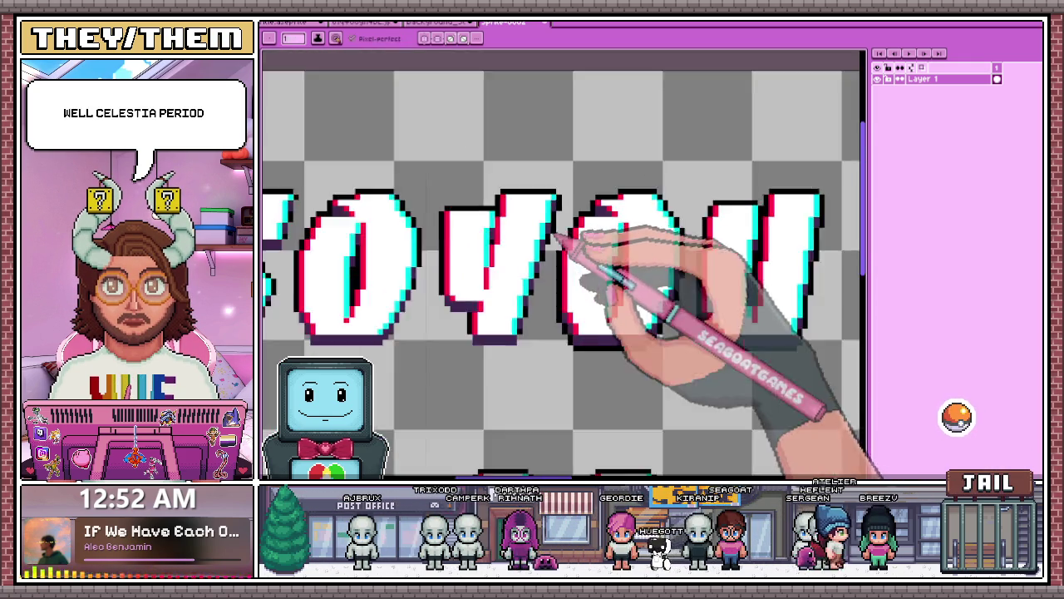
scroll(550, 240, "up", 1)
scroll(557, 226, "up", 1)
scroll(544, 278, "down", 1)
scroll(551, 277, "down", 1)
scroll(542, 304, "up", 3)
left_click(566, 200)
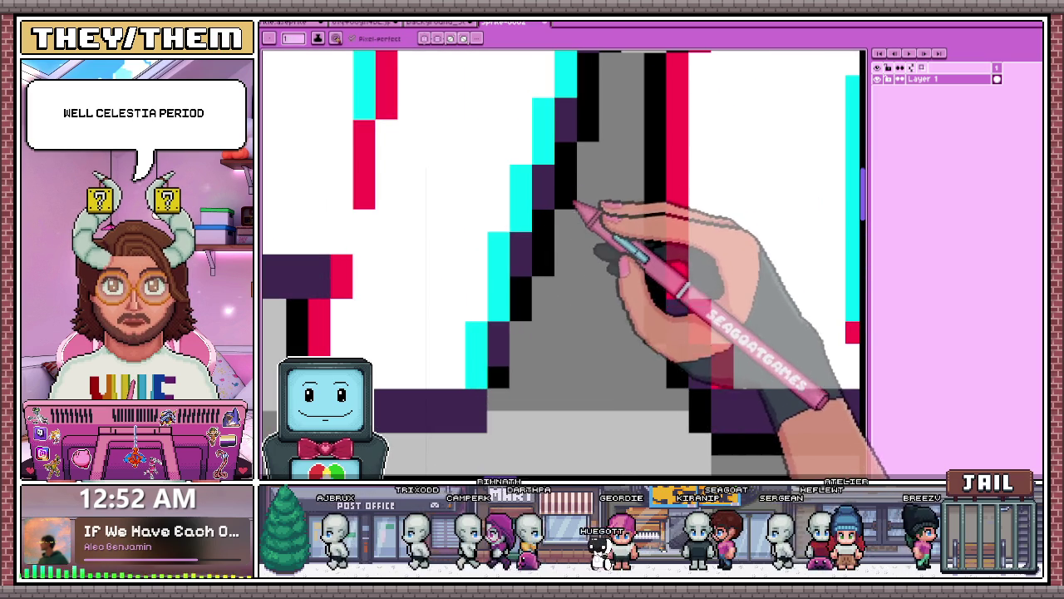
scroll(542, 280, "down", 2)
scroll(541, 297, "down", 1)
scroll(533, 301, "up", 2)
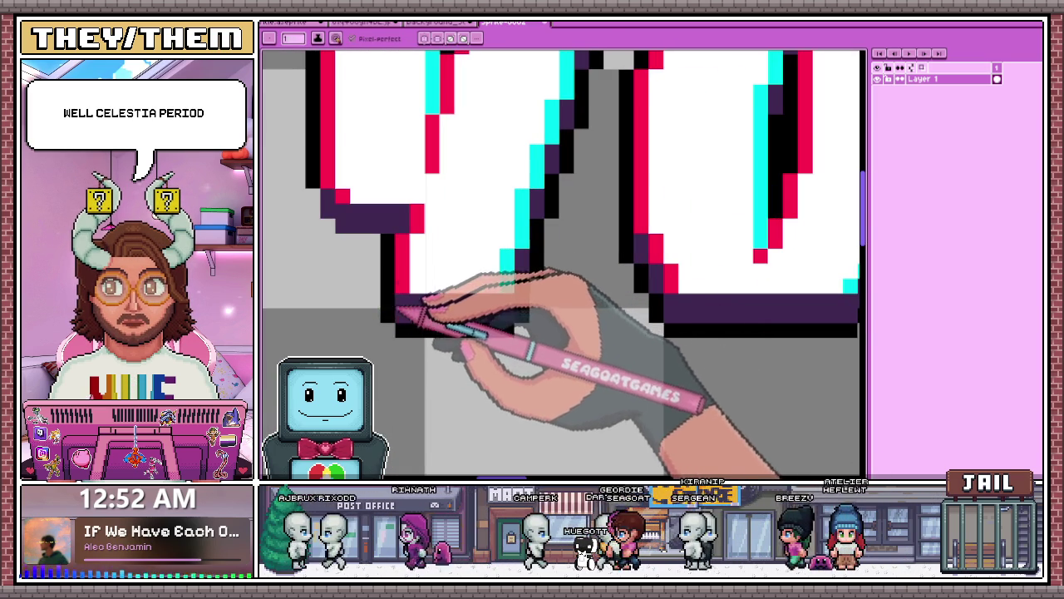
scroll(408, 274, "down", 2)
scroll(375, 250, "up", 3)
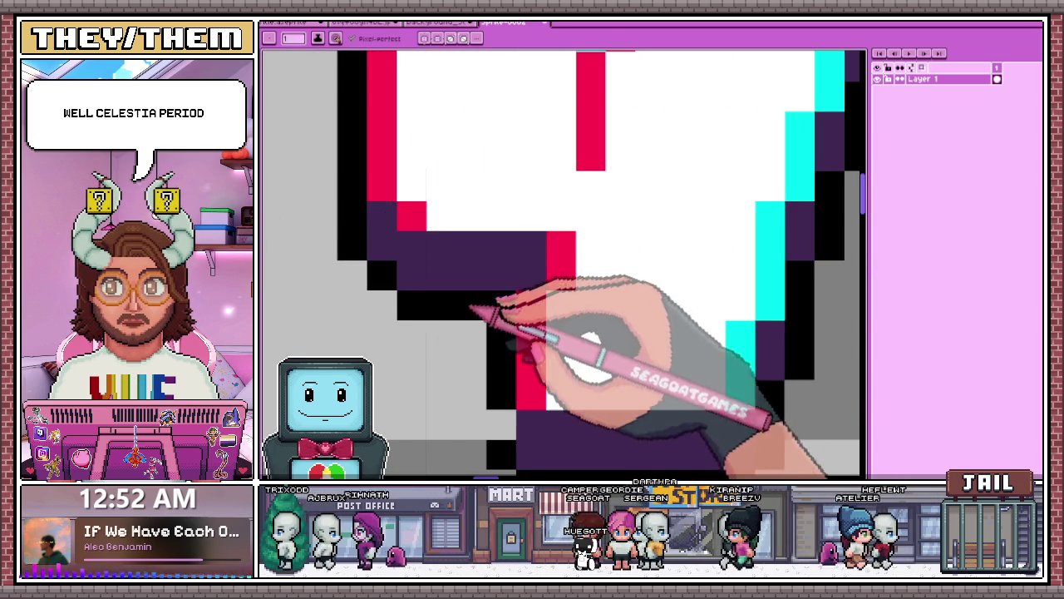
scroll(453, 310, "down", 3)
scroll(420, 291, "up", 1)
scroll(415, 293, "up", 3)
scroll(455, 332, "down", 2)
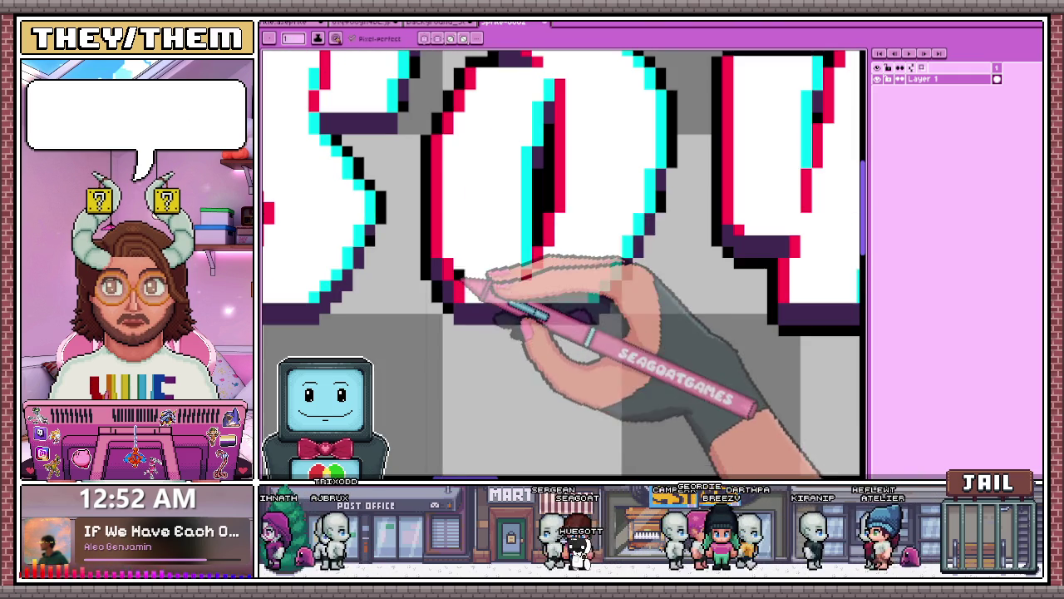
Erase the stray black pixel line under the O with the Eraser
key("e")
mouse_move(542, 343)
left_mouse_down()
mouse_move(463, 343)
mouse_move(501, 341)
left_mouse_up()
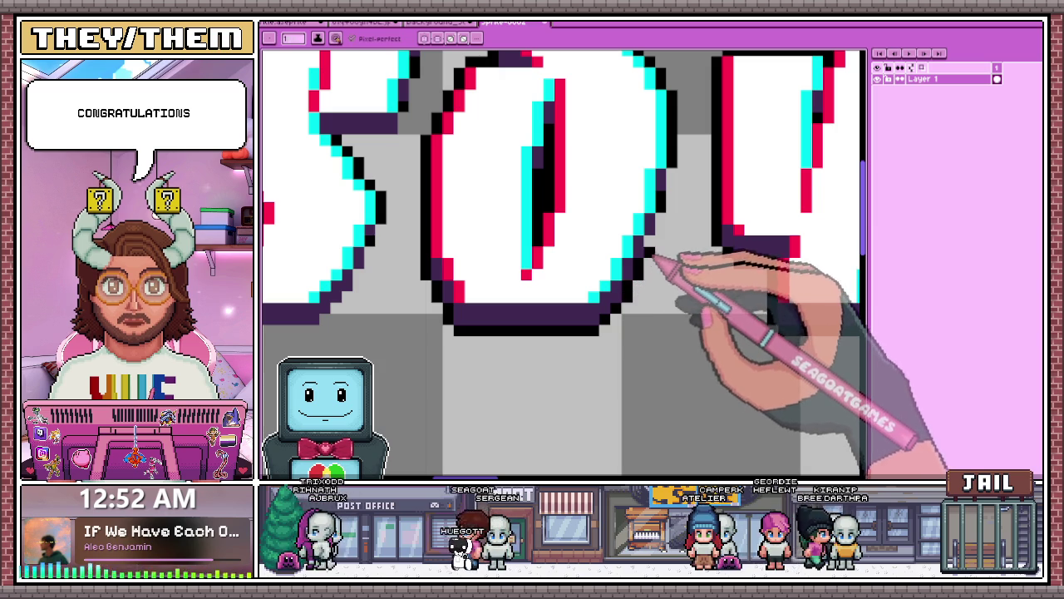
scroll(686, 218, "down", 2)
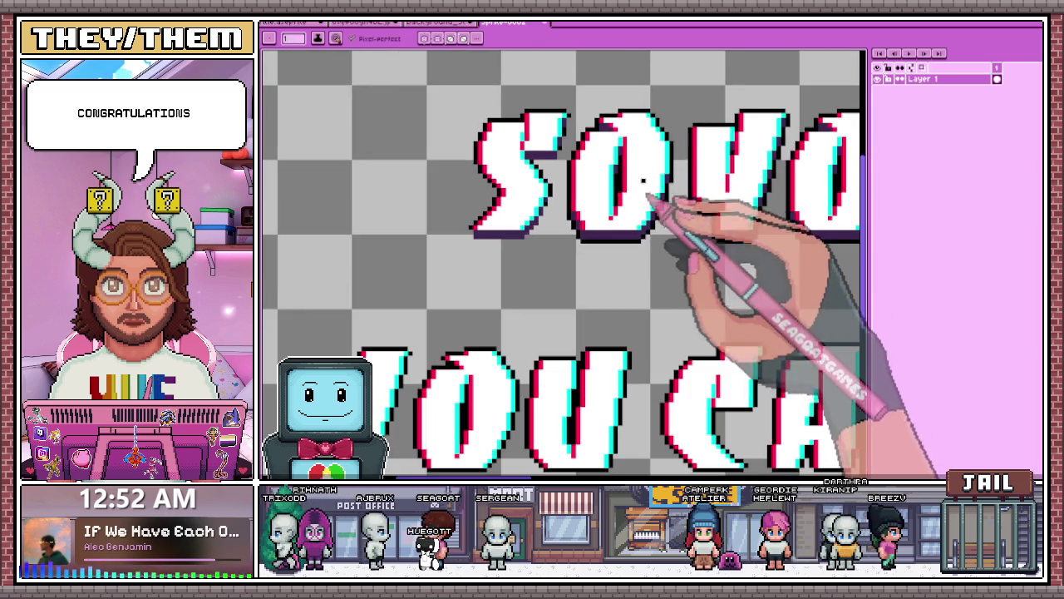
scroll(637, 150, "up", 1)
scroll(411, 287, "up", 1)
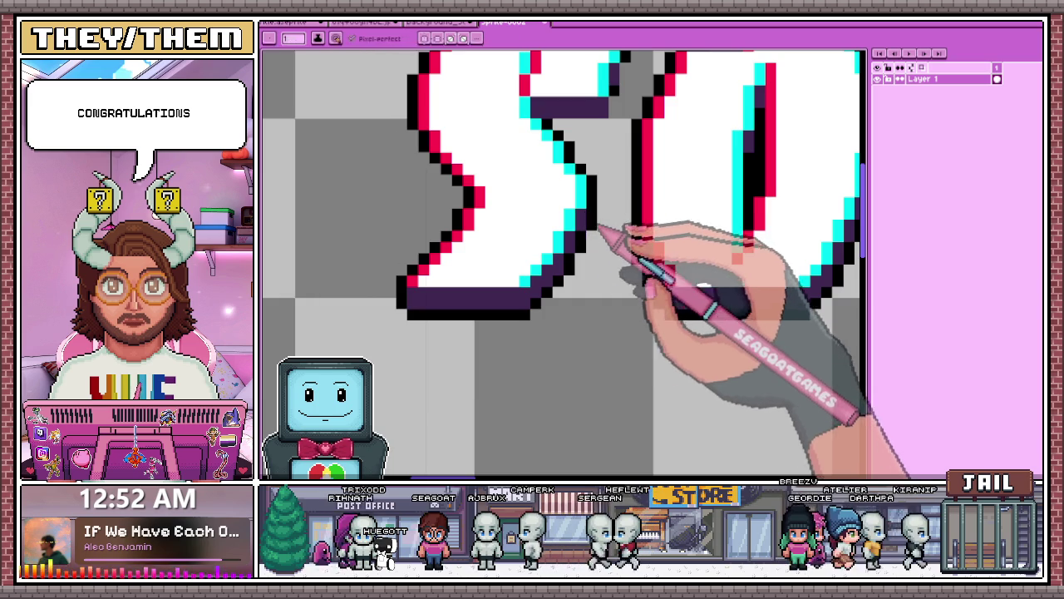
scroll(582, 238, "down", 1)
scroll(562, 217, "up", 2)
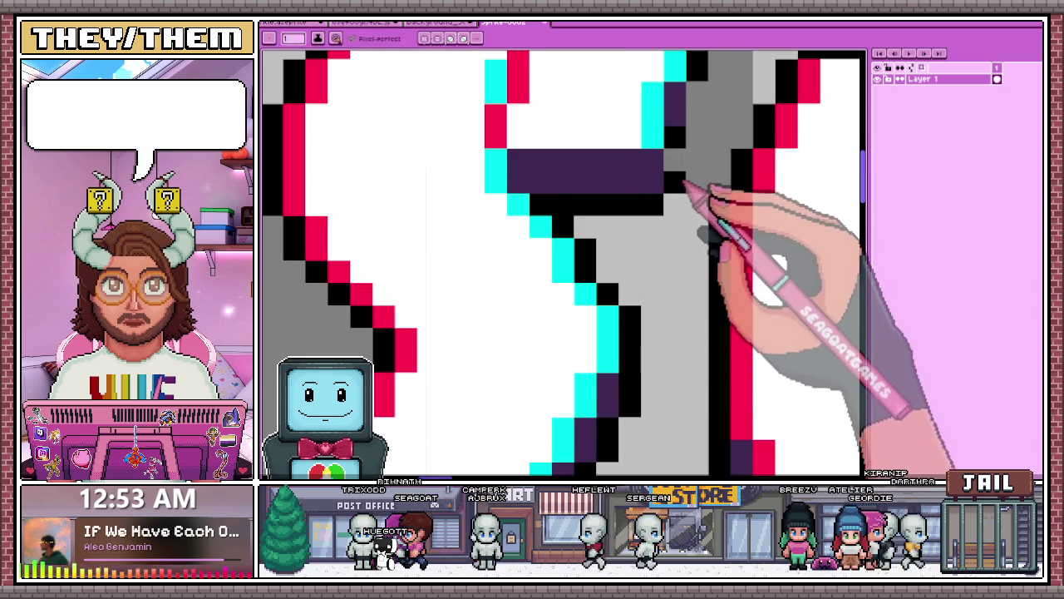
scroll(588, 279, "down", 3)
scroll(588, 278, "up", 2)
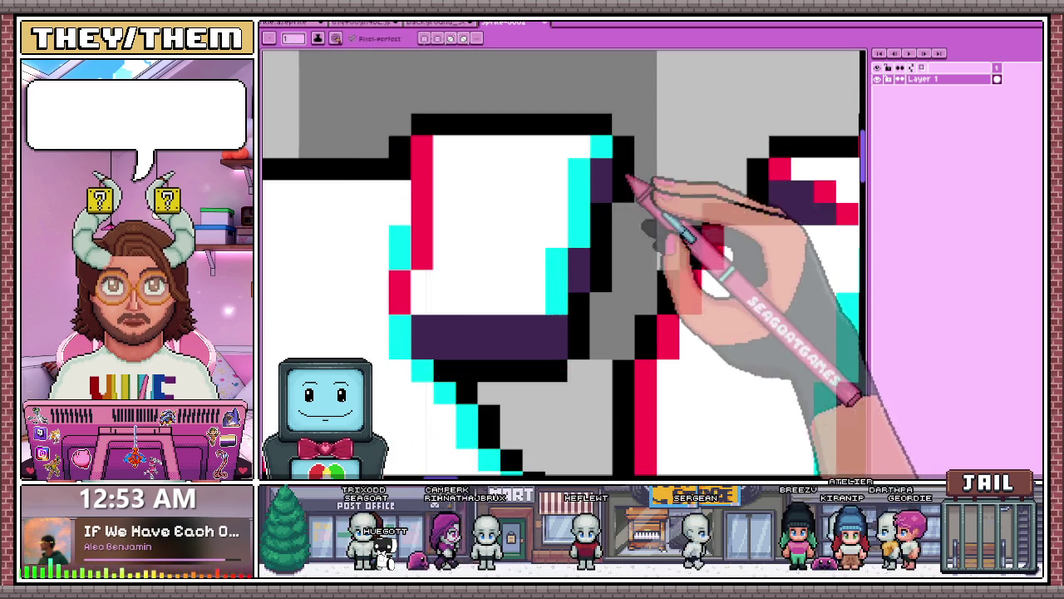
scroll(637, 178, "down", 4)
scroll(582, 270, "down", 2)
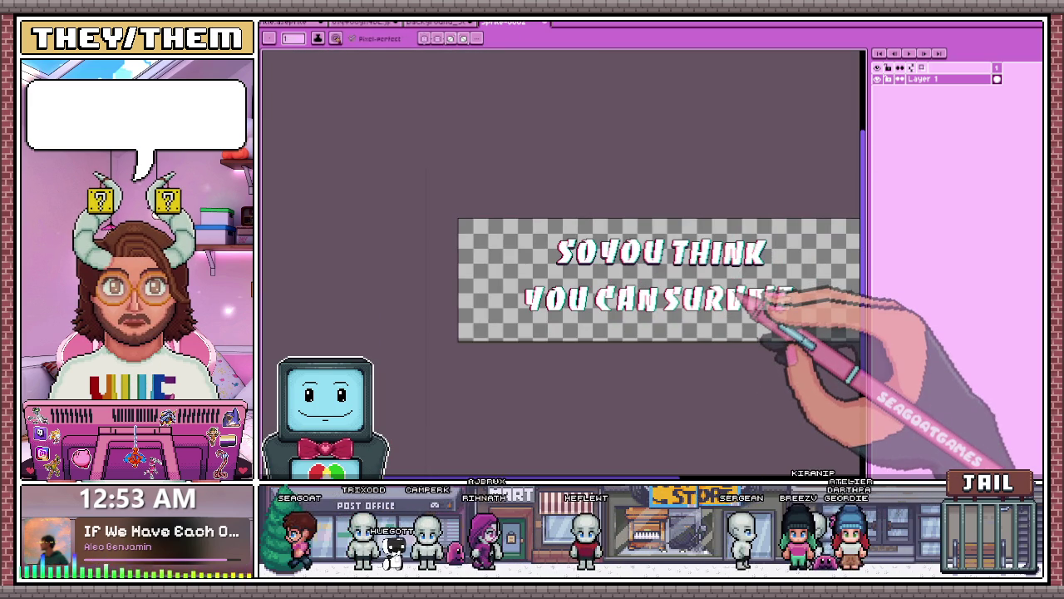
Eyedrop the dark purple, then paint shadow strokes and pixels along the YOU letters' cyan edges
scroll(597, 337, "up", 3)
key("i")
key("b")
scroll(449, 250, "up", 5)
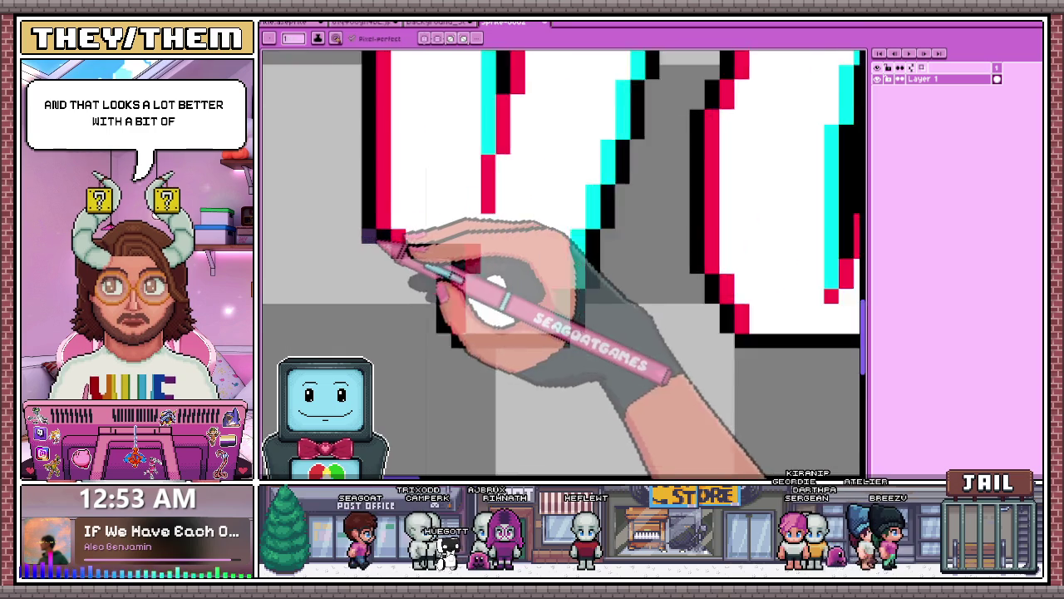
left_click_drag(379, 241, 466, 283)
scroll(465, 283, "down", 1)
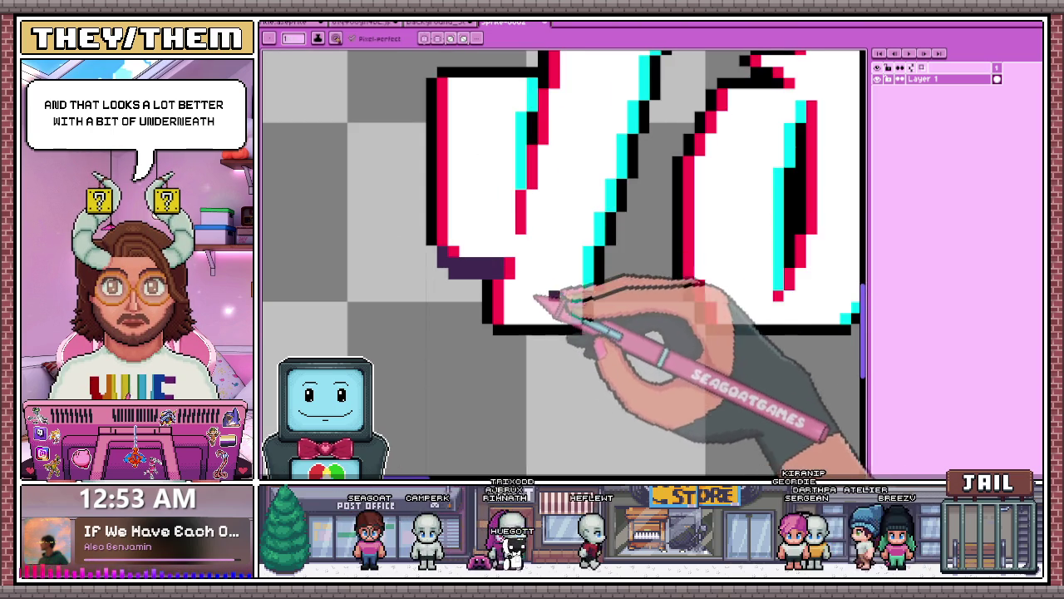
left_click(589, 295)
scroll(593, 300, "down", 1)
scroll(690, 304, "up", 1)
scroll(625, 297, "down", 1)
scroll(606, 302, "up", 1)
left_click(542, 196)
scroll(569, 214, "down", 1)
scroll(620, 260, "up", 1)
left_click(618, 250)
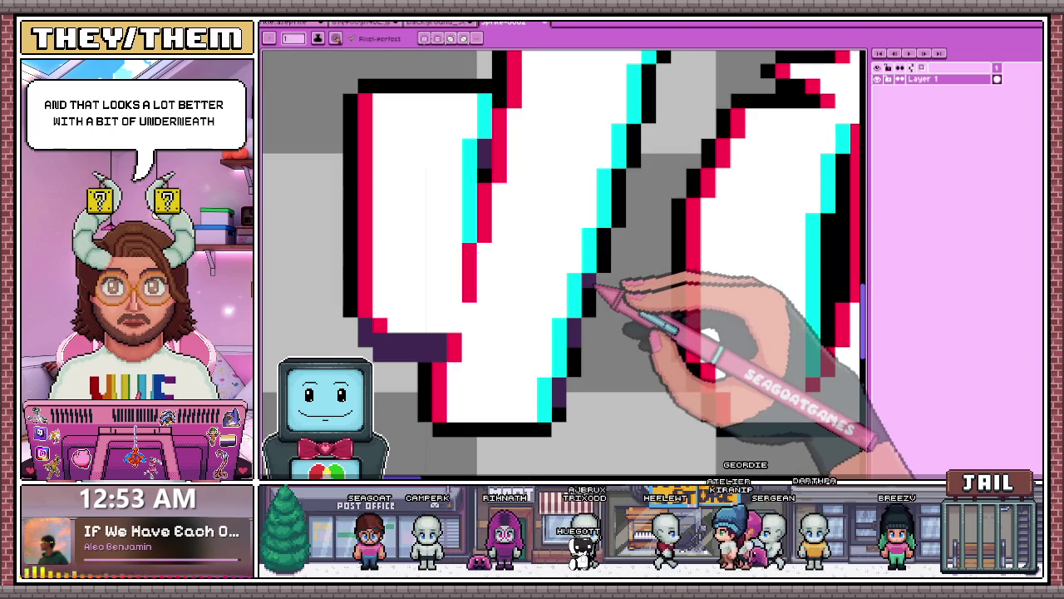
scroll(625, 184, "down", 1)
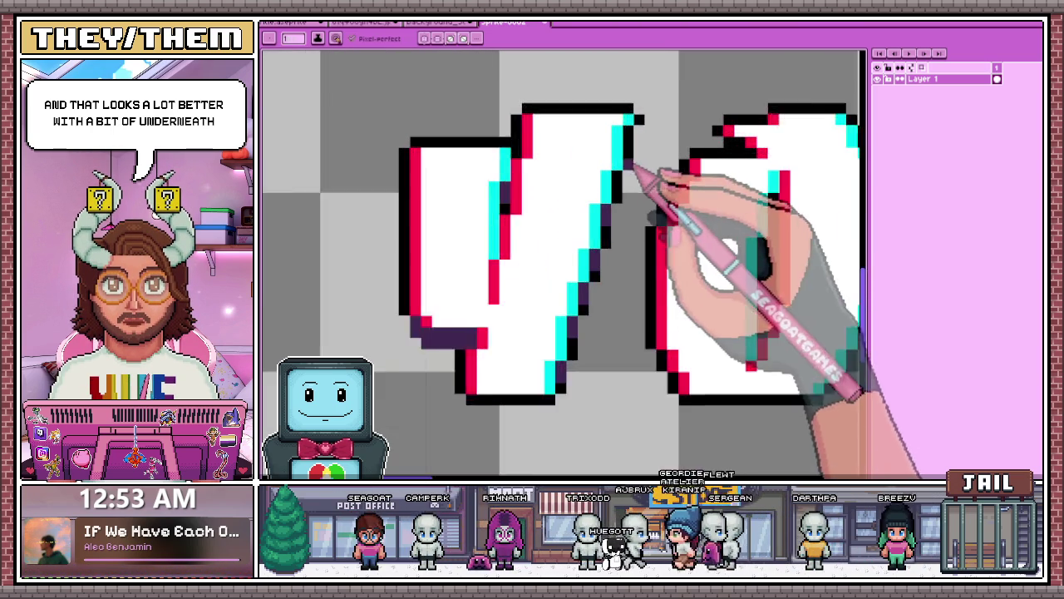
scroll(637, 174, "up", 1)
left_click(642, 129)
scroll(641, 108, "down", 1)
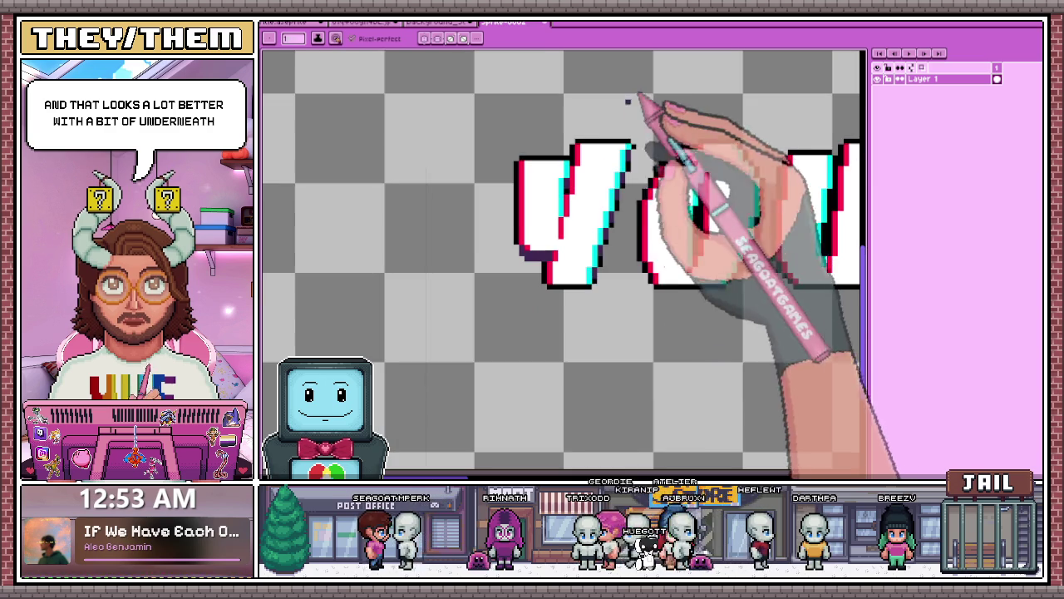
scroll(532, 277, "up", 1)
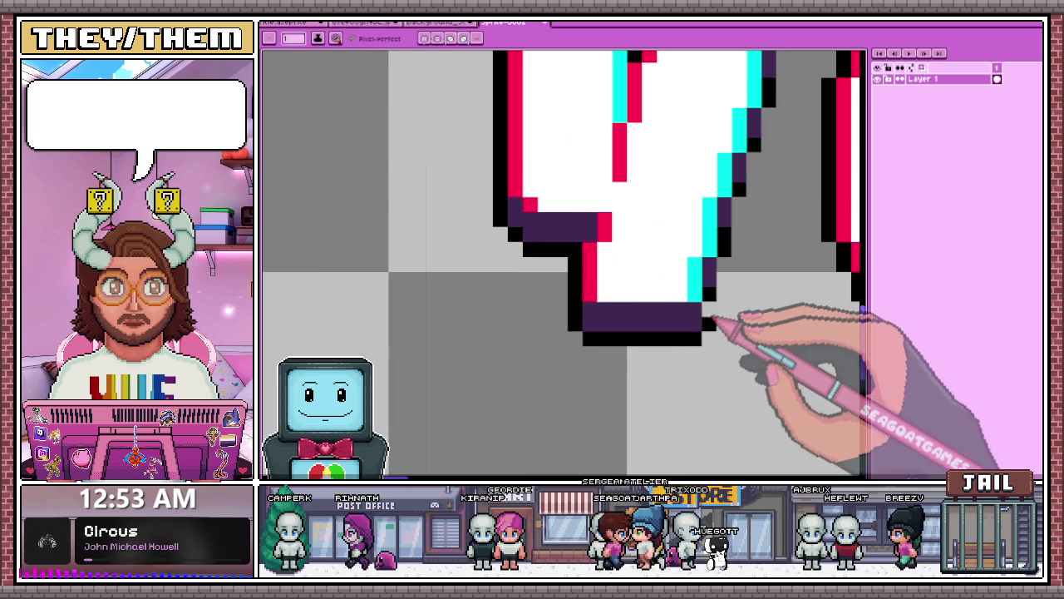
Resample the colour and draw a diagonal run of purple shadow pixels below a letter
scroll(564, 296, "down", 2)
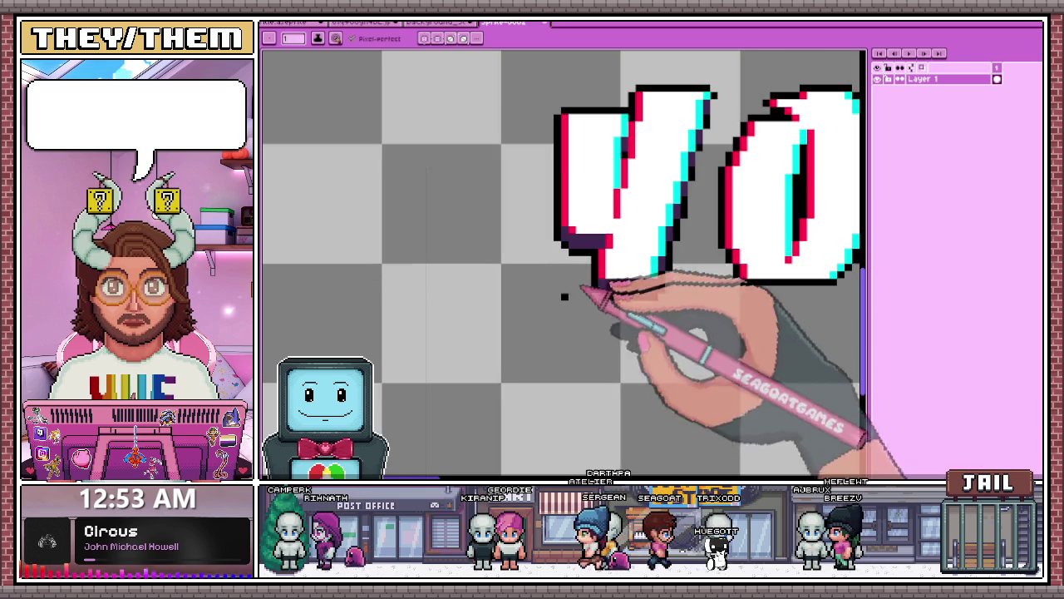
scroll(582, 292, "up", 2)
scroll(475, 261, "down", 3)
scroll(616, 212, "up", 2)
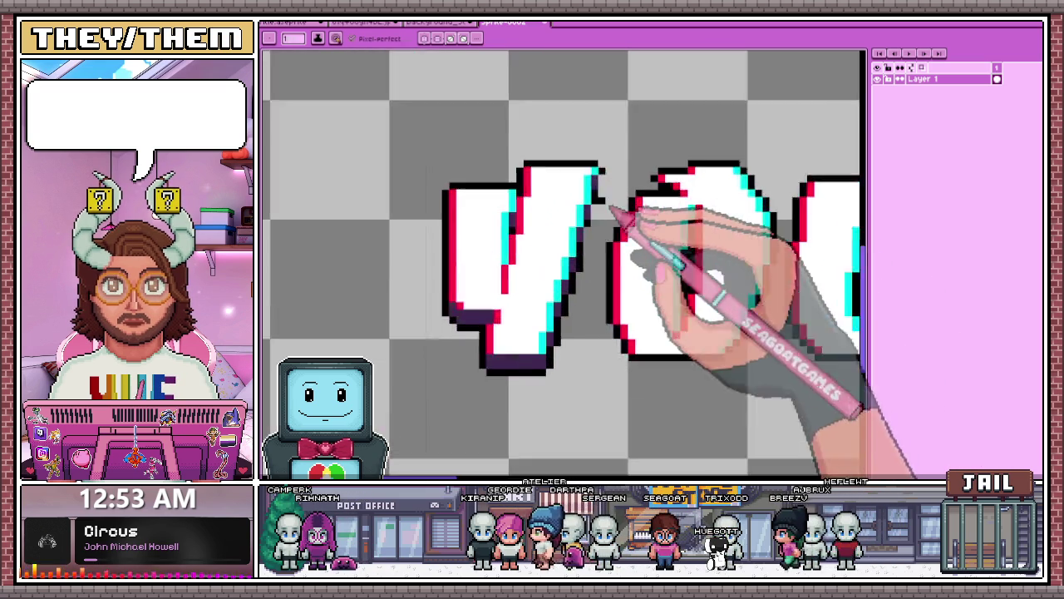
scroll(612, 213, "up", 2)
scroll(592, 221, "down", 3)
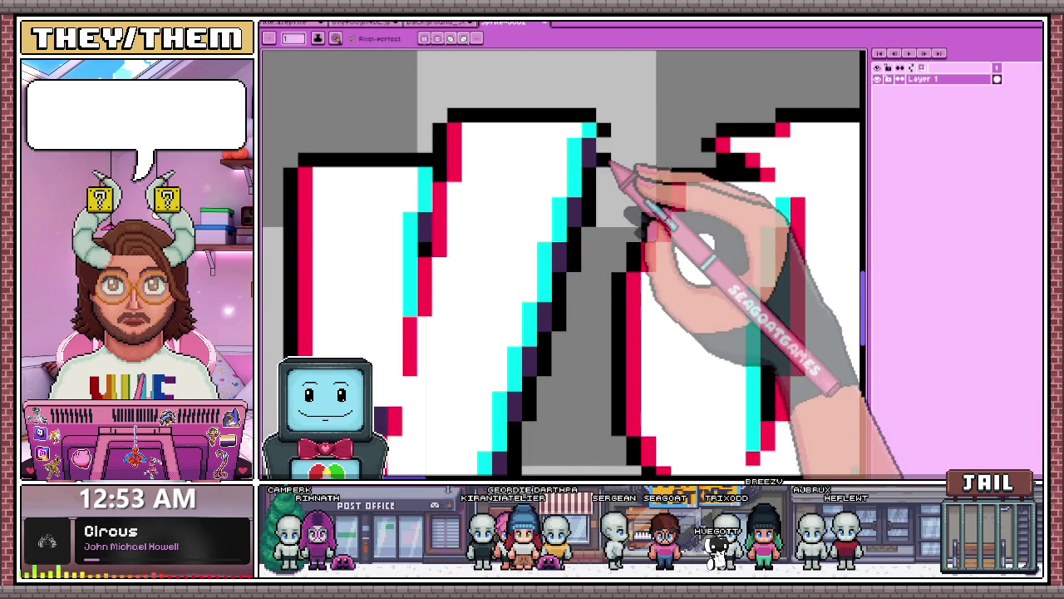
scroll(541, 298, "up", 1)
key("i")
key("b")
scroll(466, 287, "up", 3)
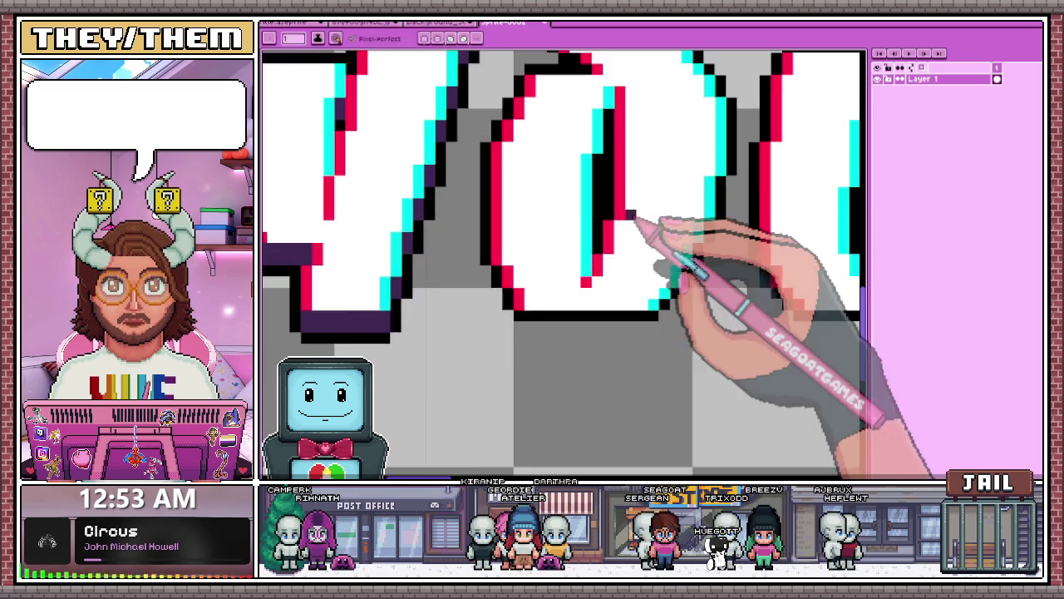
scroll(602, 175, "down", 3)
scroll(672, 202, "up", 2)
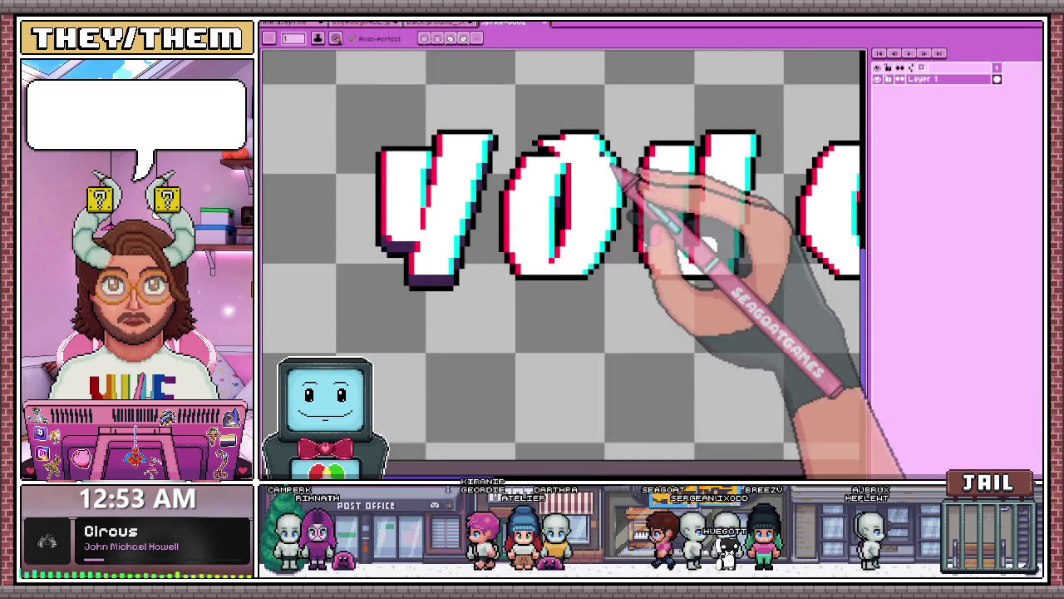
scroll(582, 183, "down", 2)
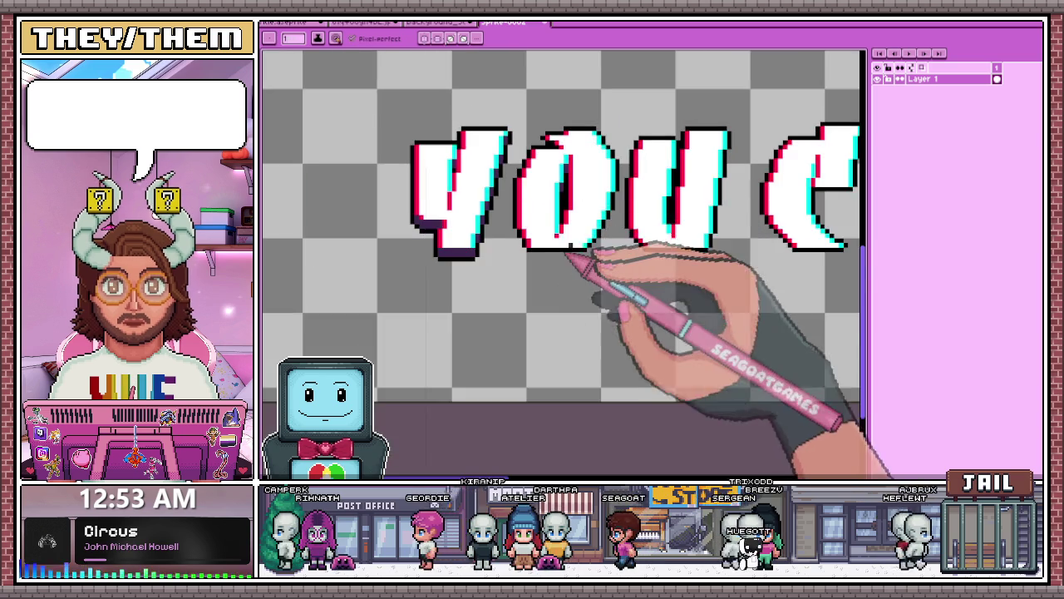
scroll(582, 241, "up", 3)
mouse_move(455, 220)
left_mouse_down()
mouse_move(479, 233)
mouse_move(499, 275)
left_mouse_up()
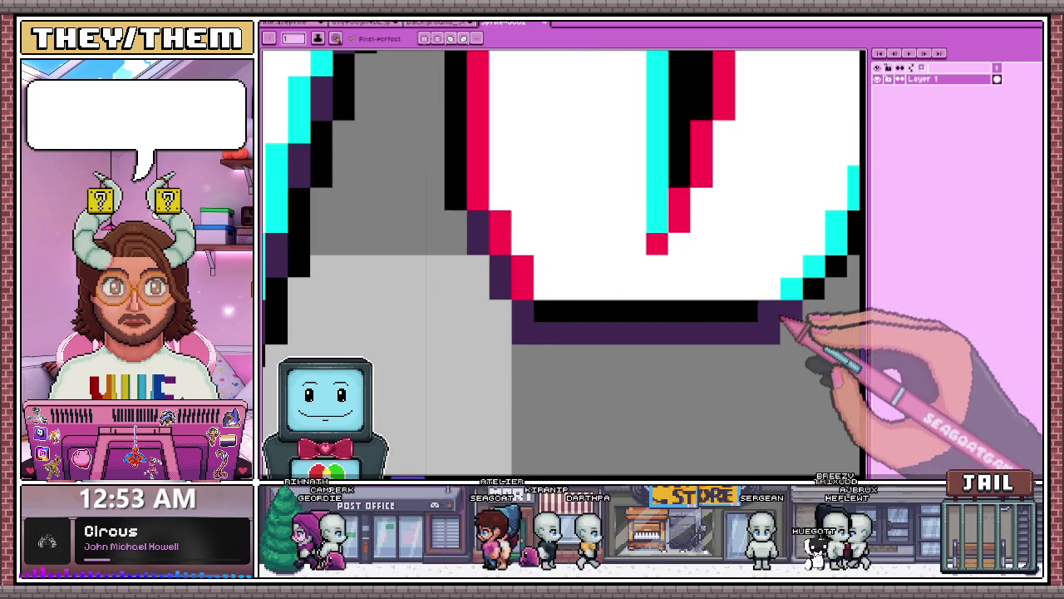
scroll(716, 287, "down", 1)
scroll(625, 275, "down", 2)
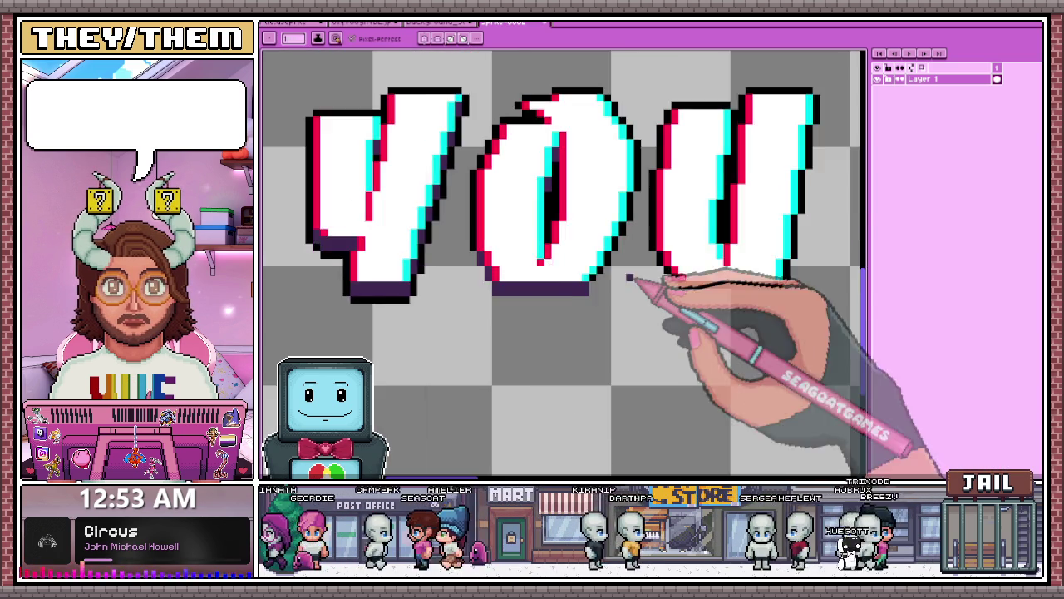
scroll(592, 270, "up", 2)
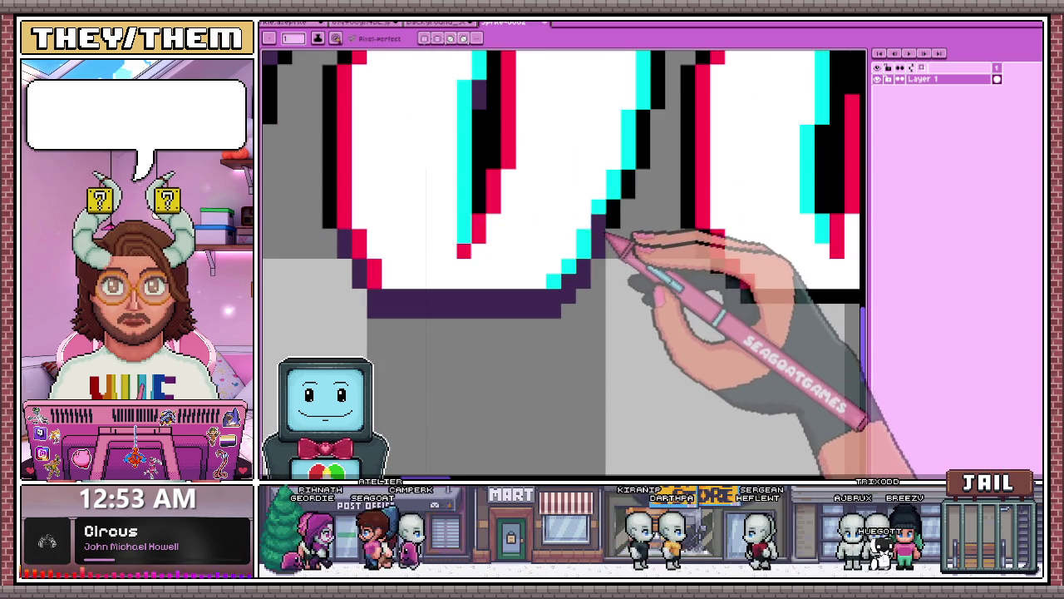
Resample the colour and draw a purple shadow row beneath the U's bottom edge
key("i")
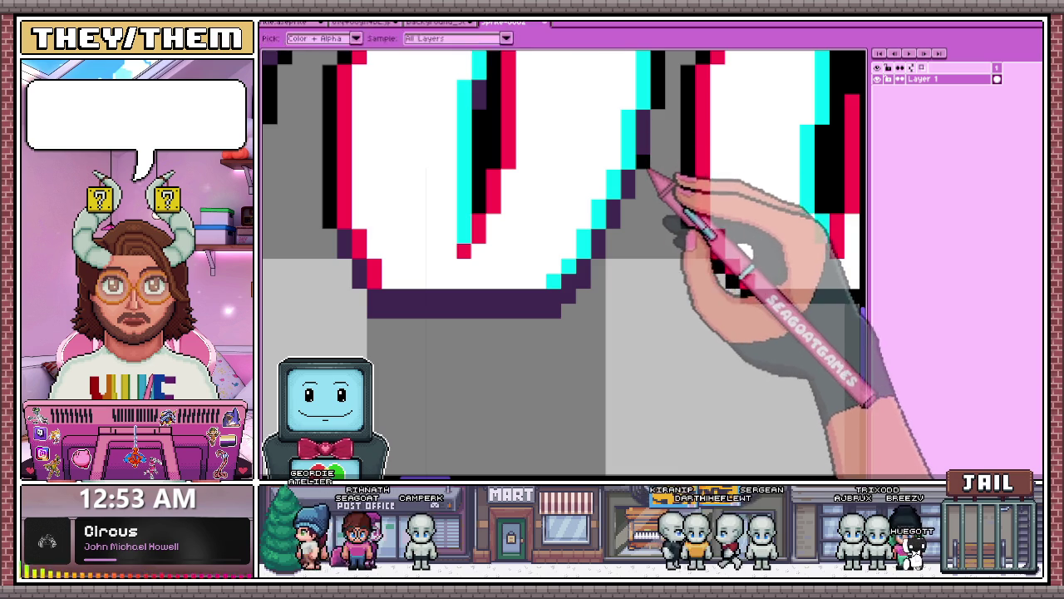
key("b")
scroll(661, 163, "down", 2)
scroll(632, 208, "up", 3)
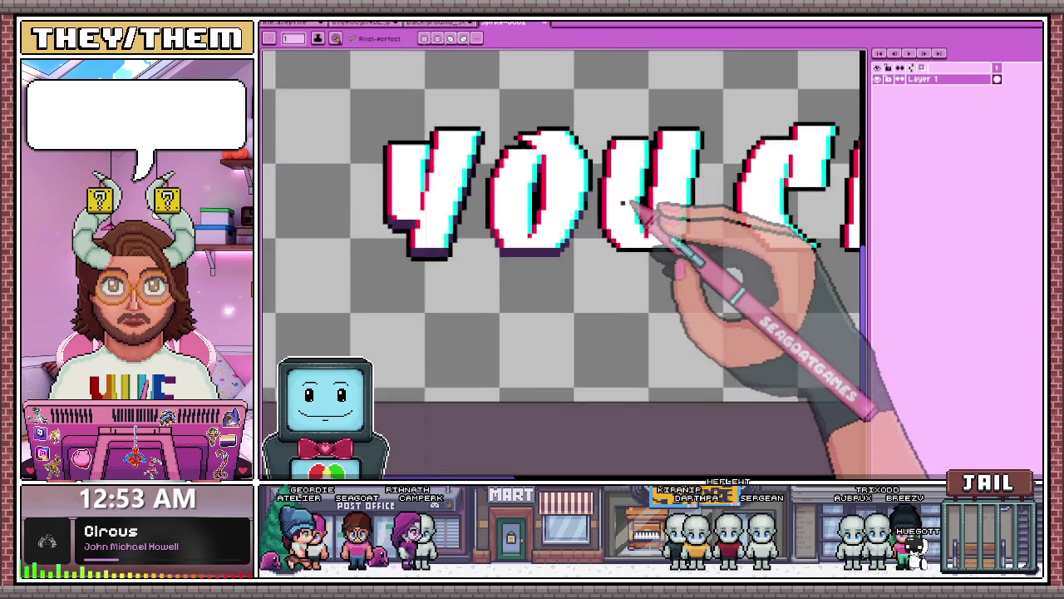
scroll(604, 251, "up", 1)
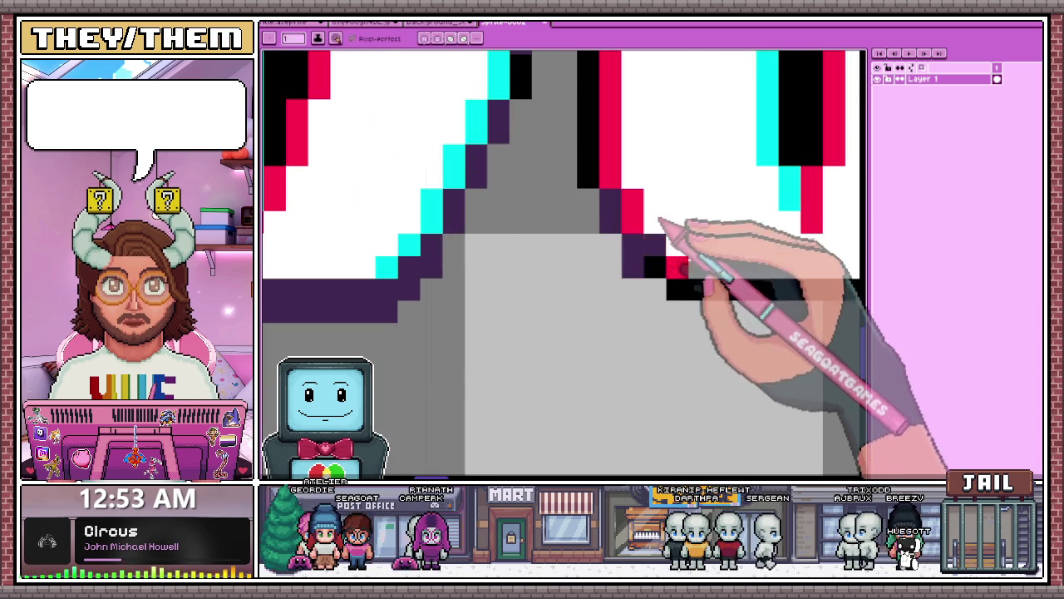
scroll(686, 295, "down", 2)
scroll(487, 274, "up", 1)
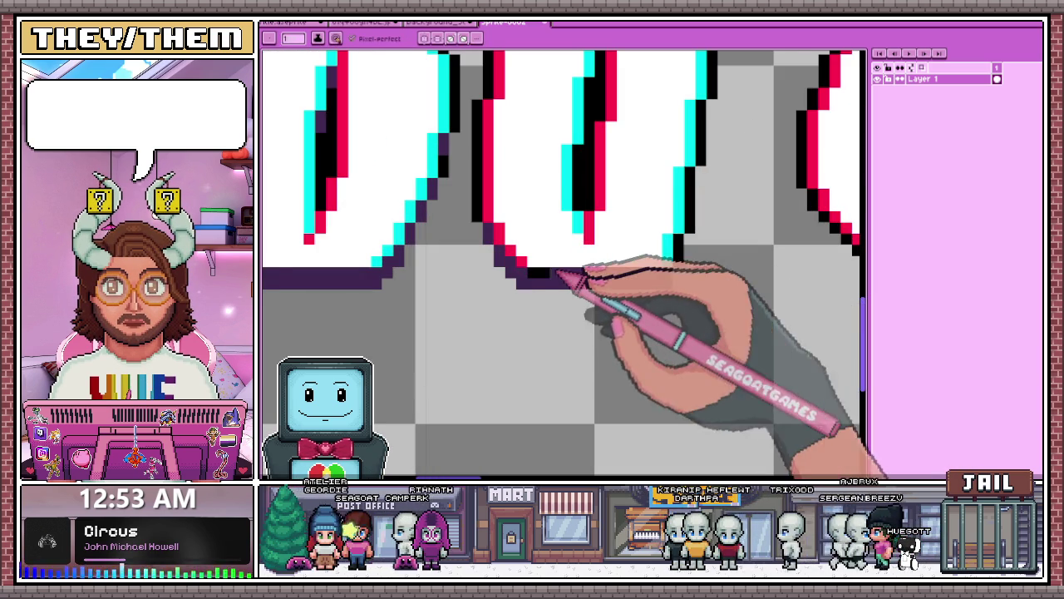
scroll(563, 242, "down", 3)
scroll(553, 245, "up", 5)
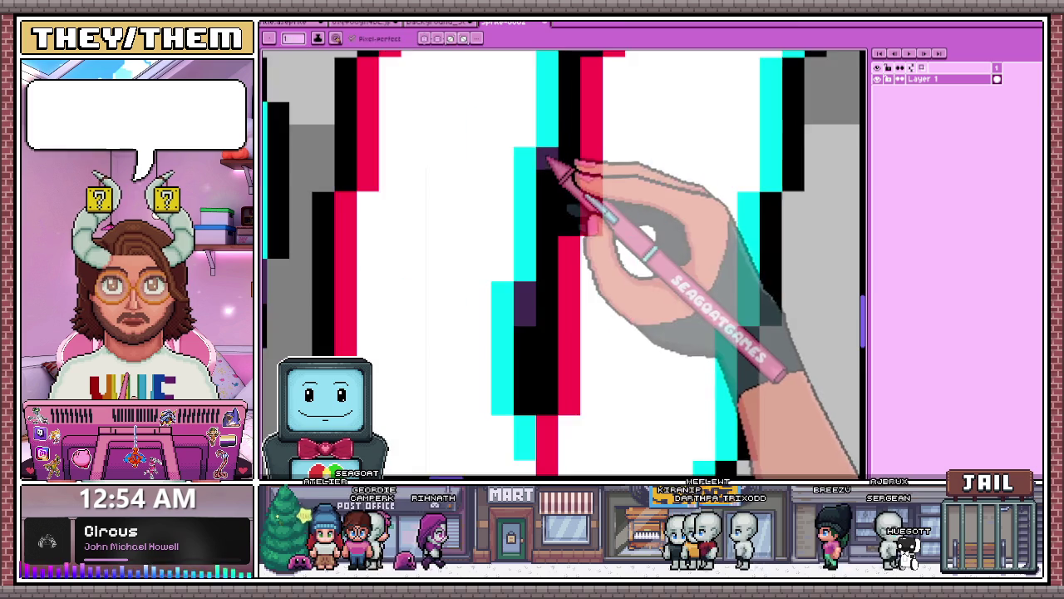
scroll(615, 209, "down", 3)
scroll(613, 285, "up", 2)
scroll(608, 305, "up", 1)
scroll(620, 213, "down", 1)
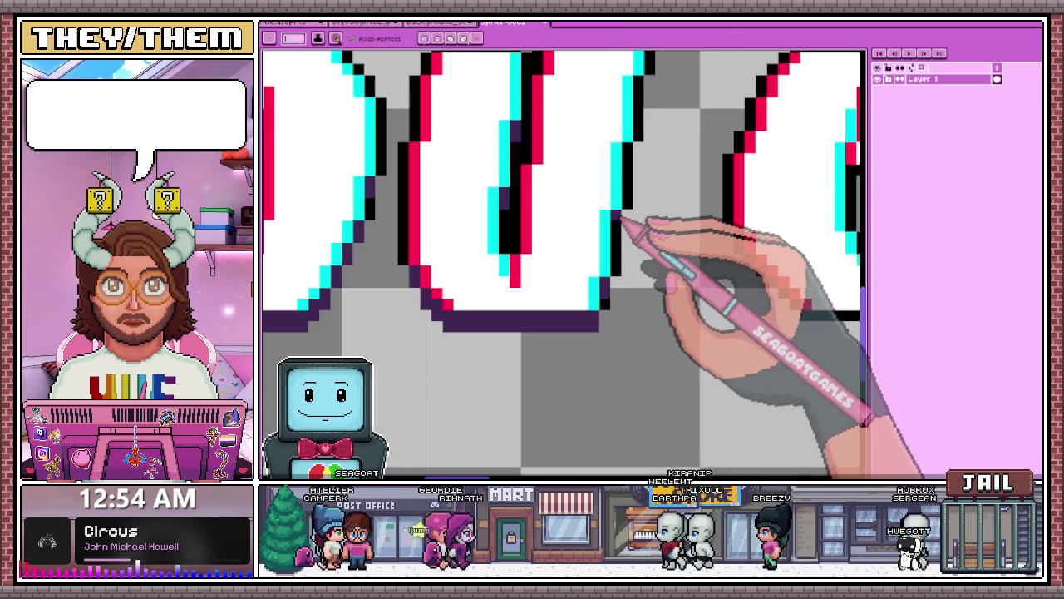
scroll(632, 208, "down", 3)
scroll(637, 209, "up", 3)
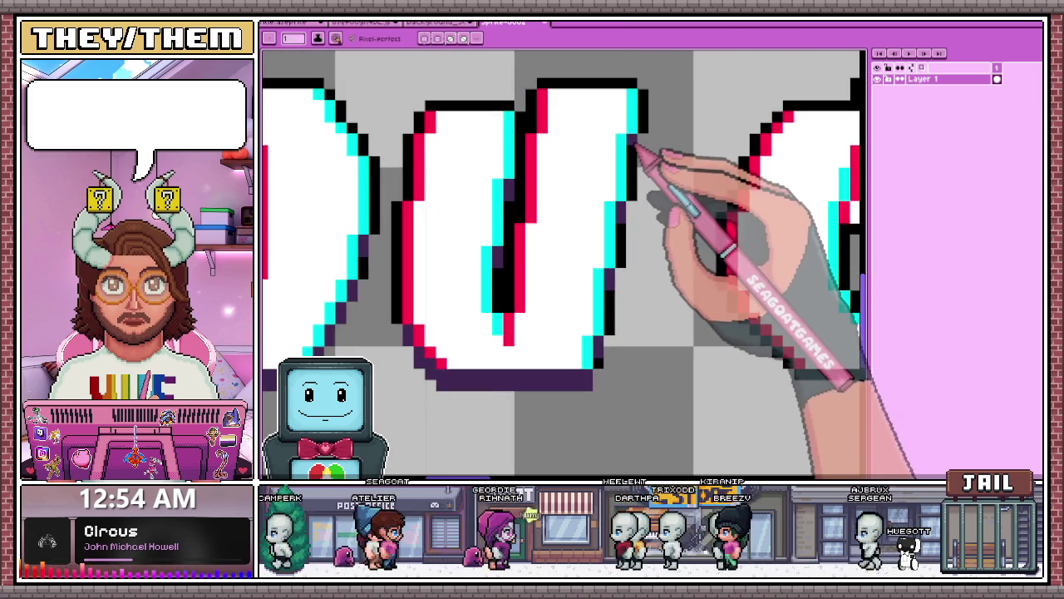
scroll(635, 146, "down", 3)
scroll(599, 218, "up", 5)
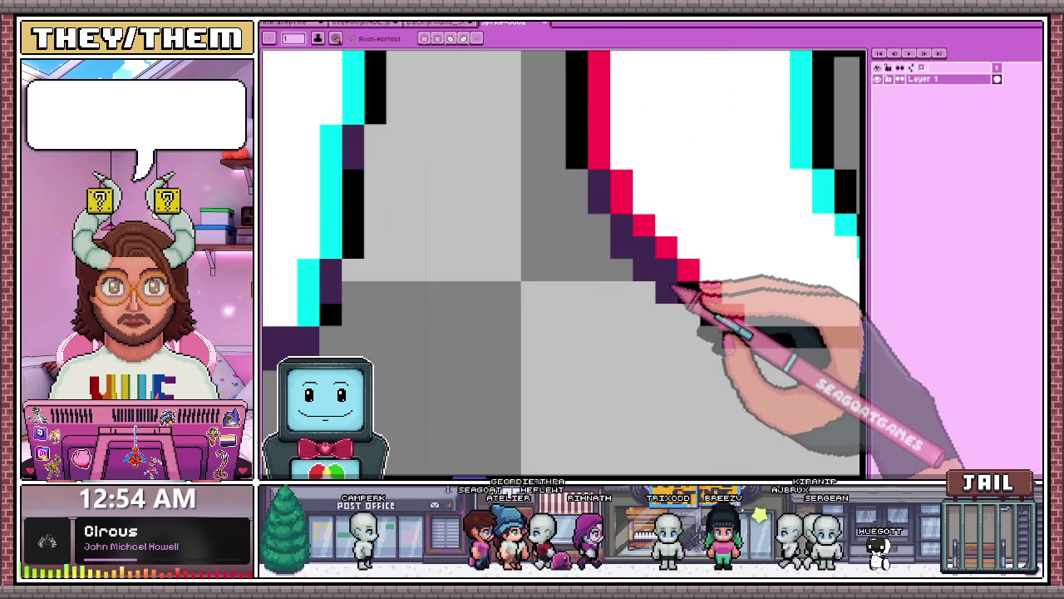
scroll(710, 318, "down", 4)
scroll(623, 321, "up", 4)
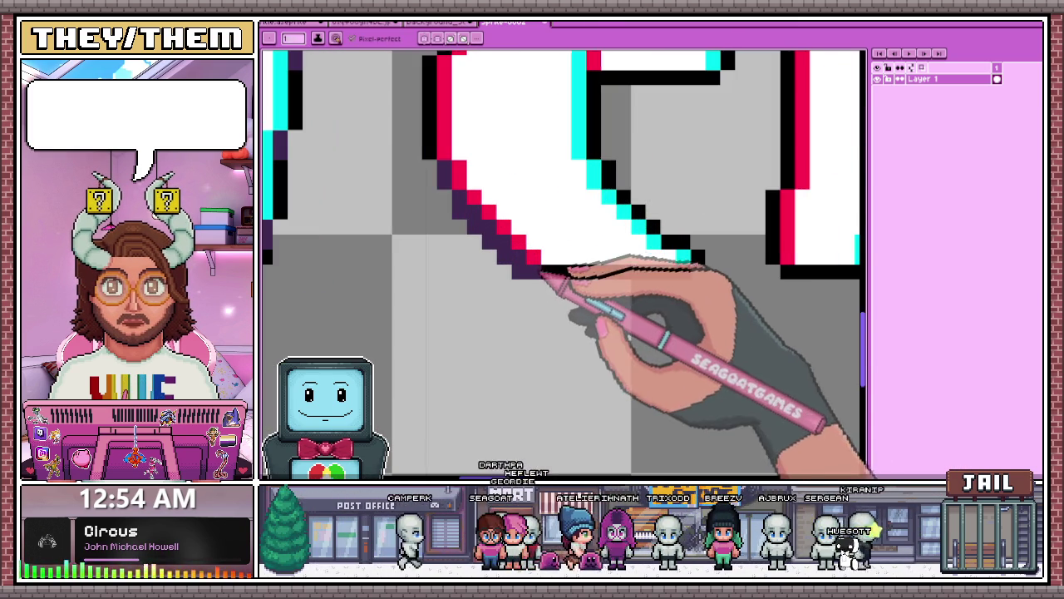
left_click_drag(542, 290, 670, 291)
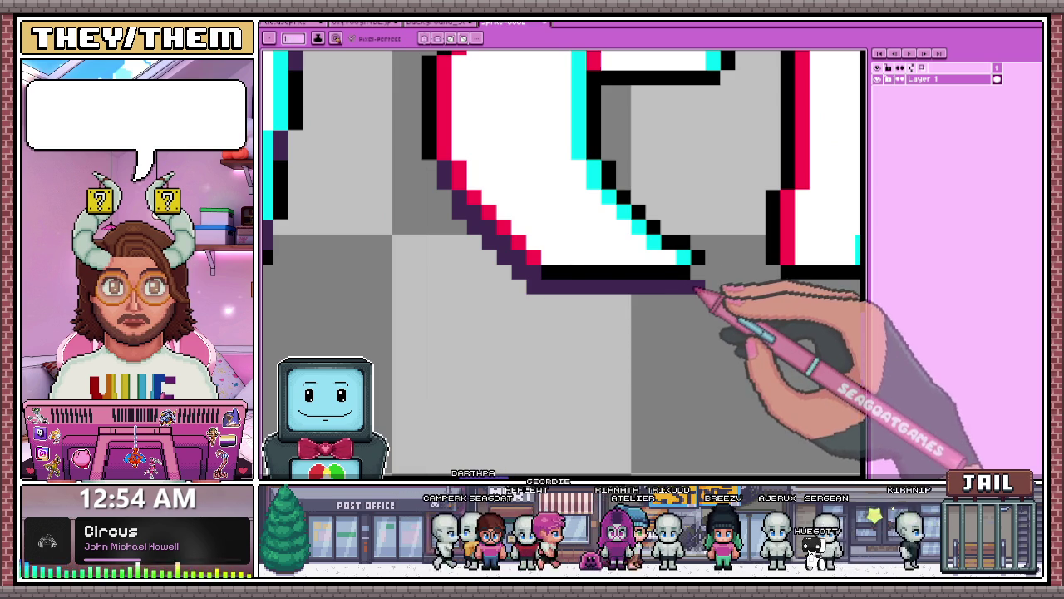
scroll(568, 280, "down", 4)
scroll(589, 178, "up", 4)
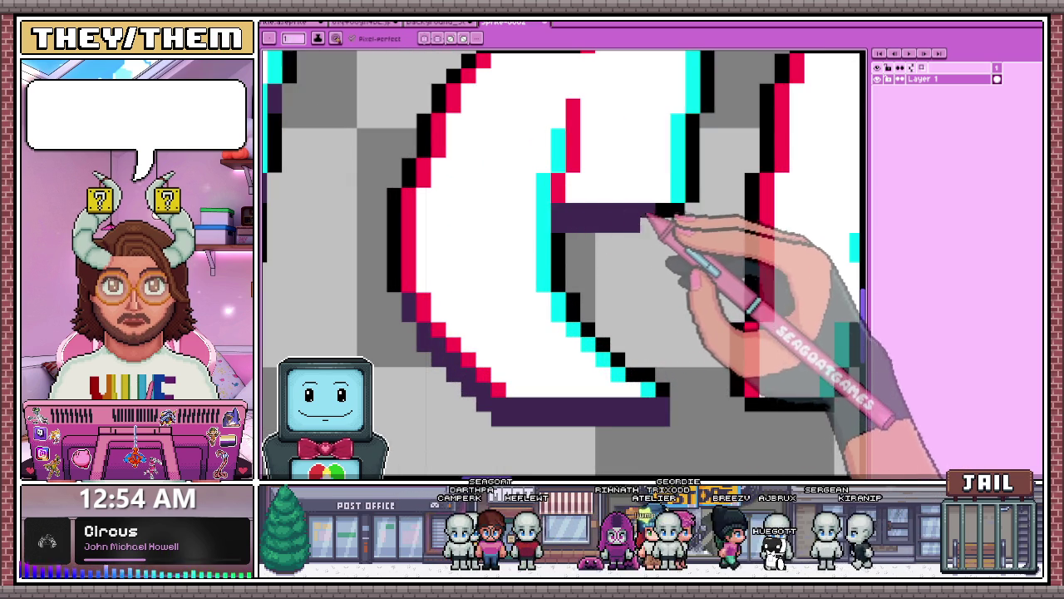
scroll(687, 218, "down", 5)
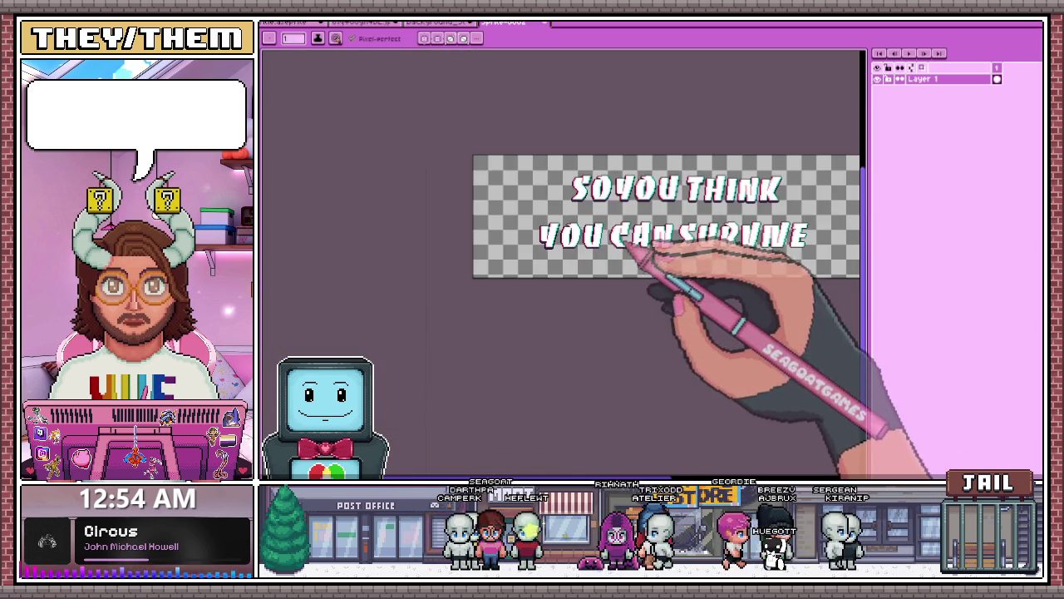
Zoom in and out around the A and N of CAN to inspect their lower edges
scroll(662, 253, "up", 5)
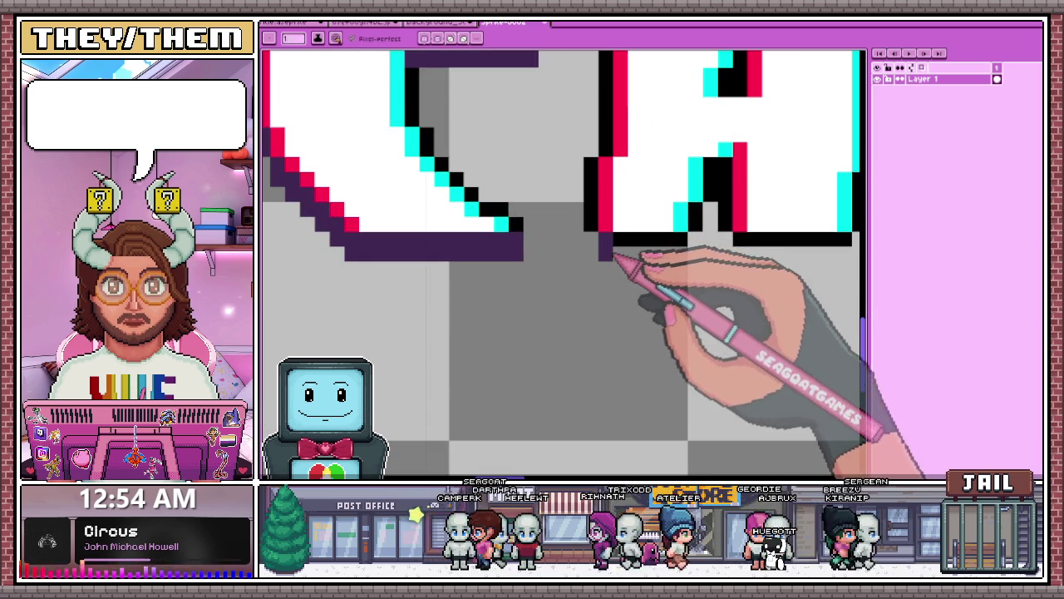
scroll(657, 241, "up", 2)
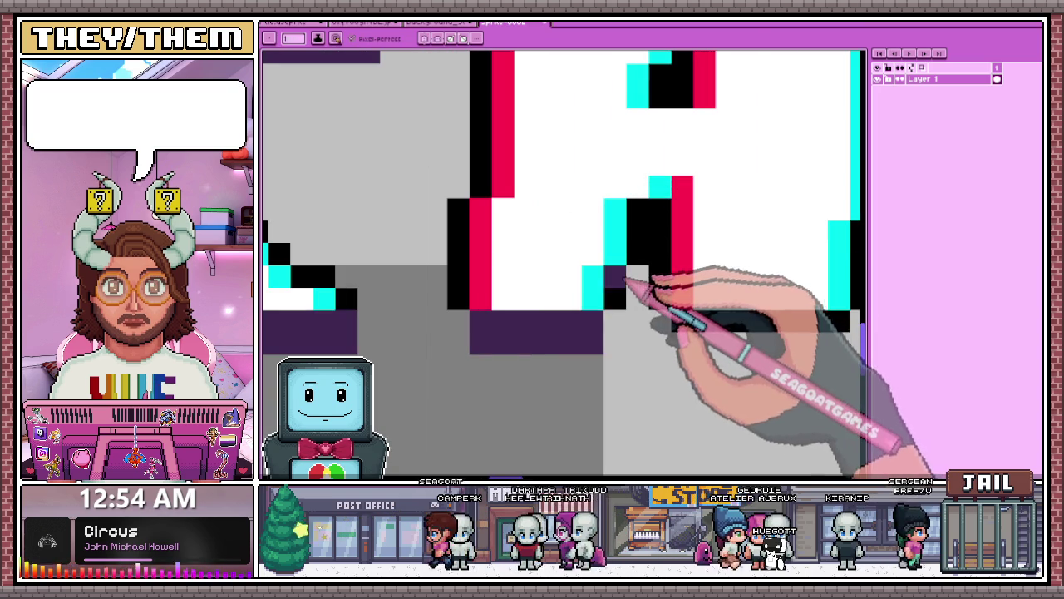
scroll(644, 274, "down", 2)
scroll(654, 242, "up", 2)
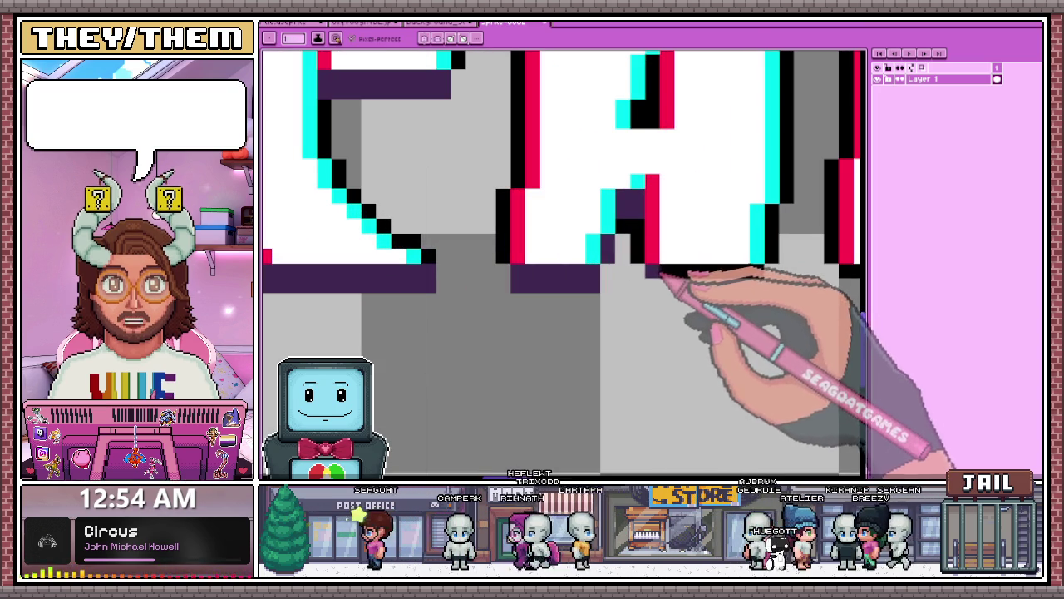
scroll(752, 290, "down", 1)
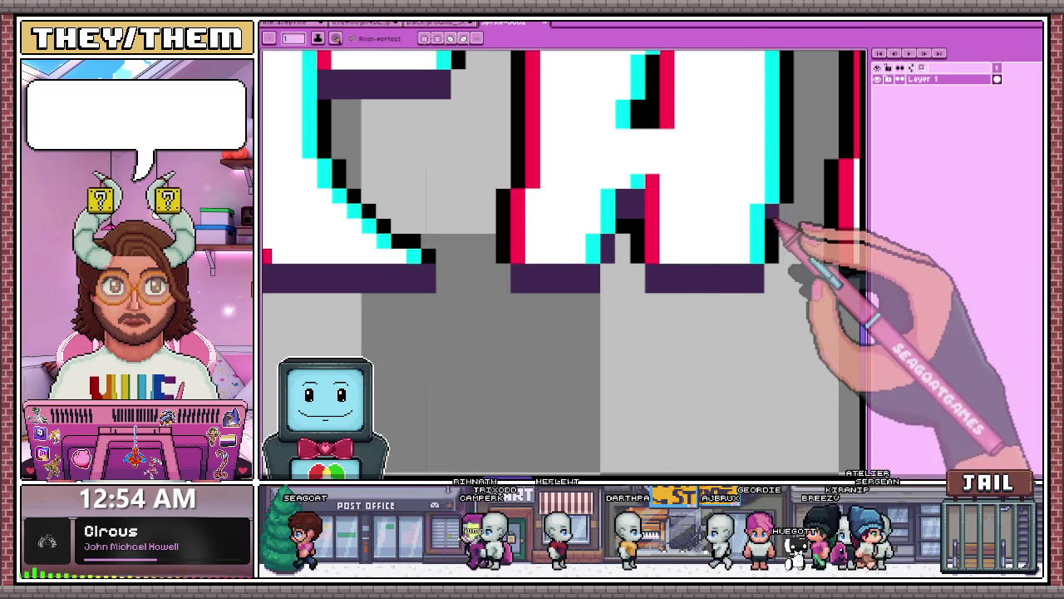
scroll(748, 241, "down", 3)
scroll(661, 199, "up", 3)
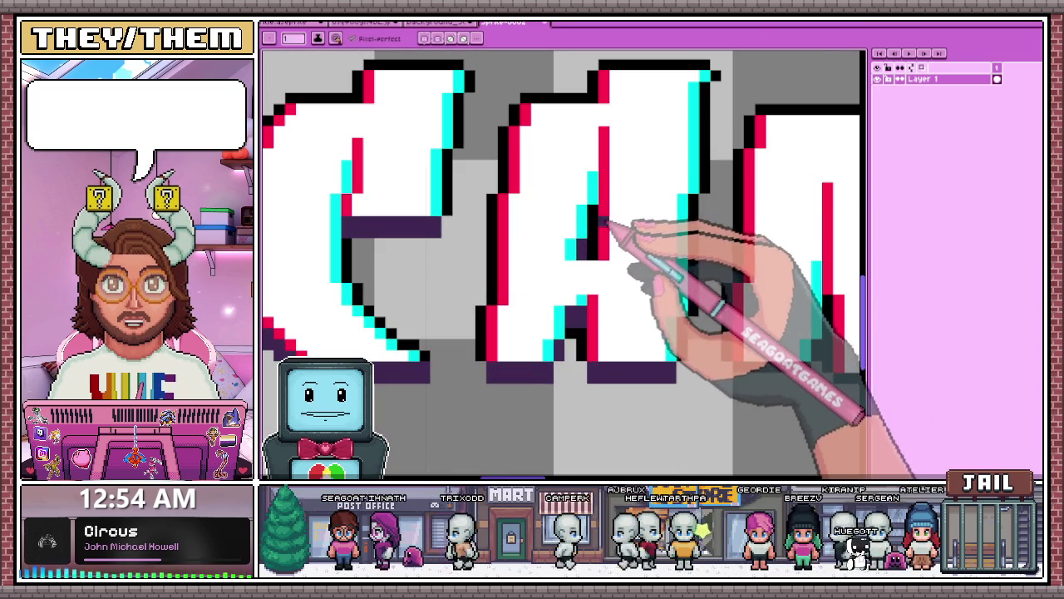
scroll(526, 250, "down", 3)
scroll(525, 250, "up", 3)
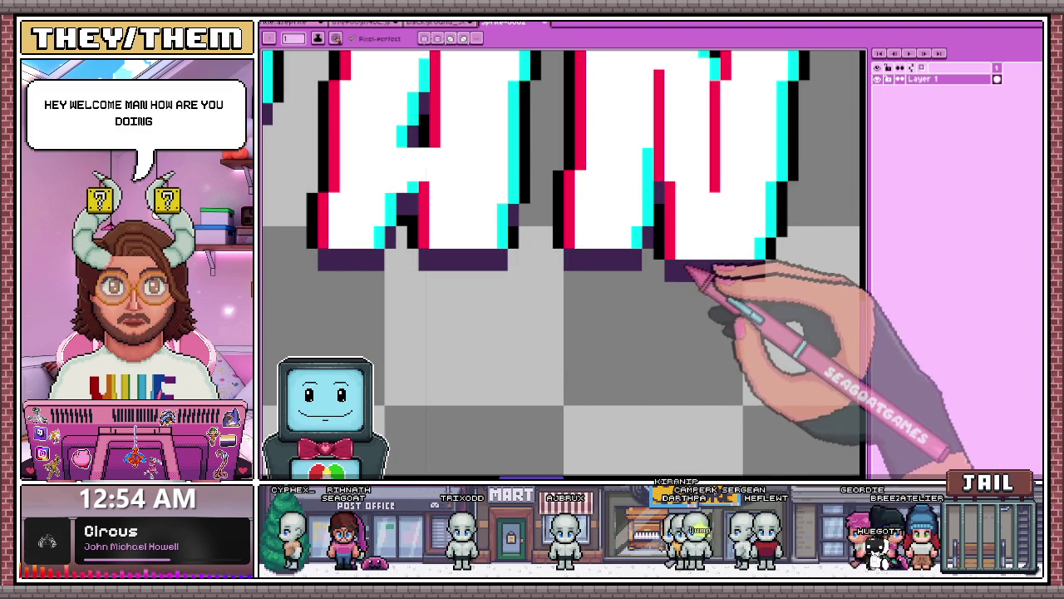
scroll(699, 271, "down", 3)
scroll(689, 357, "up", 4)
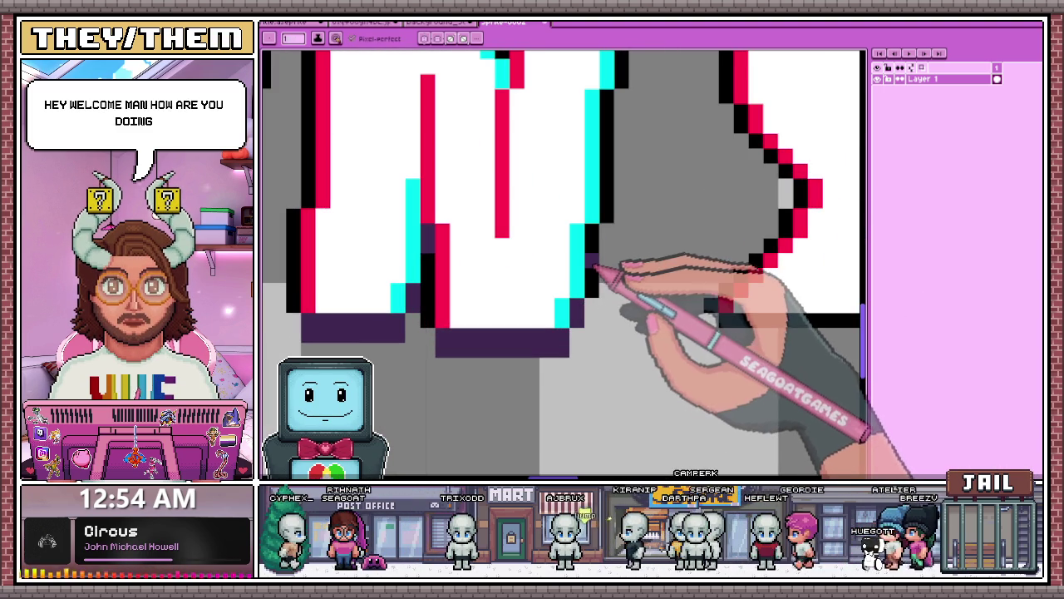
scroll(611, 195, "down", 2)
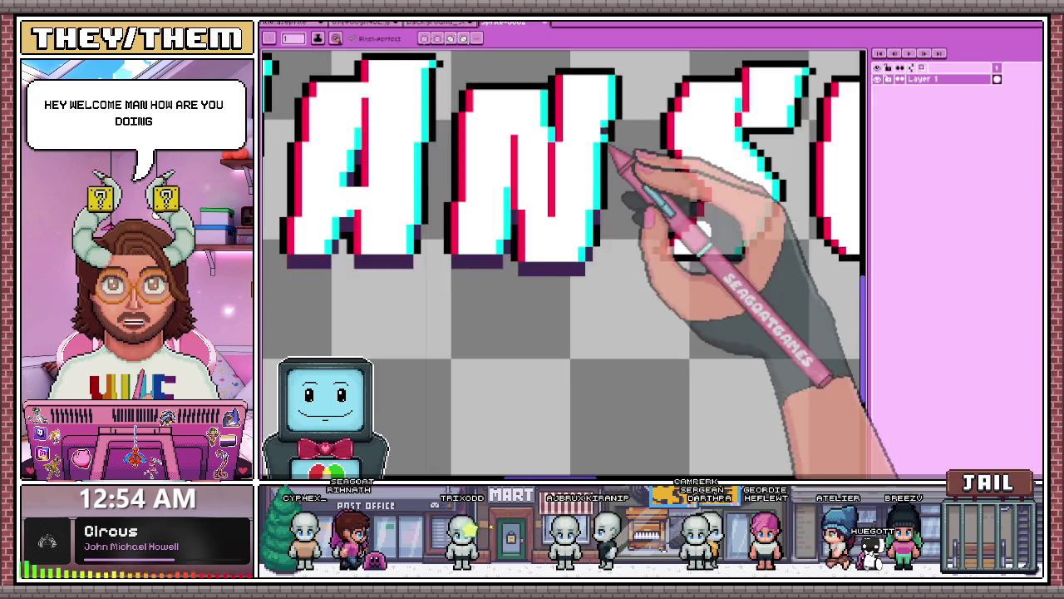
Fill the gap under the N's cyan diagonal with dark purple shadow pixels
scroll(622, 178, "up", 2)
scroll(615, 141, "down", 4)
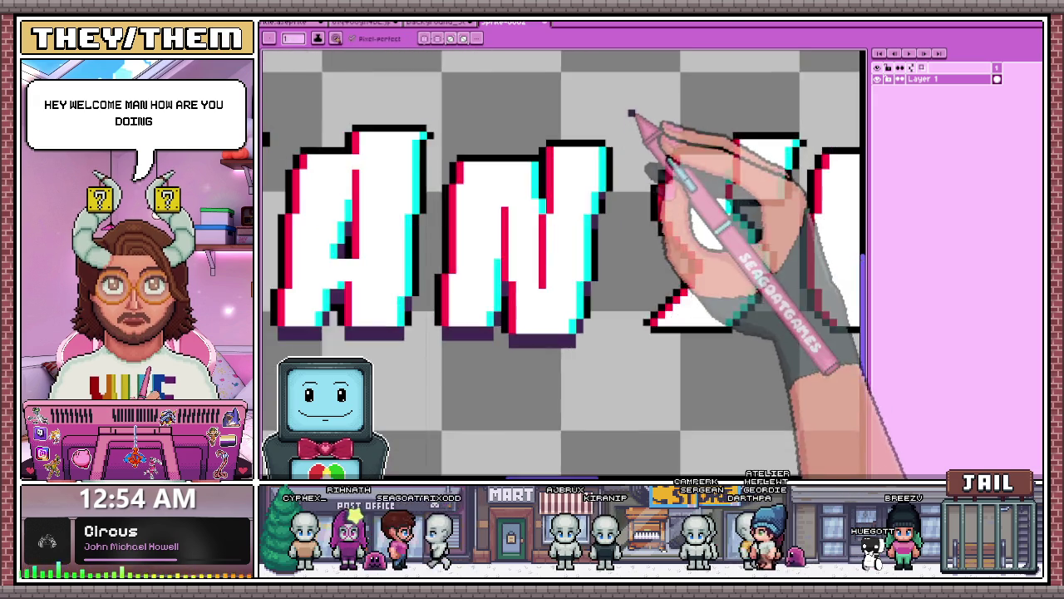
scroll(661, 214, "up", 5)
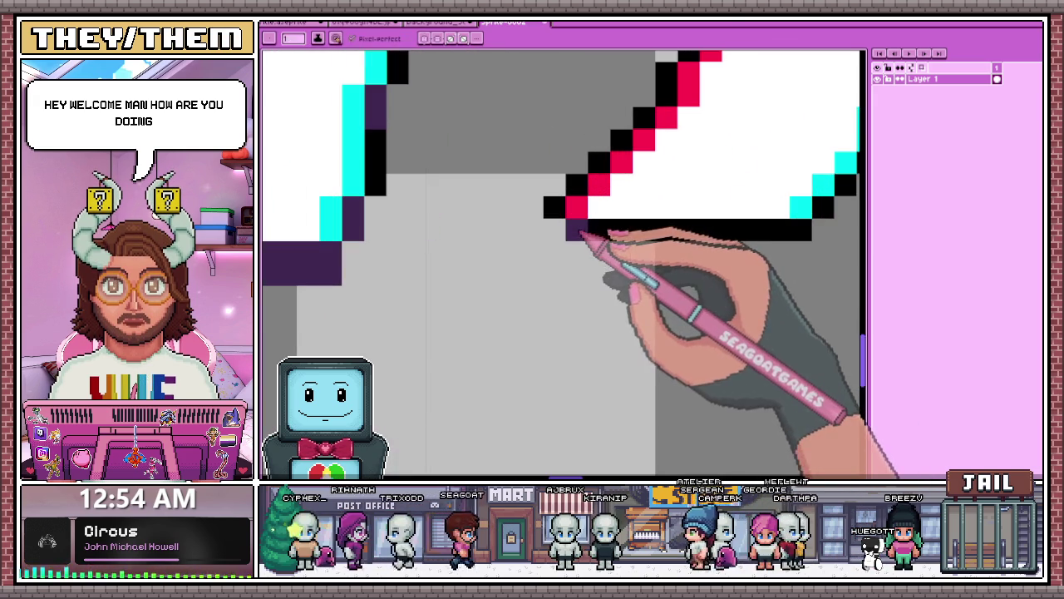
scroll(653, 254, "down", 2)
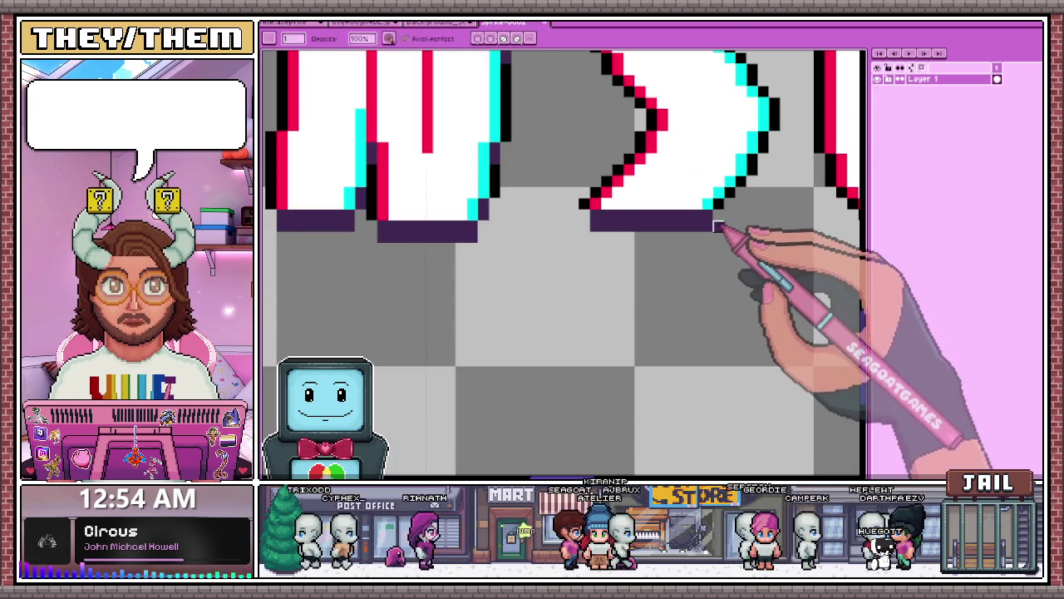
scroll(594, 297, "down", 3)
scroll(594, 298, "up", 5)
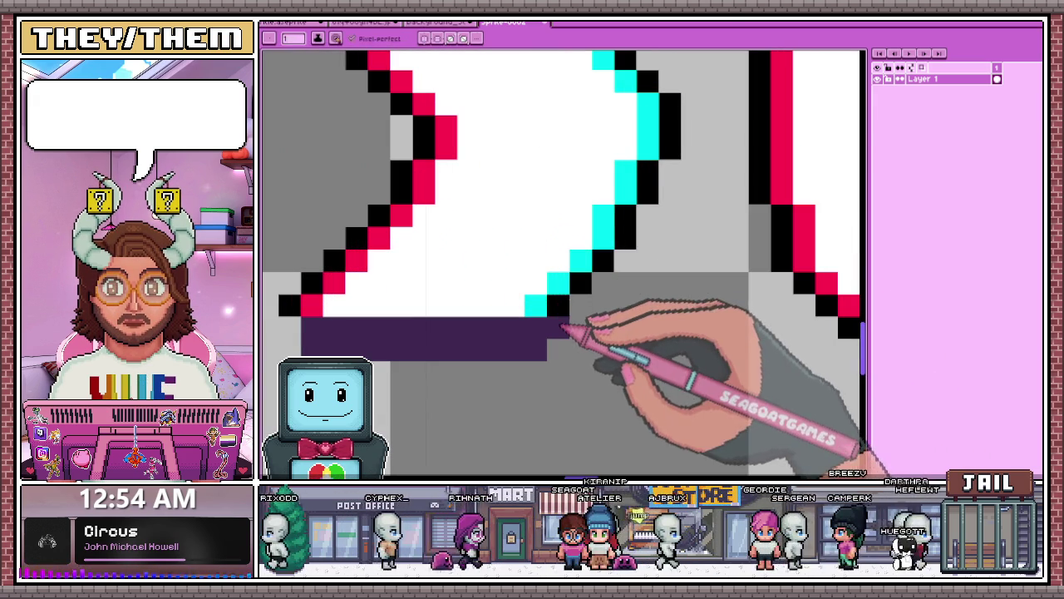
scroll(615, 254, "down", 3)
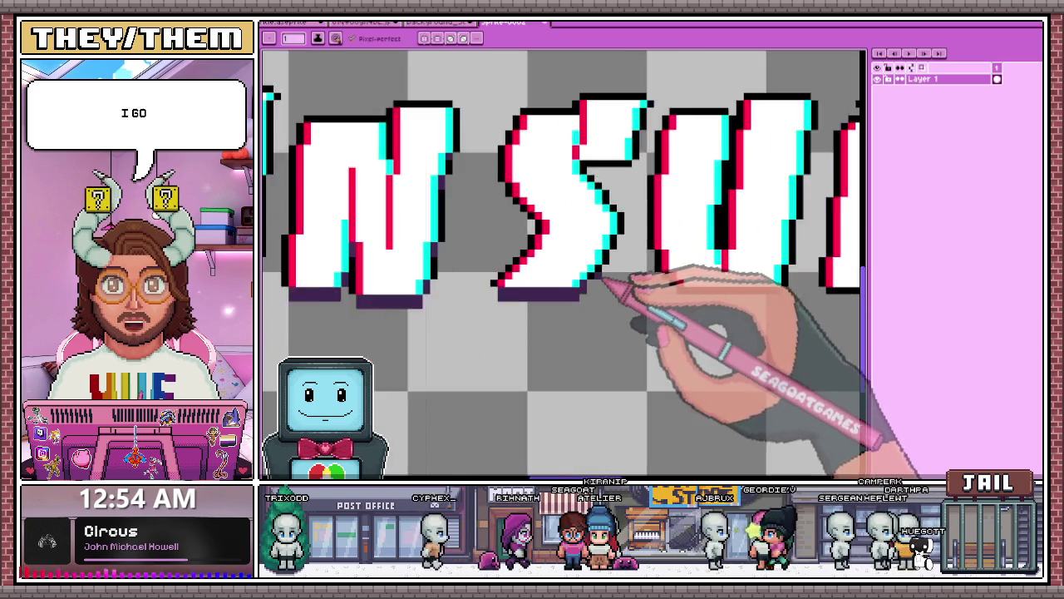
scroll(616, 254, "up", 3)
left_click_drag(553, 291, 602, 265)
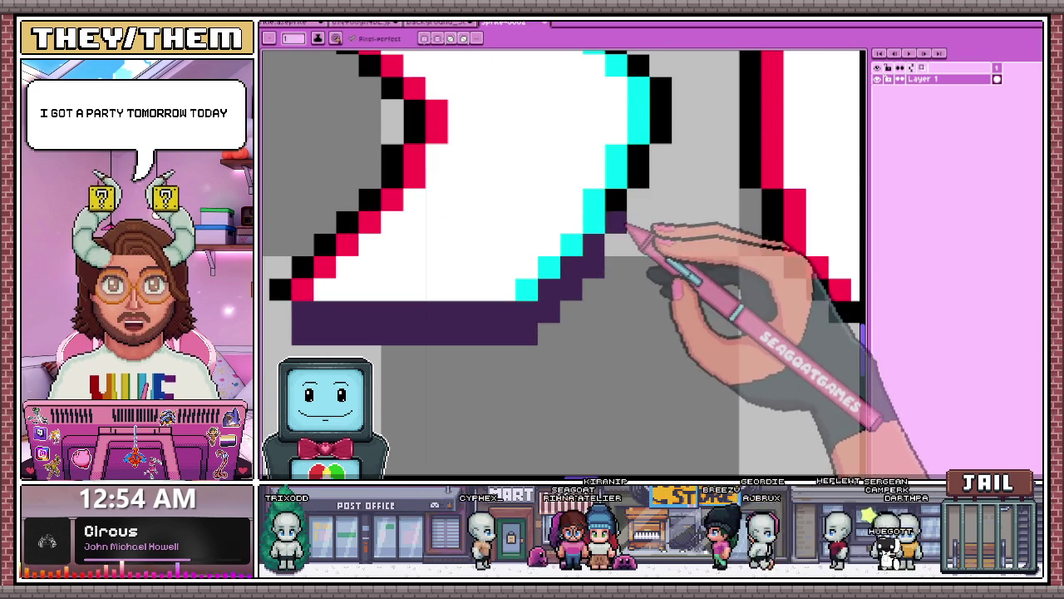
Turn the black row under the S of SURVIVE into purple shadow
scroll(611, 250, "down", 2)
scroll(632, 217, "up", 2)
scroll(597, 287, "down", 2)
scroll(596, 283, "up", 3)
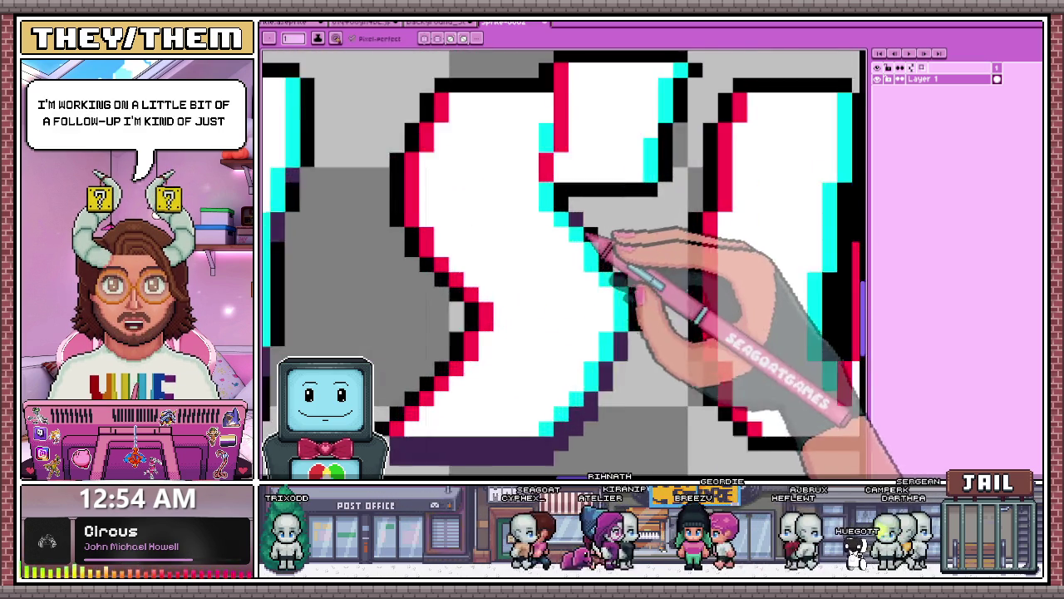
left_click_drag(566, 184, 684, 177)
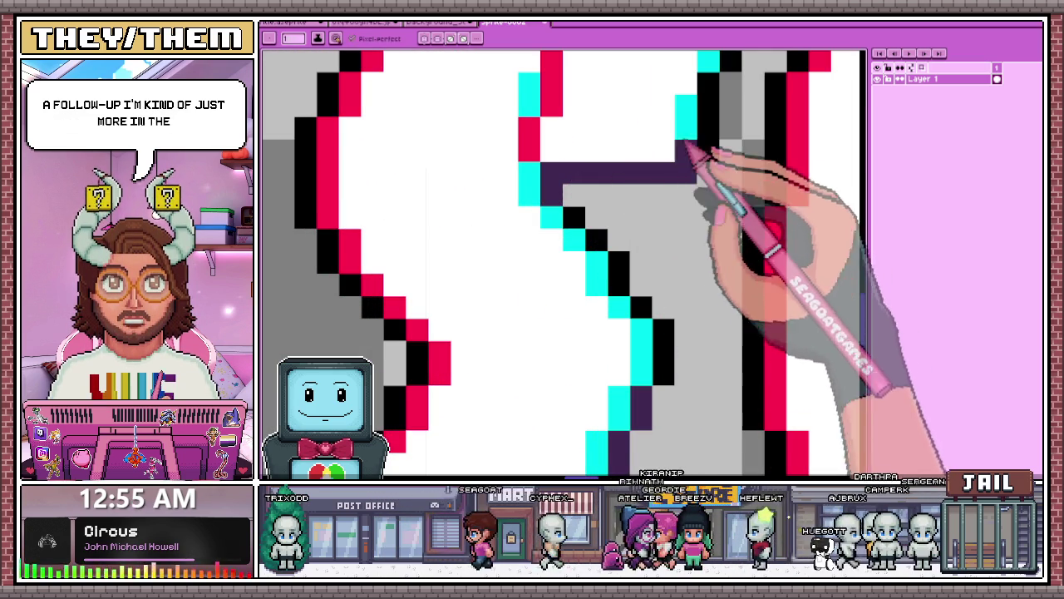
scroll(584, 196, "down", 1)
scroll(585, 196, "down", 2)
scroll(626, 217, "up", 1)
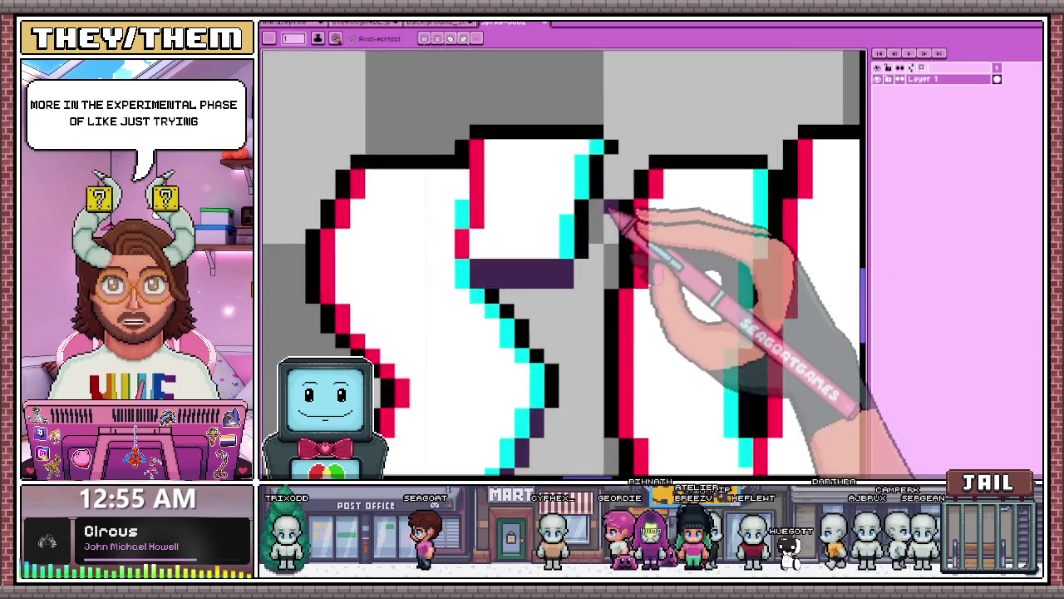
scroll(598, 225, "up", 2)
scroll(632, 200, "down", 4)
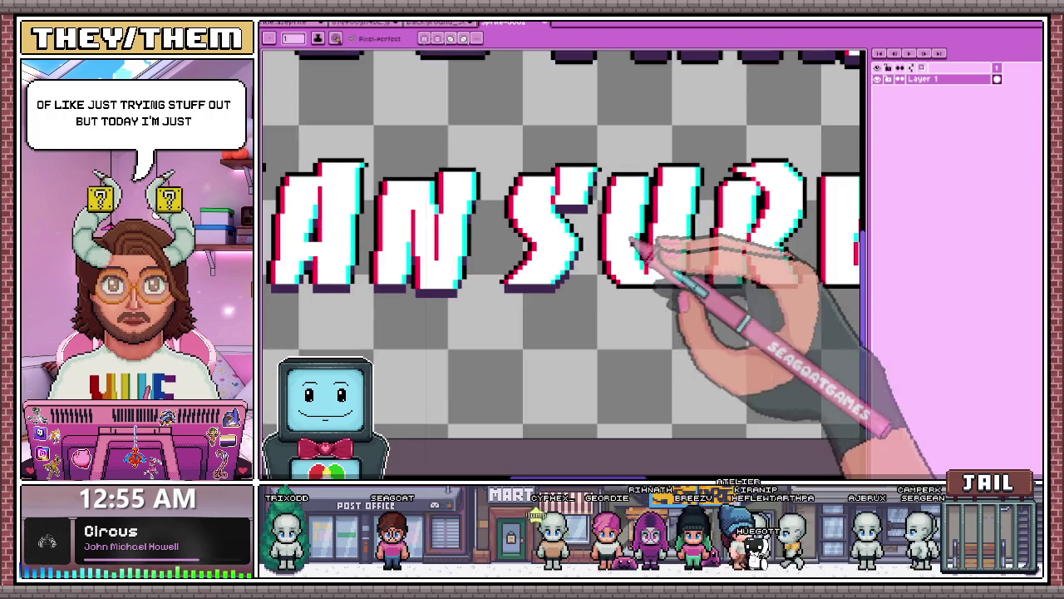
Paint purple shadow pixels along the bottom edge of the U
scroll(657, 249, "up", 3)
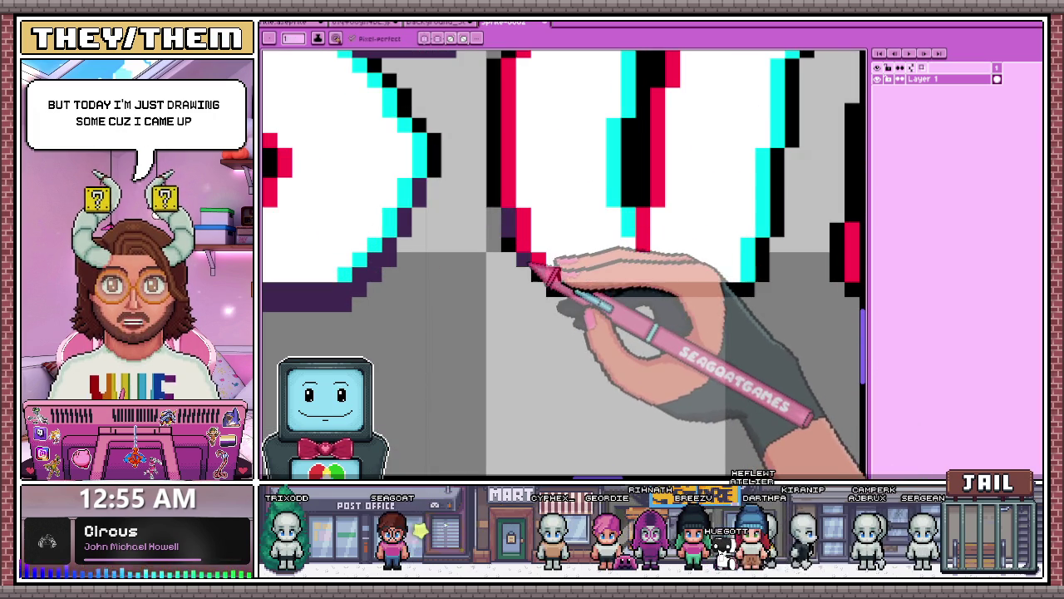
left_click(544, 287)
left_click_drag(575, 309, 725, 306)
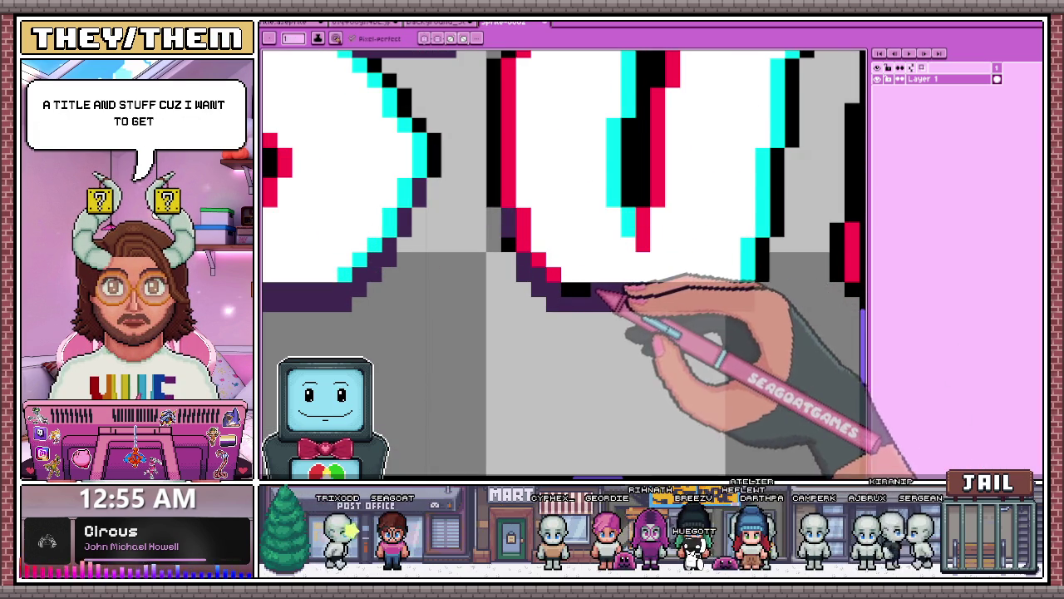
Draw a shadow line along the bottom edge, then undo the mistaken stroke
scroll(619, 299, "down", 3)
scroll(554, 290, "up", 4)
scroll(646, 301, "down", 3)
scroll(606, 238, "up", 3)
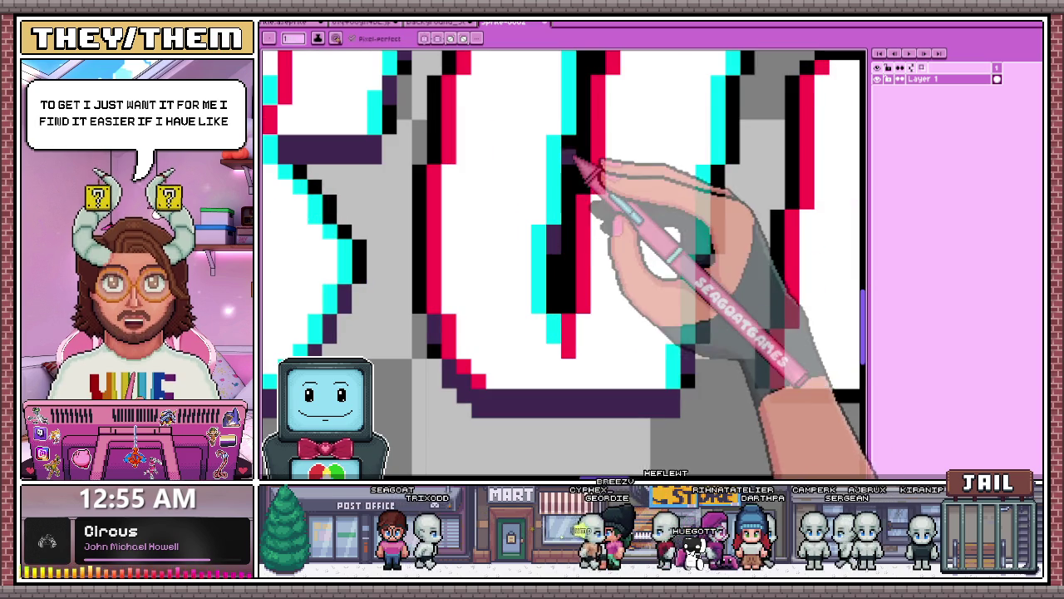
scroll(576, 158, "down", 3)
scroll(640, 195, "up", 3)
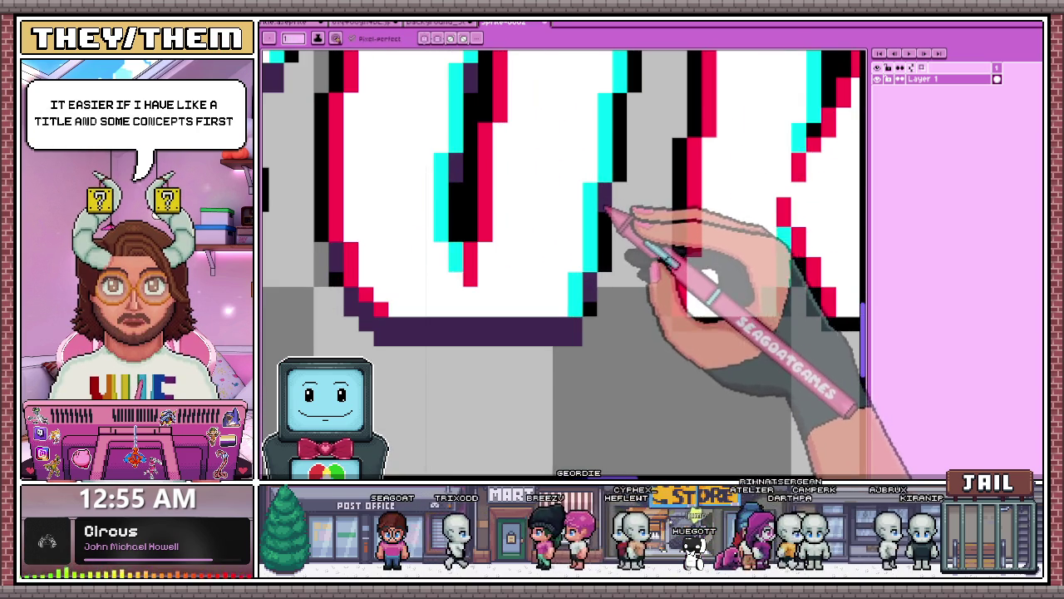
scroll(604, 207, "down", 3)
scroll(613, 178, "up", 3)
scroll(637, 111, "down", 3)
scroll(604, 189, "up", 3)
scroll(623, 158, "down", 4)
scroll(606, 195, "up", 3)
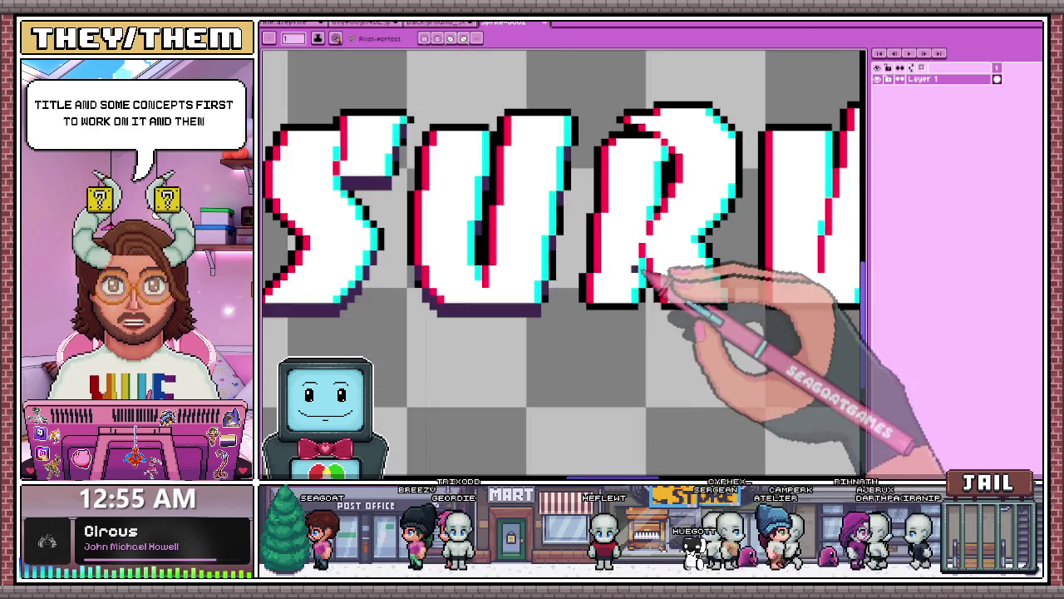
scroll(646, 266, "up", 3)
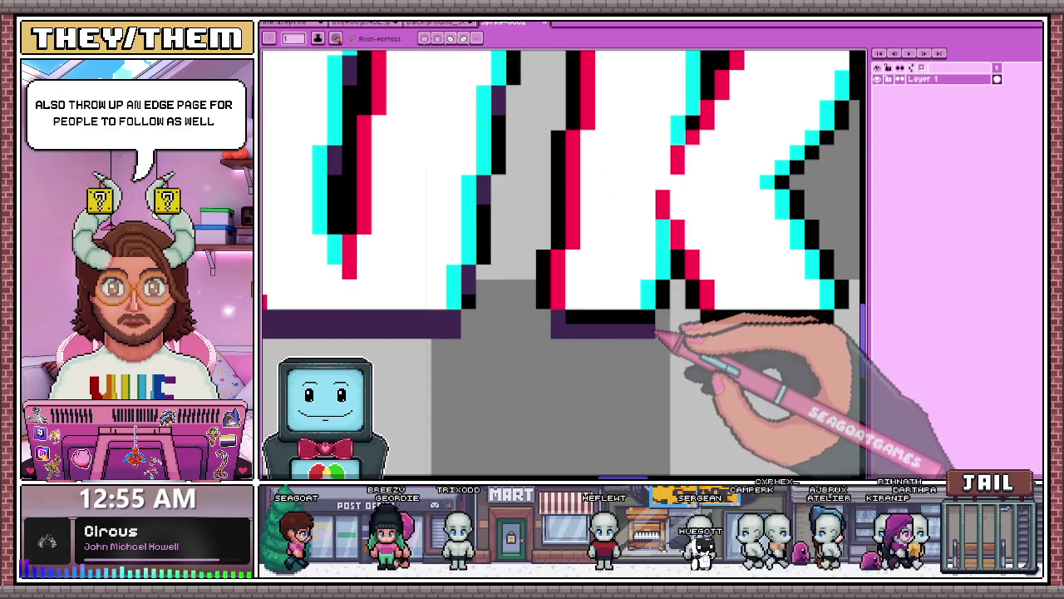
scroll(657, 329, "down", 3)
scroll(574, 241, "up", 3)
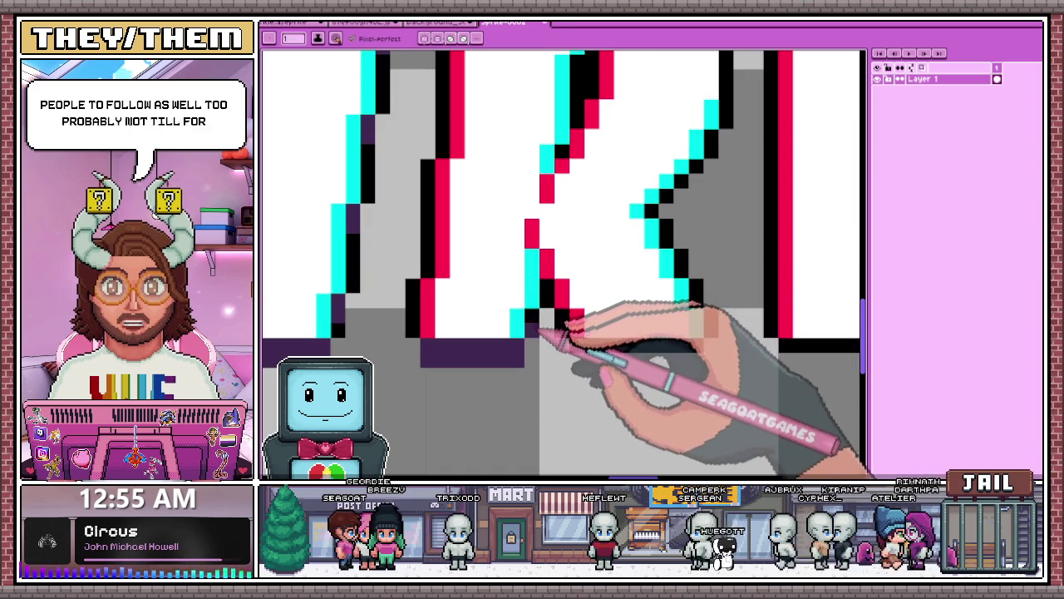
left_click(572, 343, "shift")
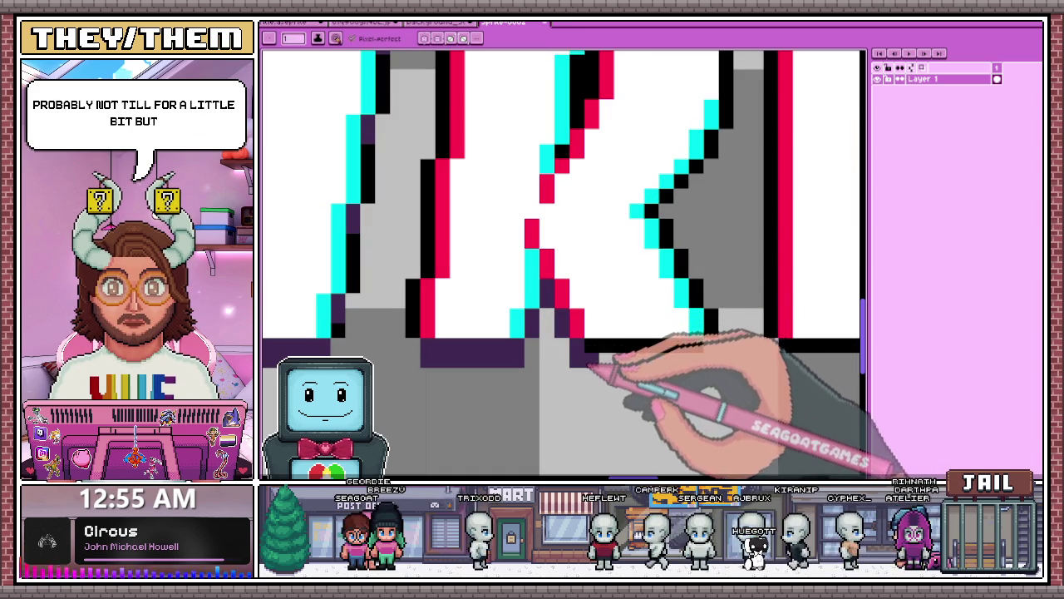
key("ctrl+z")
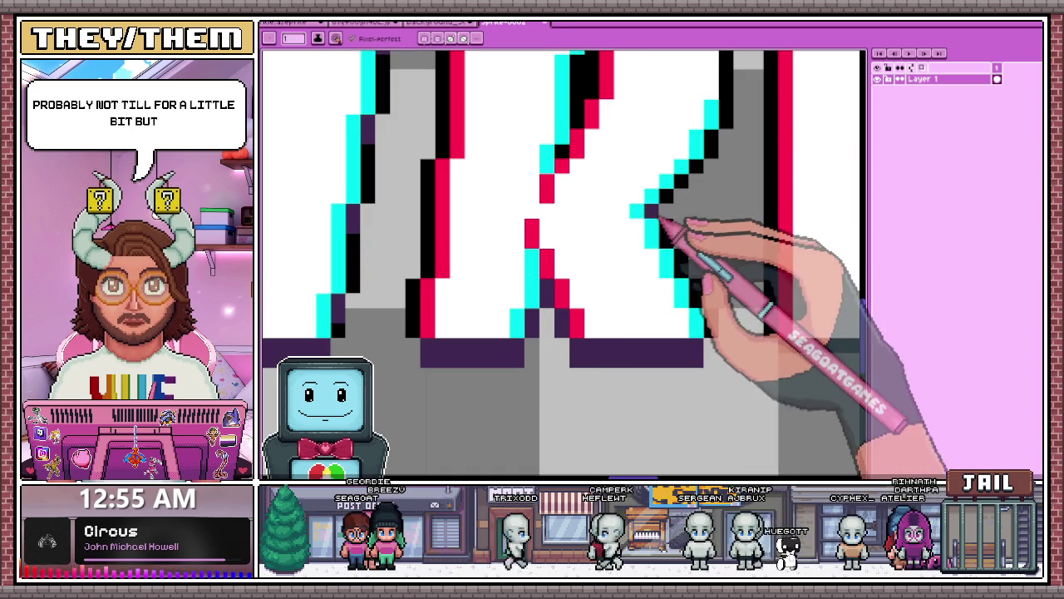
Zoom out to view the complete title, then switch to the Godot editor
scroll(641, 229, "down", 2)
scroll(633, 220, "up", 2)
scroll(640, 216, "down", 2)
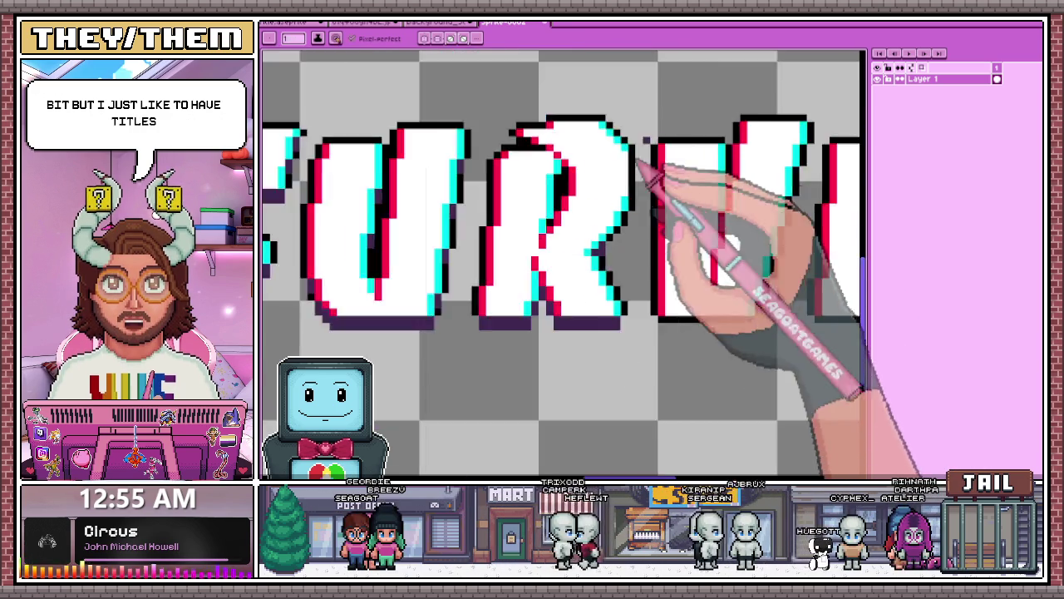
scroll(642, 160, "down", 4)
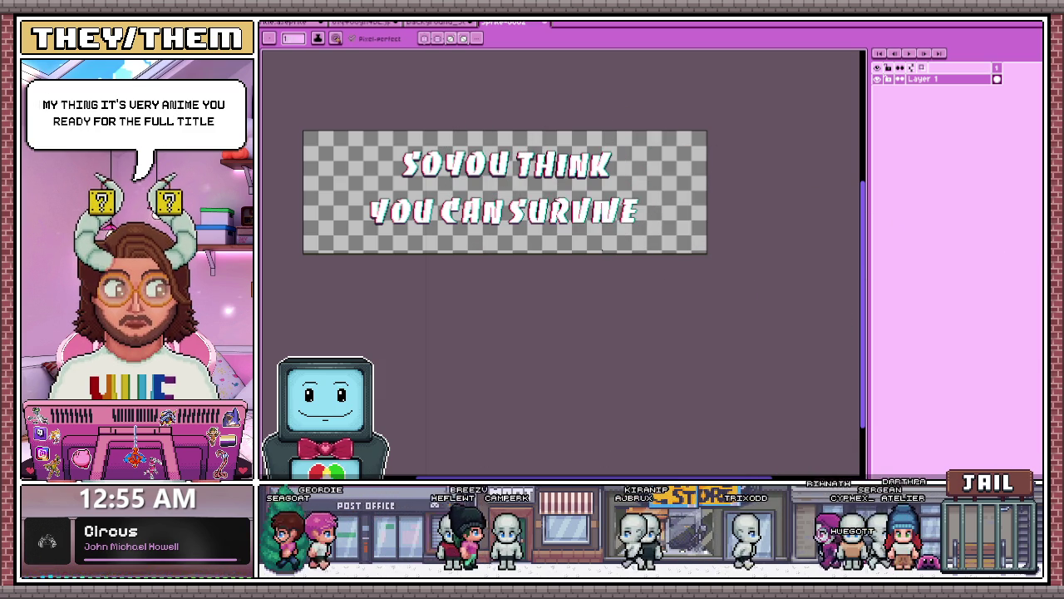
key("alt+Tab")
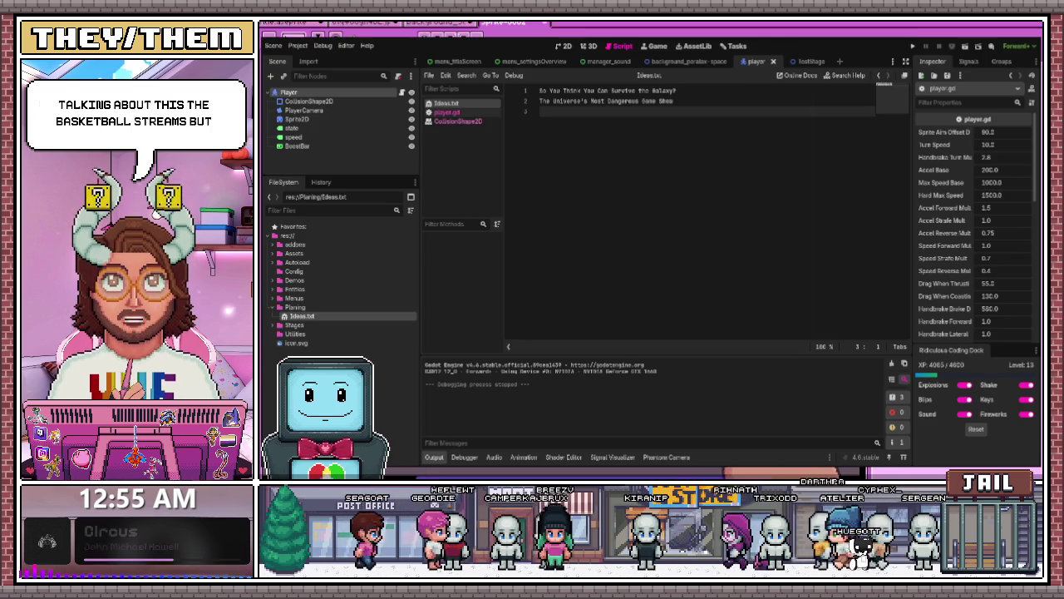
Place the cursor in the Ideas.txt title notes and run the Godot project
left_click(541, 92)
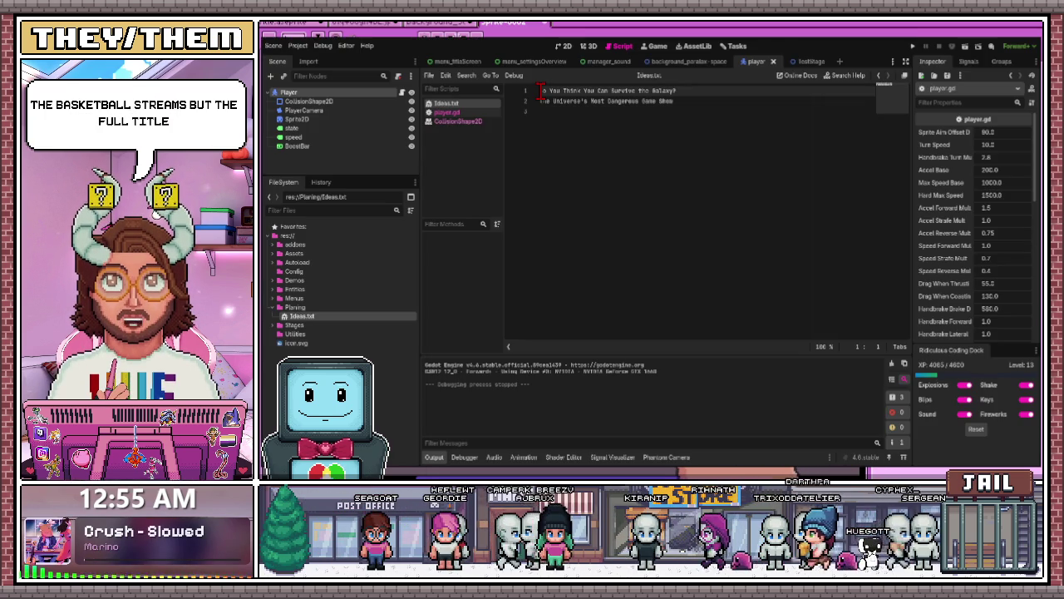
left_click(556, 136)
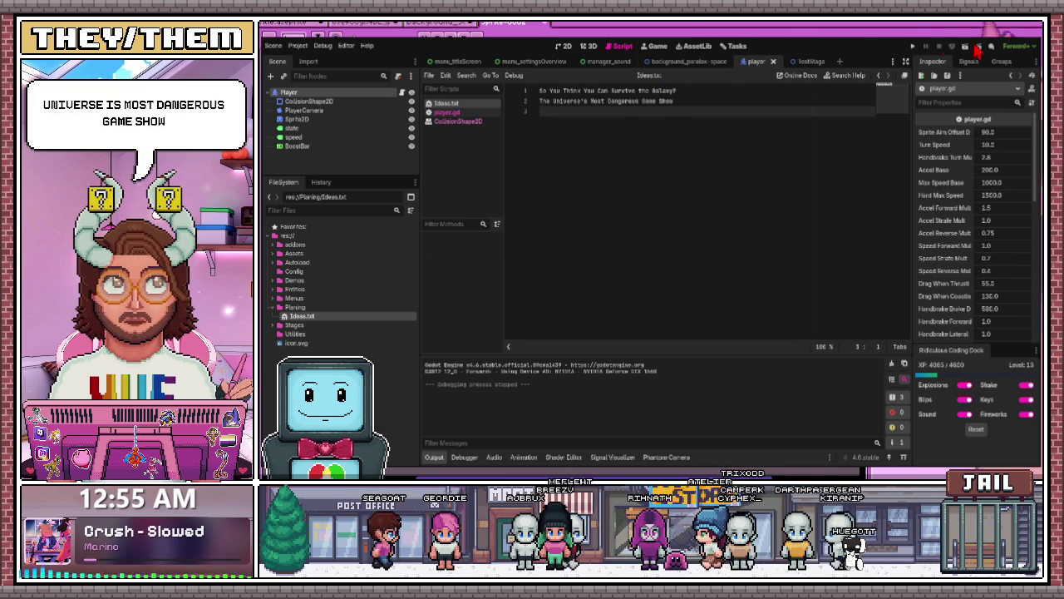
left_click(912, 46)
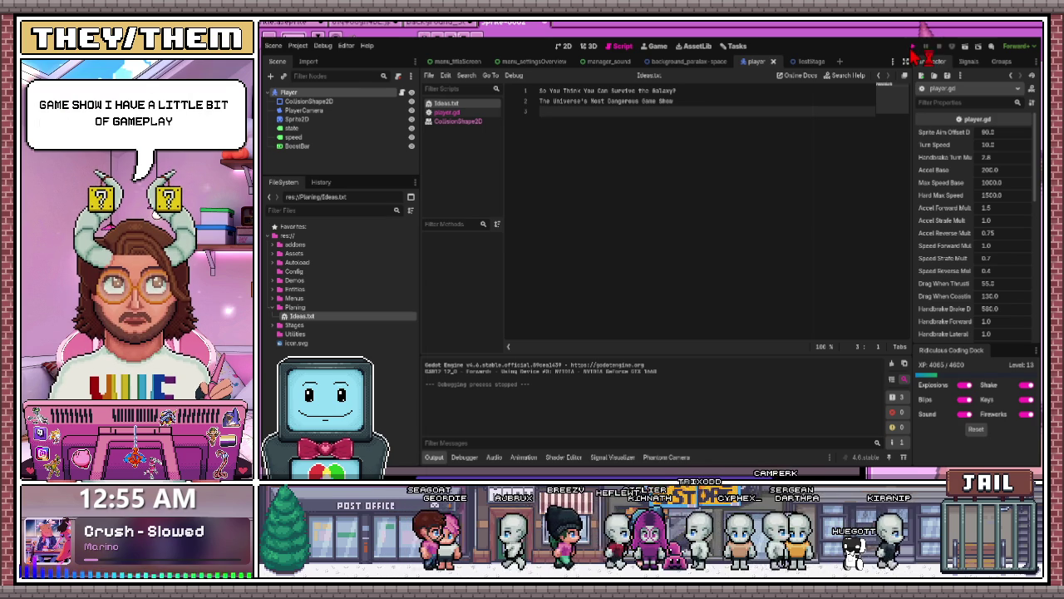
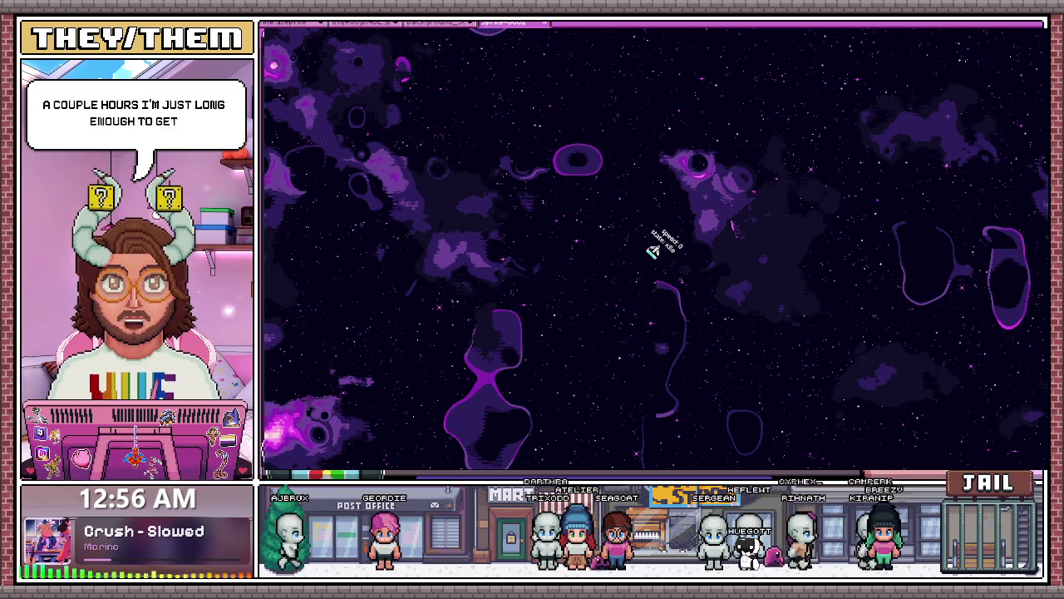
Fly the test ship around, boosting, braking, accelerating and turning it clockwise
key("shift")
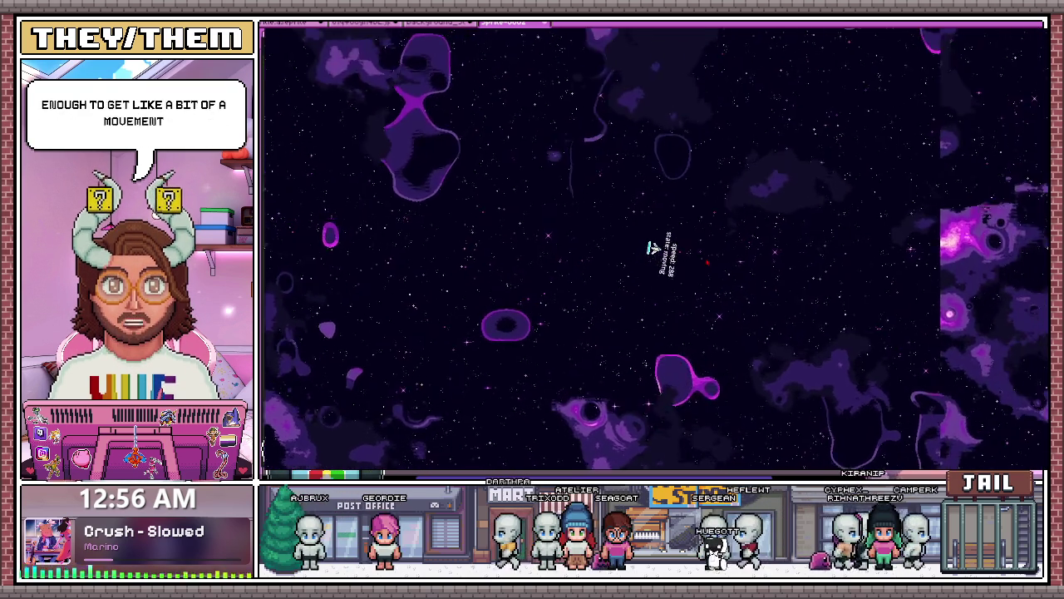
key("Down")
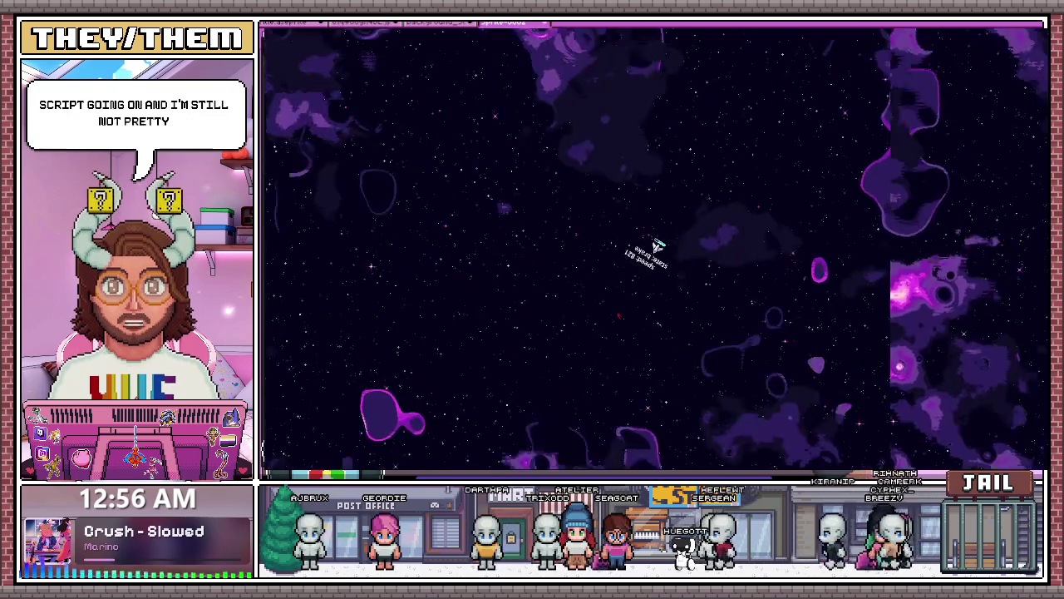
key("Up")
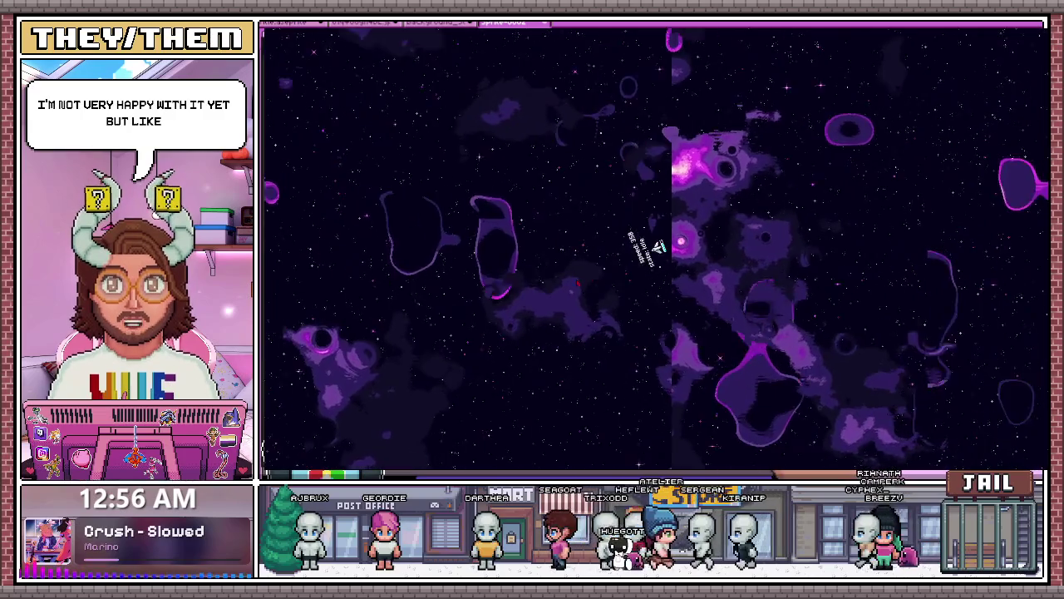
key("Up")
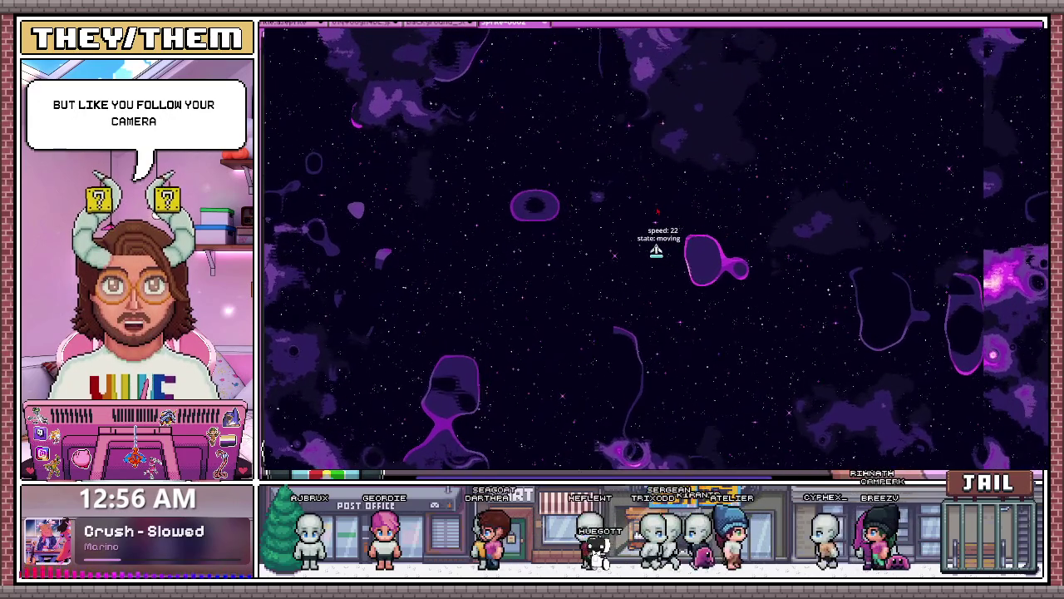
key("Up")
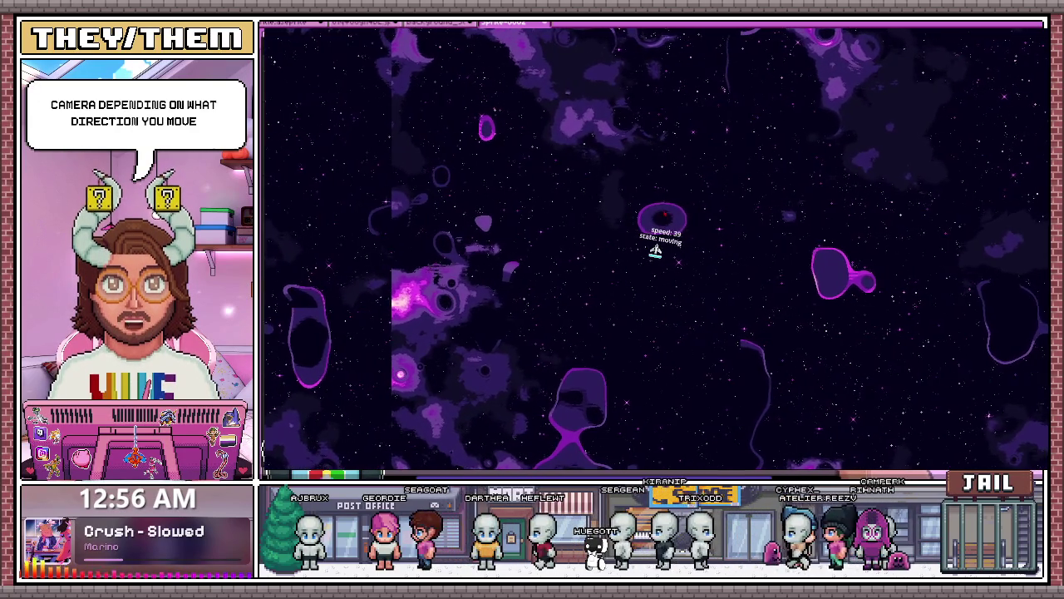
key("Up")
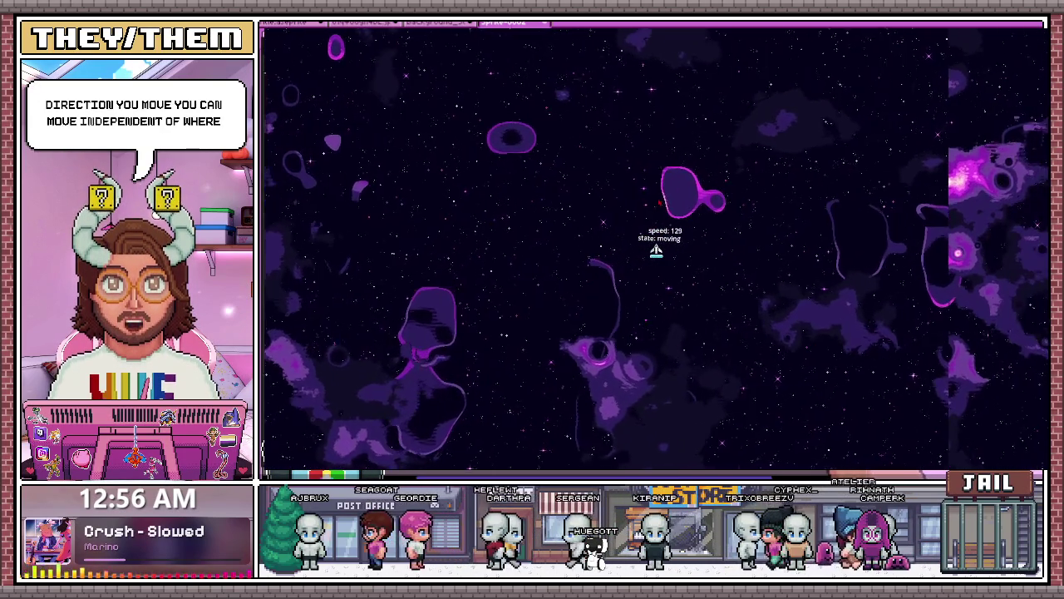
key("Up")
key("Up")
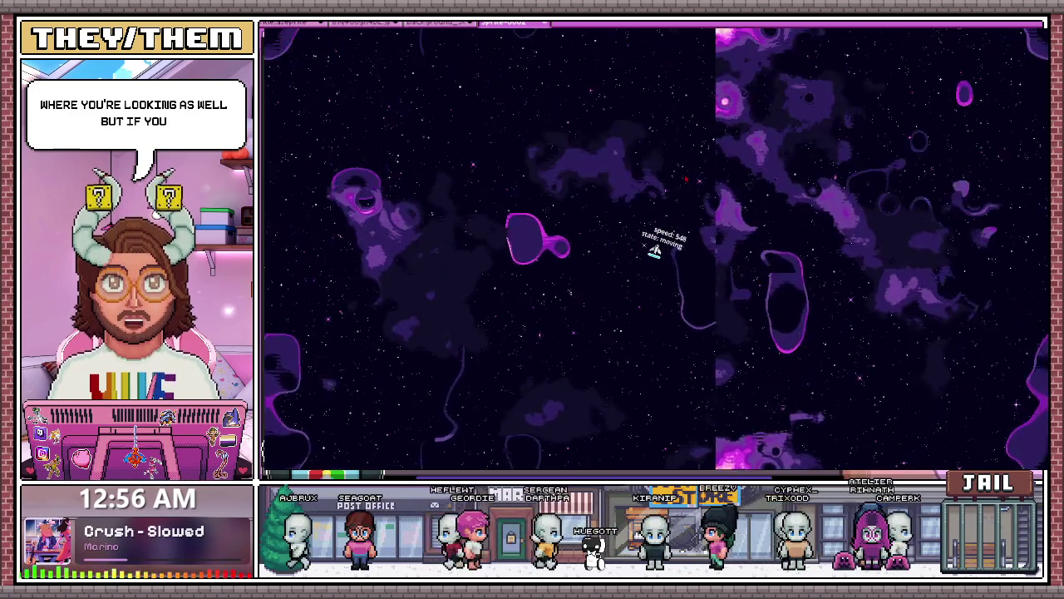
key("Right")
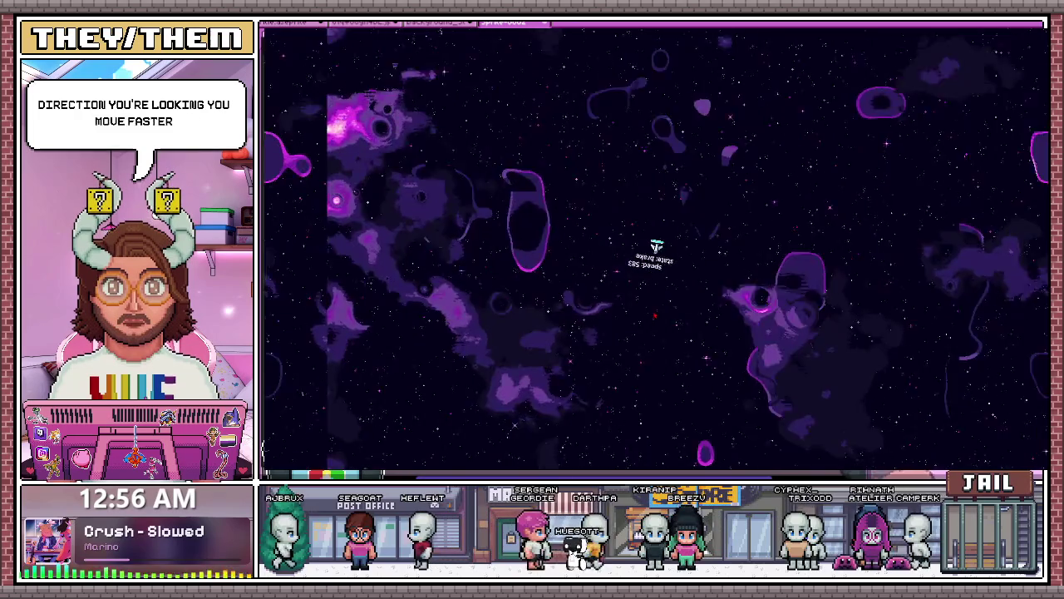
key("Right")
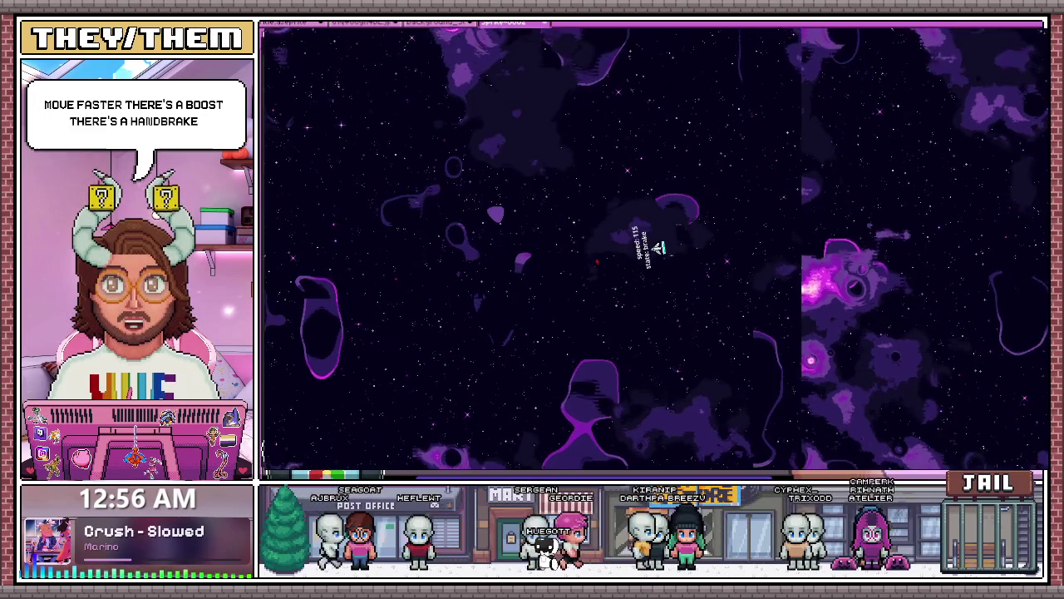
key("Right")
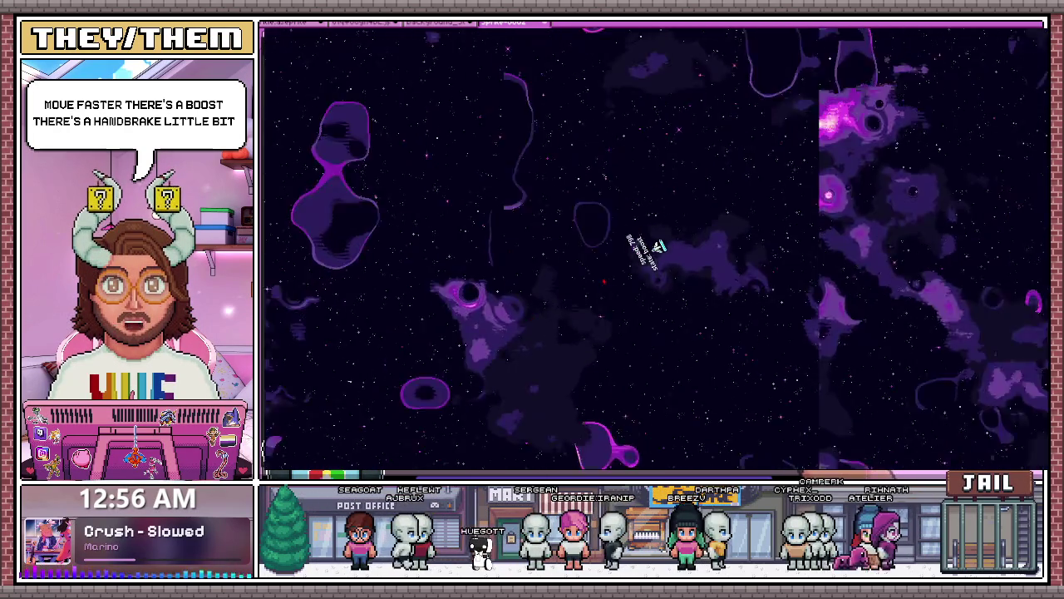
key("Right")
key("Up")
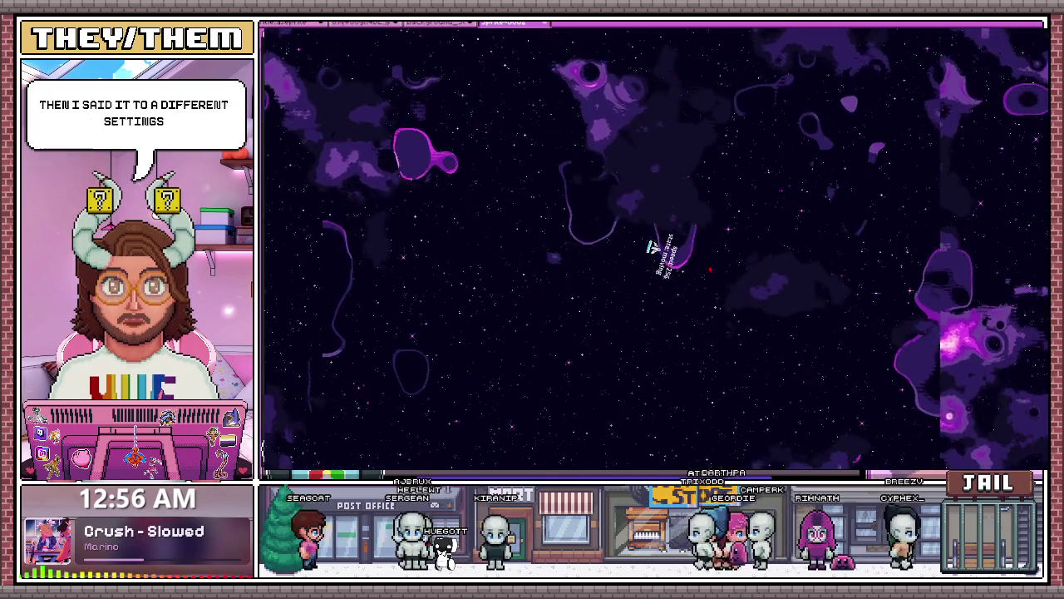
key("Right")
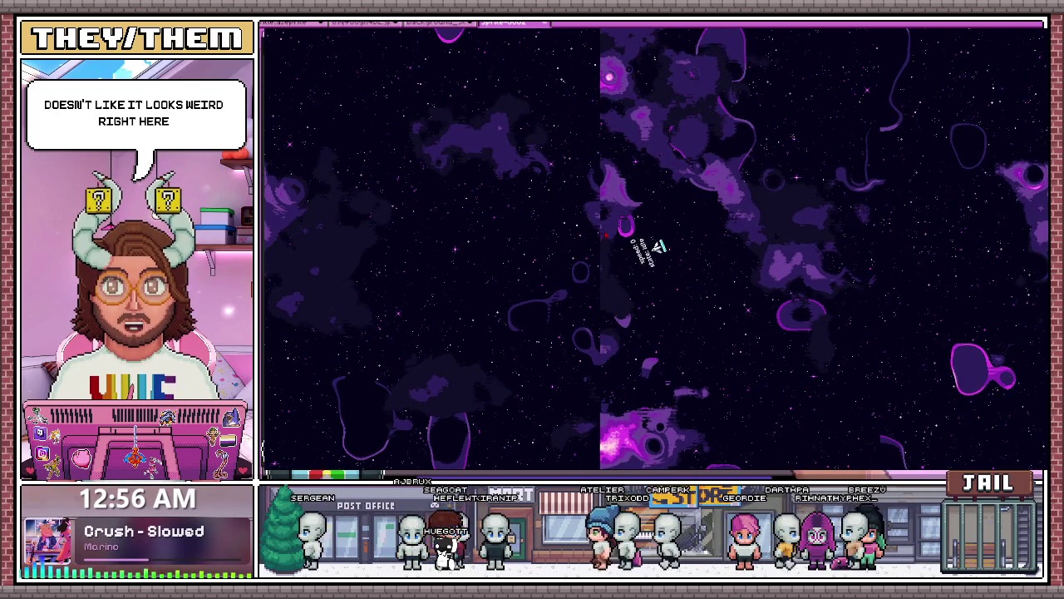
key("Right")
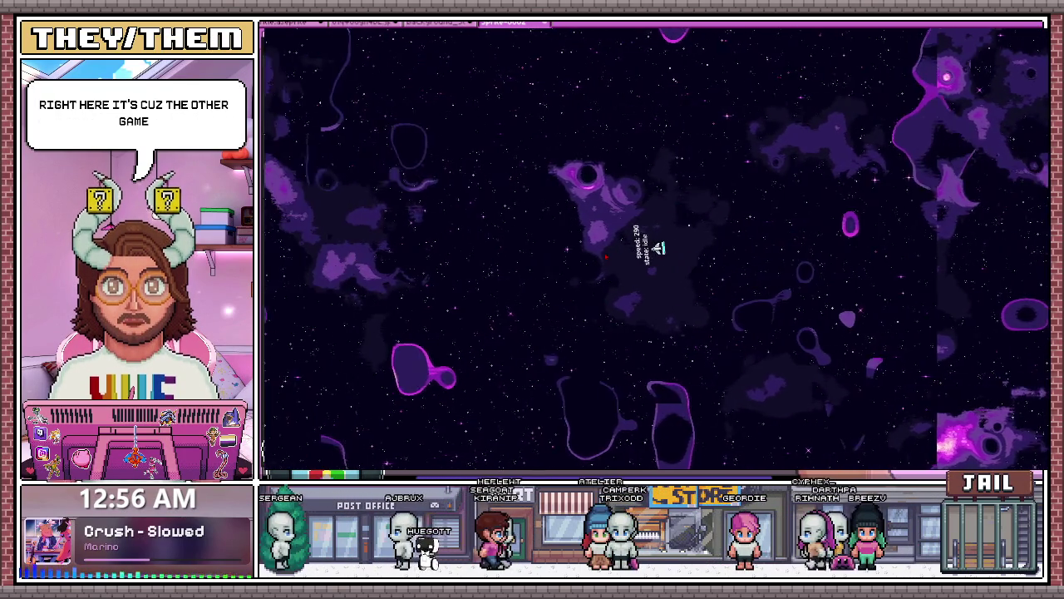
key("Right")
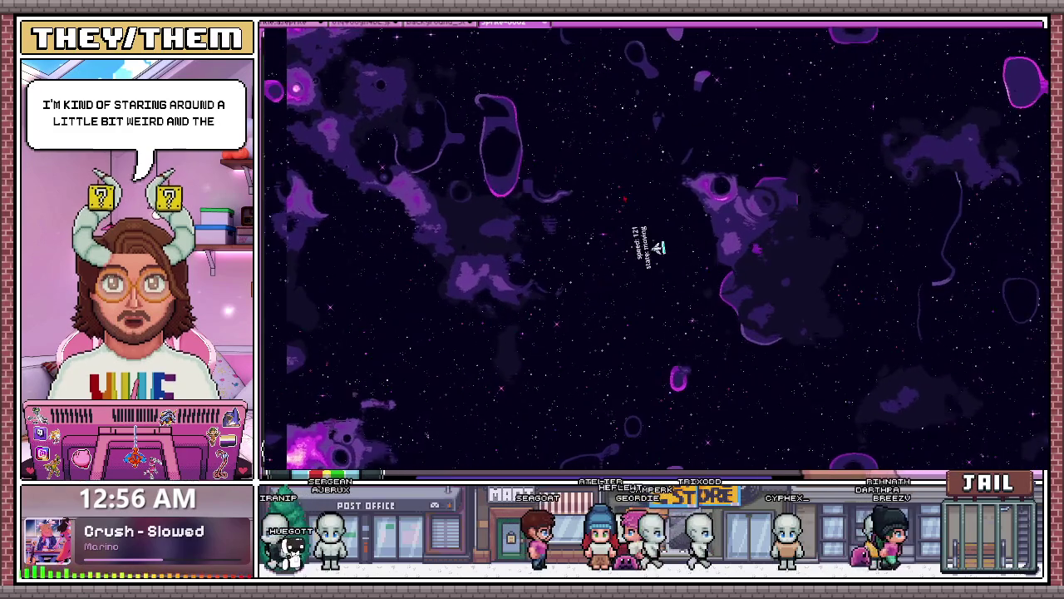
key("Up")
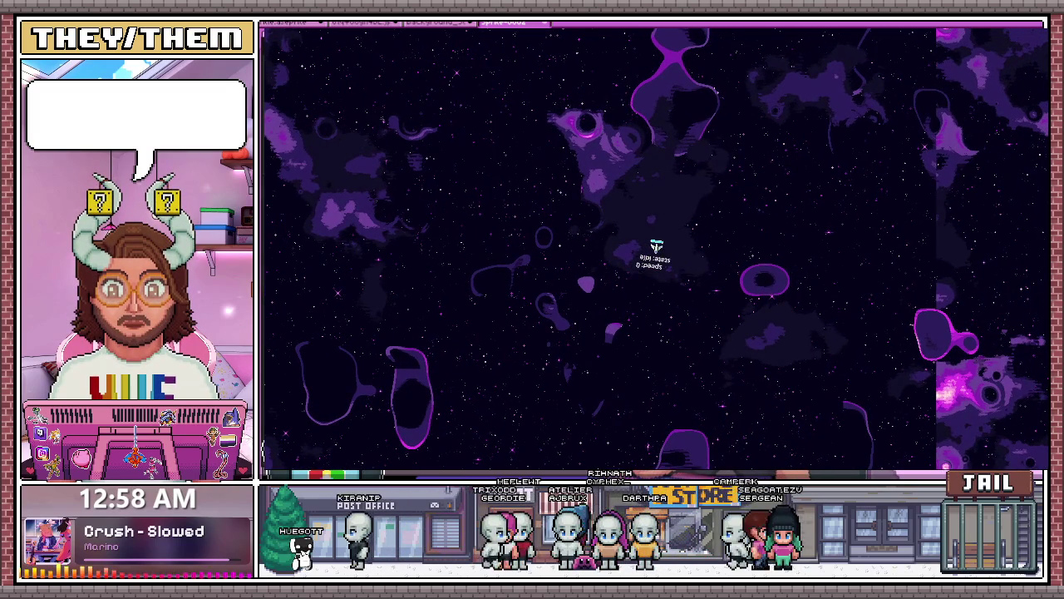
Stop the space game and launch the Go Live Again In Cyberspace project
key("F8")
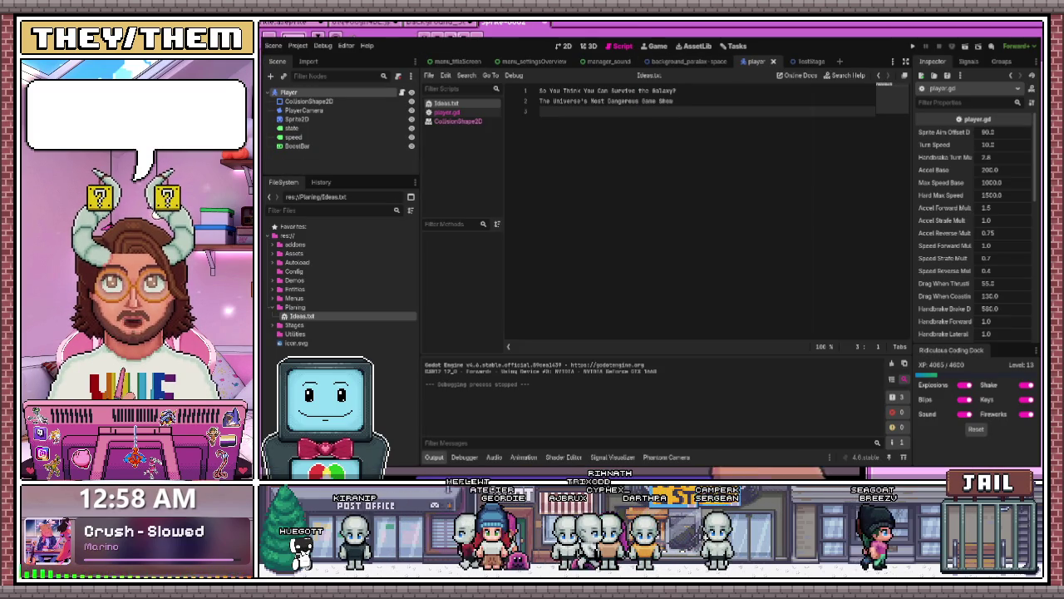
key("alt+Tab")
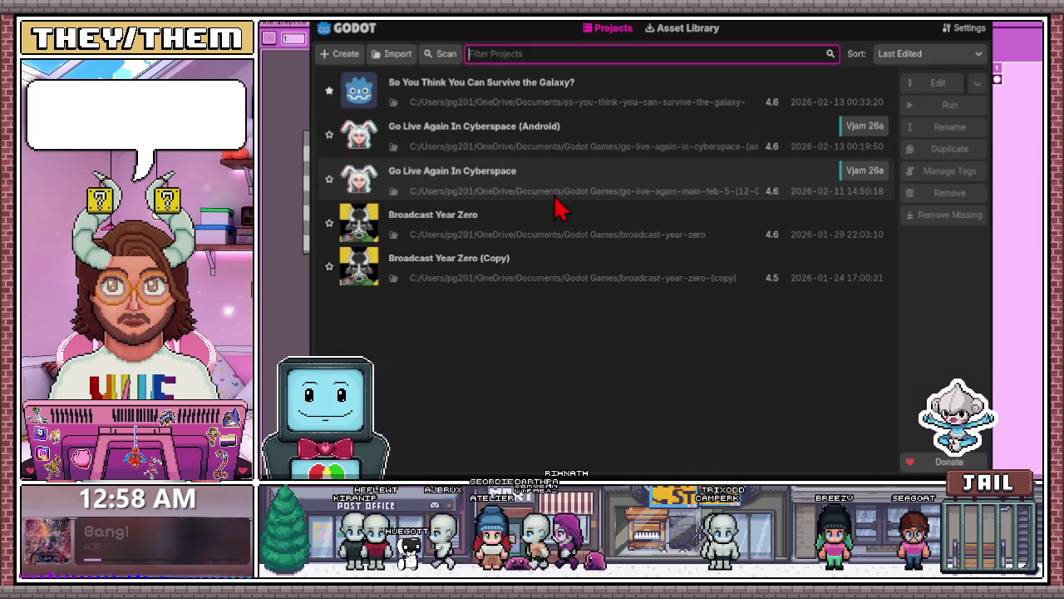
double_click(521, 183)
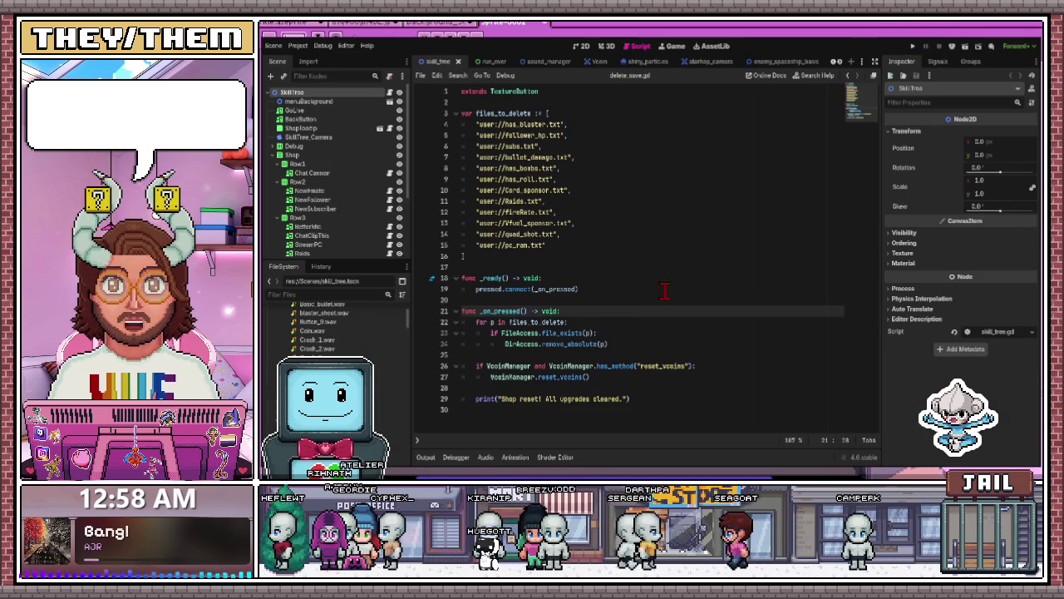
left_click(913, 46)
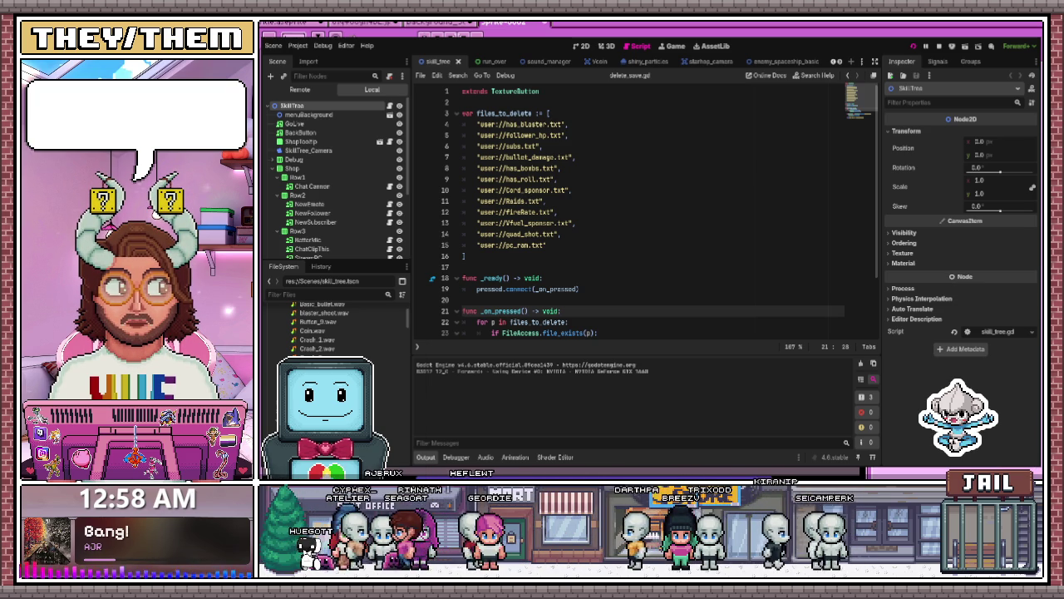
Start a round from the game's main menu, leaving the shop with GO LIVE!
key("F5")
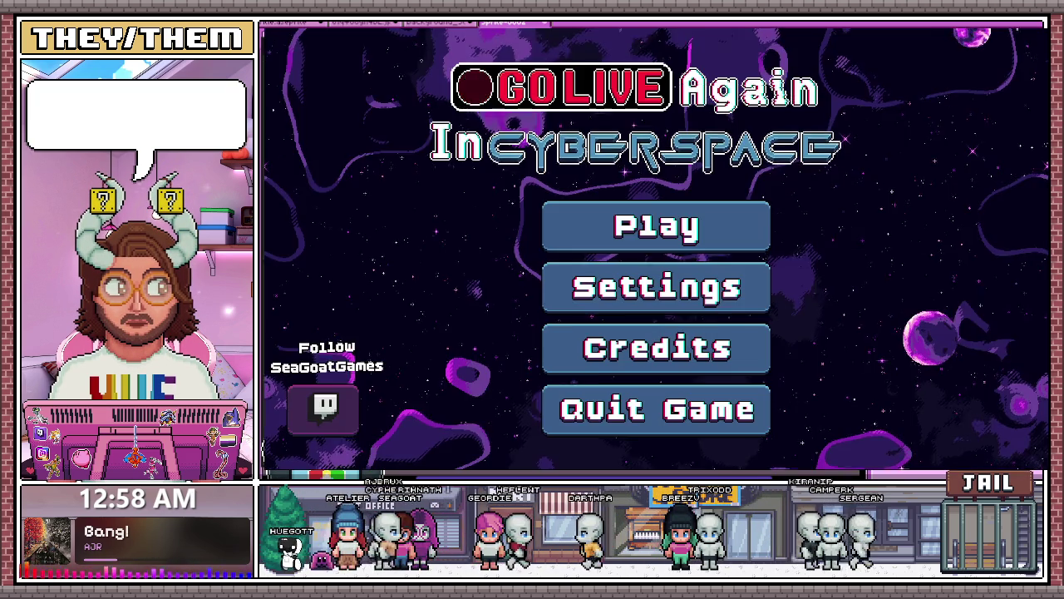
left_click(674, 219)
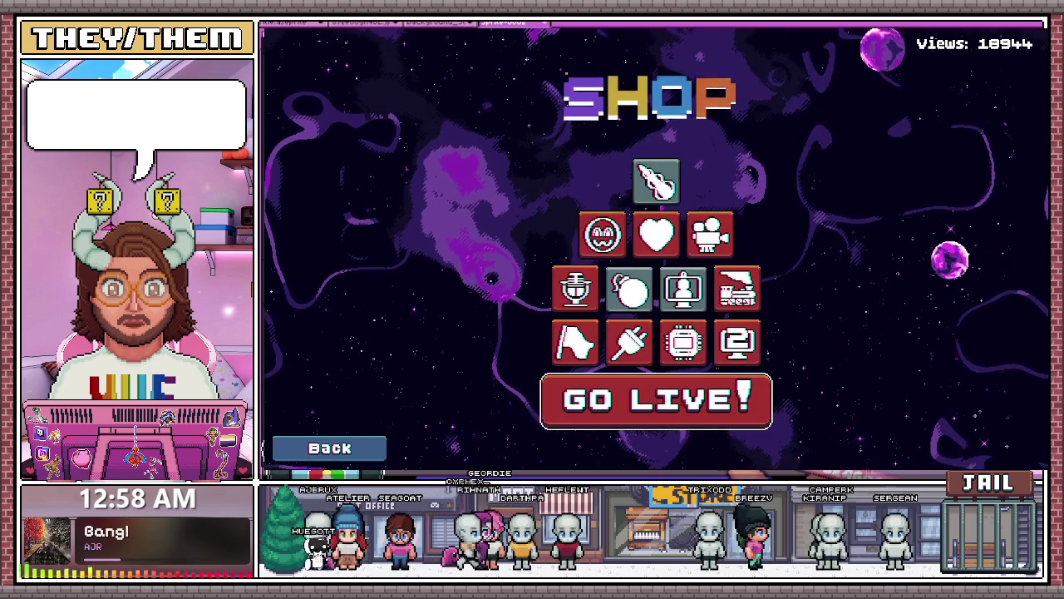
left_click(656, 400)
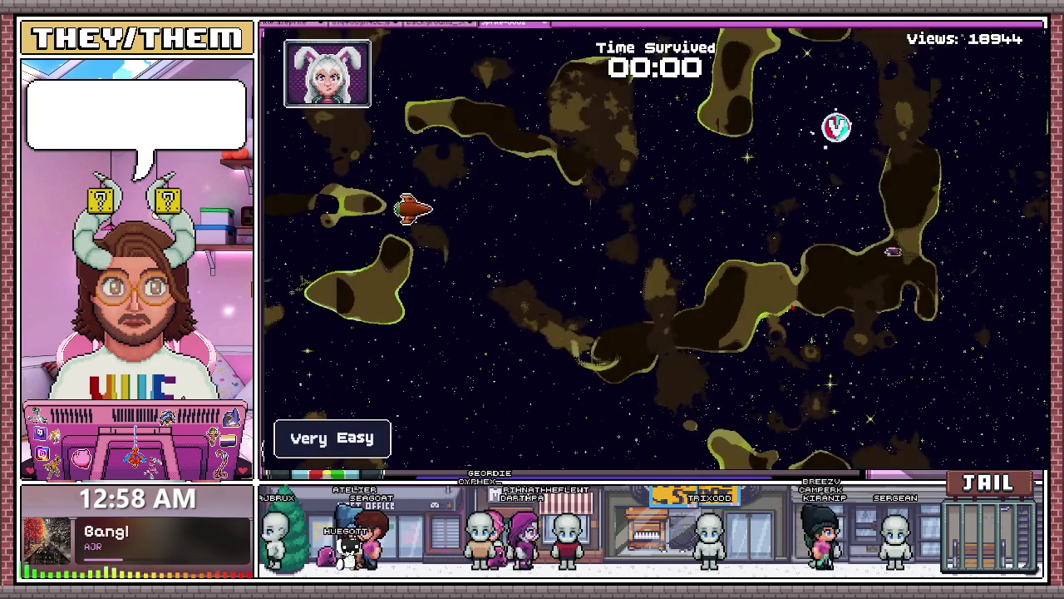
Fly the ship down, right and left until the Stream Over screen at 00:26
key("s")
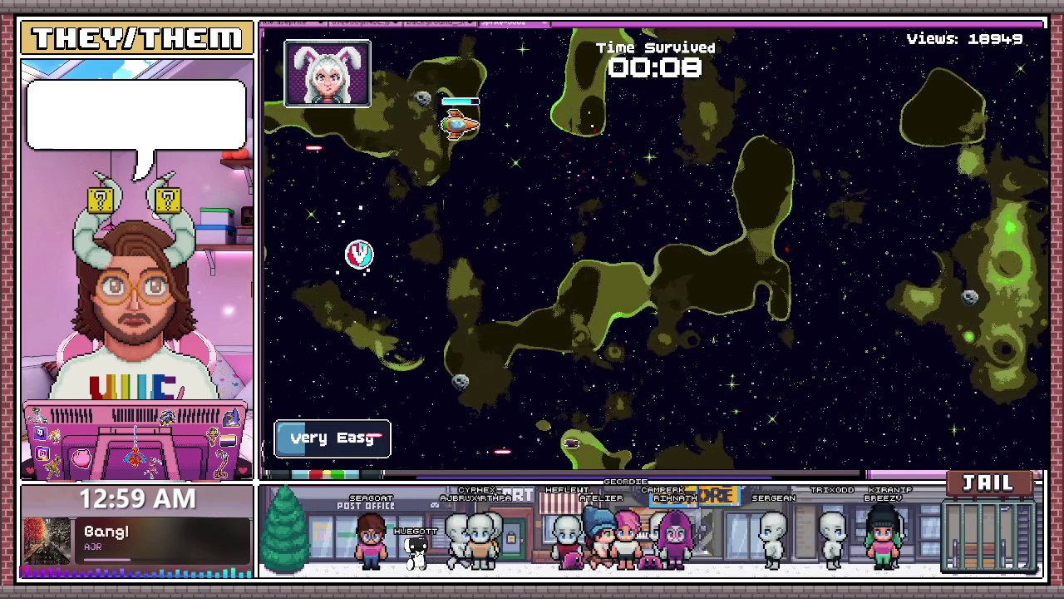
key("d")
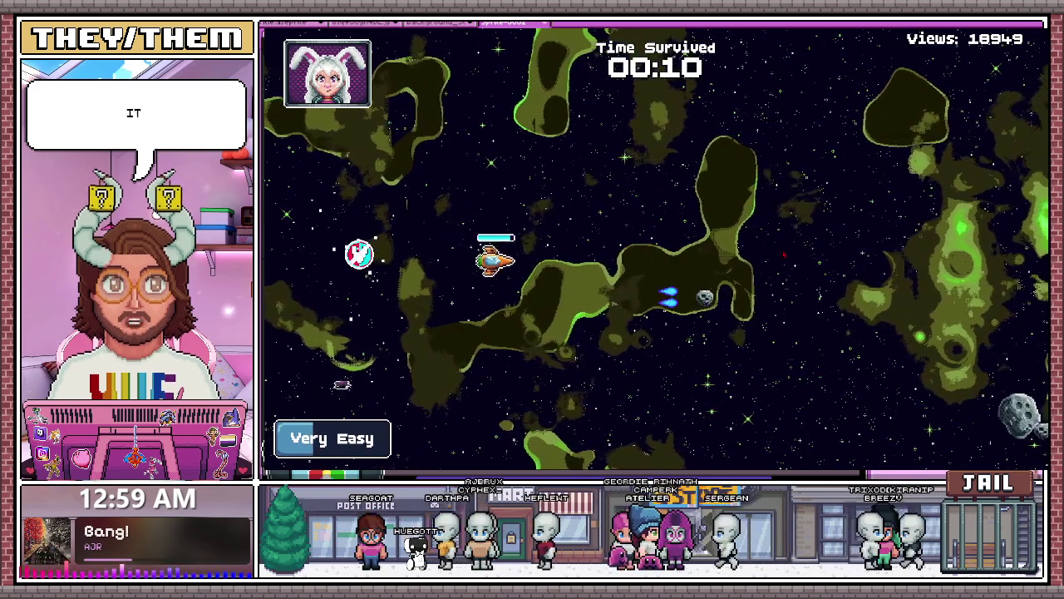
key("a")
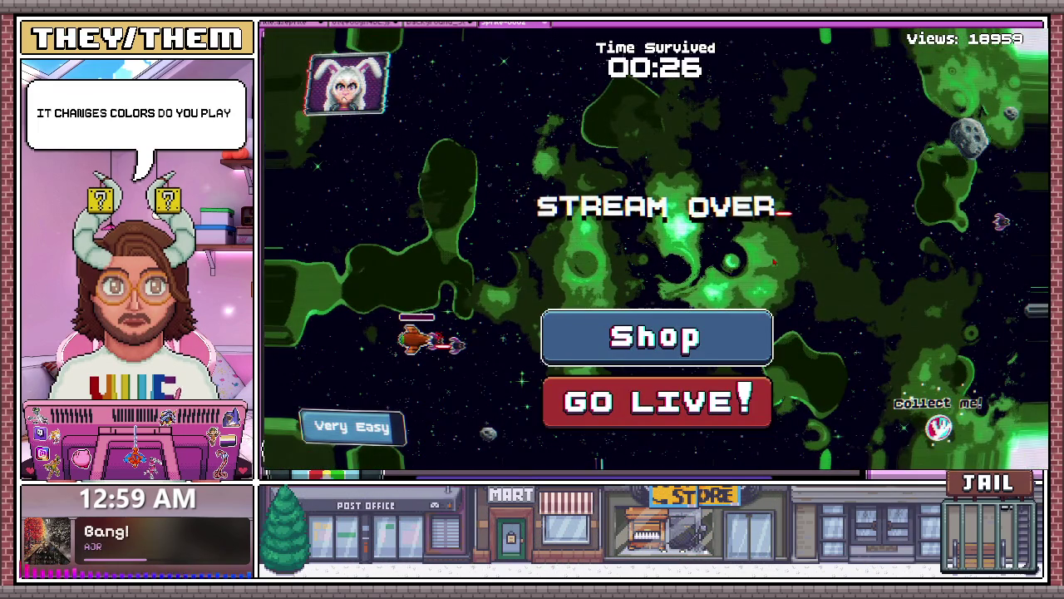
key("Down")
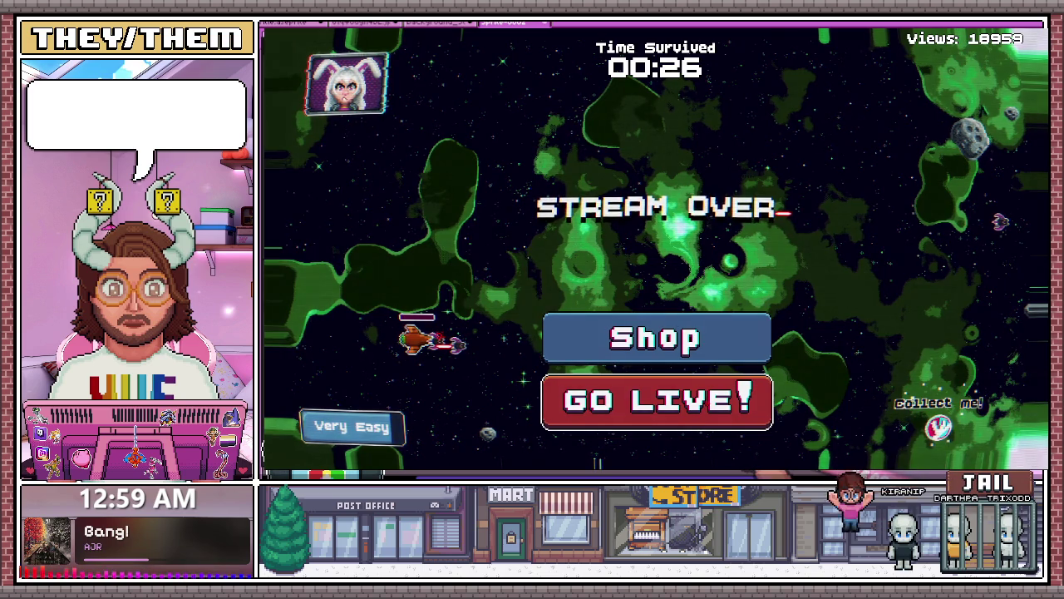
Open the shop from Stream Over and upgrade New Follower health four times
key("Return")
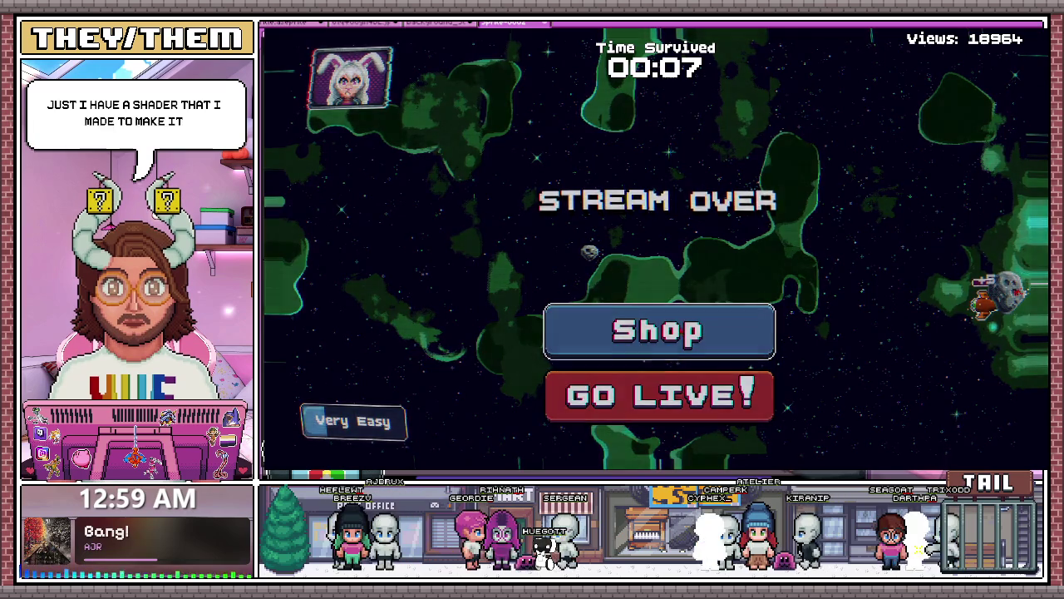
left_click(679, 315)
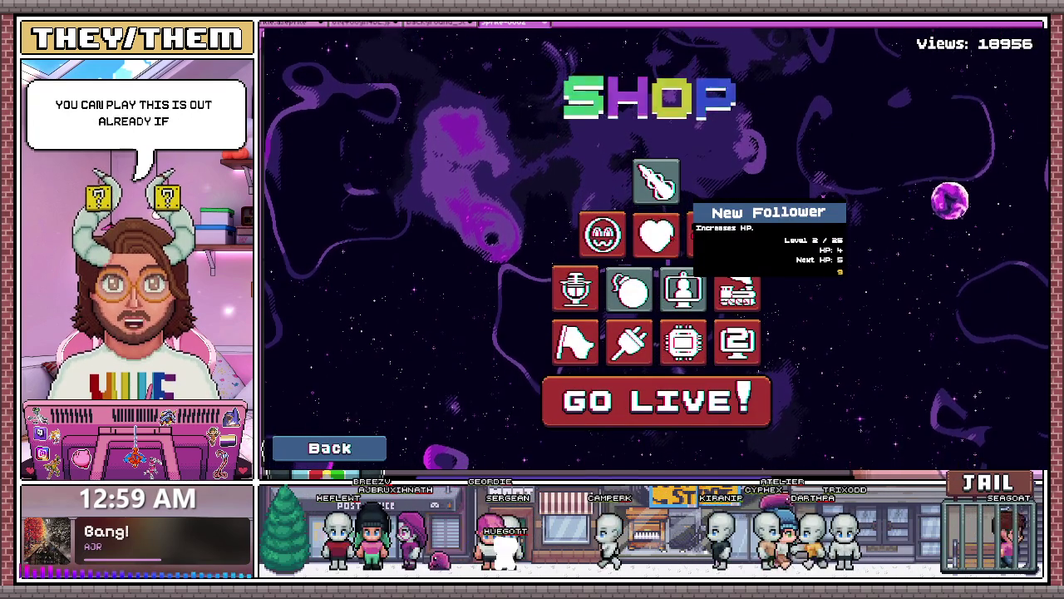
left_click(657, 236)
left_click(657, 235)
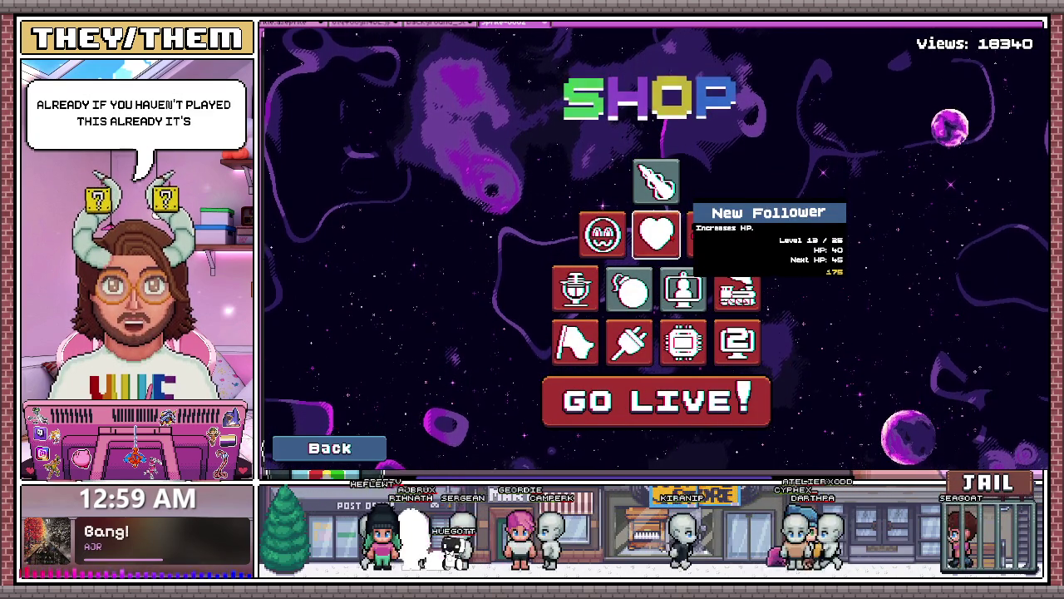
left_click(657, 236)
left_click(657, 236)
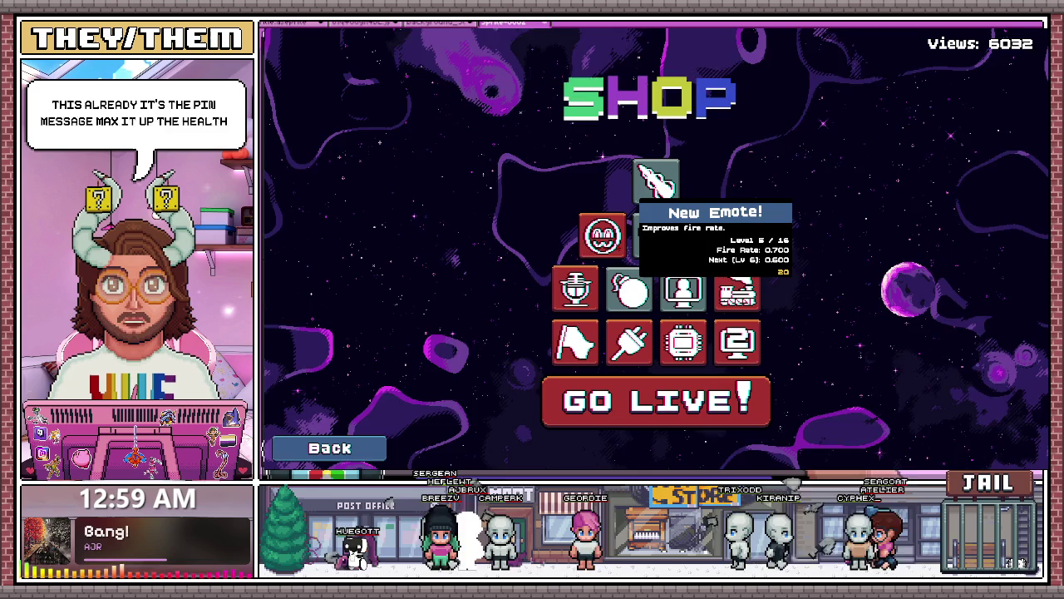
Buy and upgrade the New Emote fire-rate upgrade four times
left_click(602, 235)
left_click(602, 235)
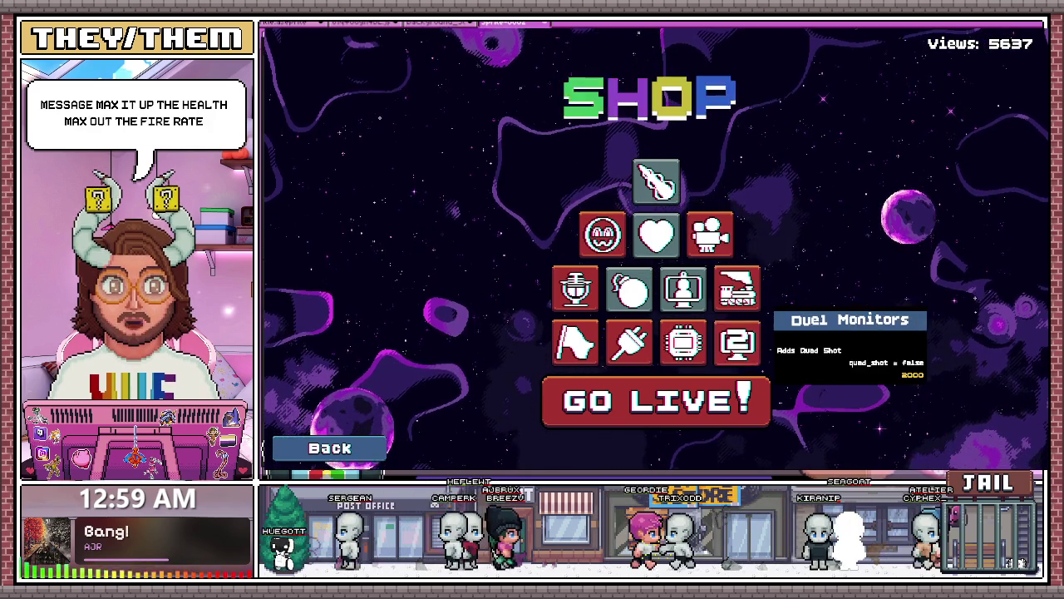
left_click(602, 236)
left_click(602, 235)
left_click(602, 236)
left_click(602, 236)
left_click(602, 235)
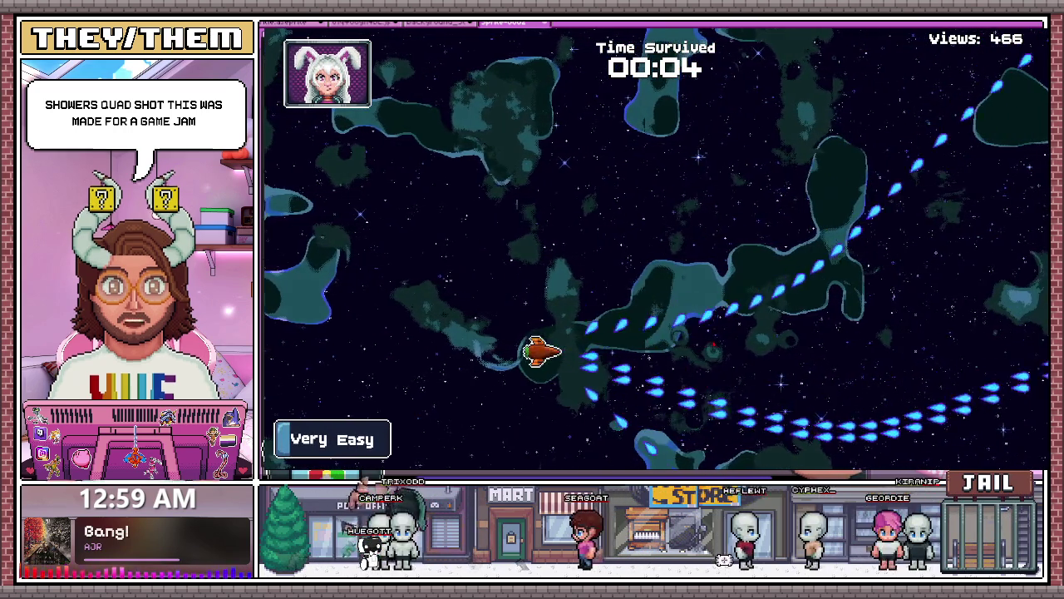
Steer the ship with WASD, weaving around enemies while firing to survive past 01:08
key("w")
key("a")
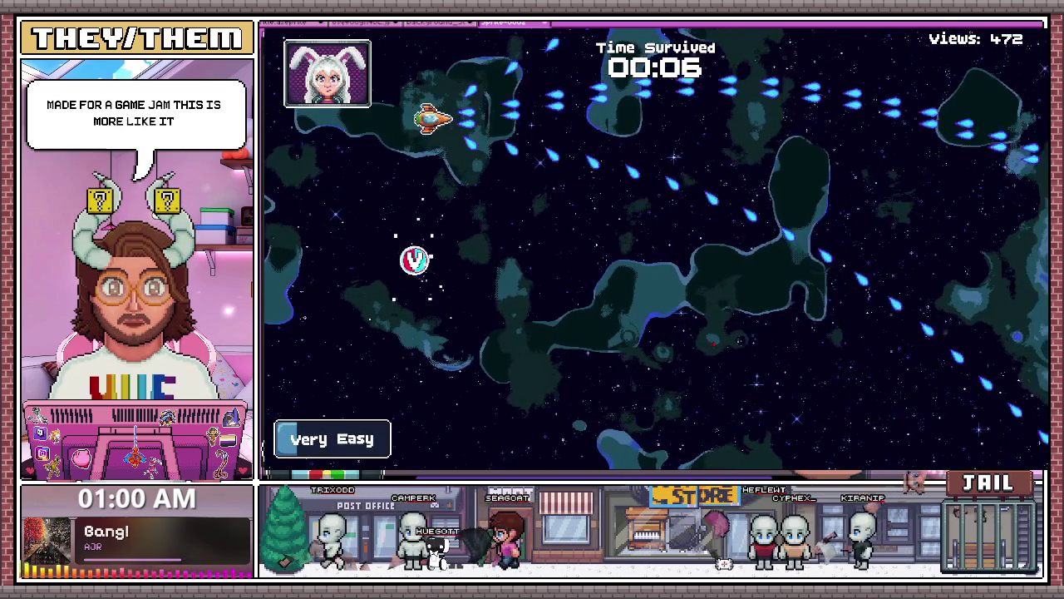
key("s")
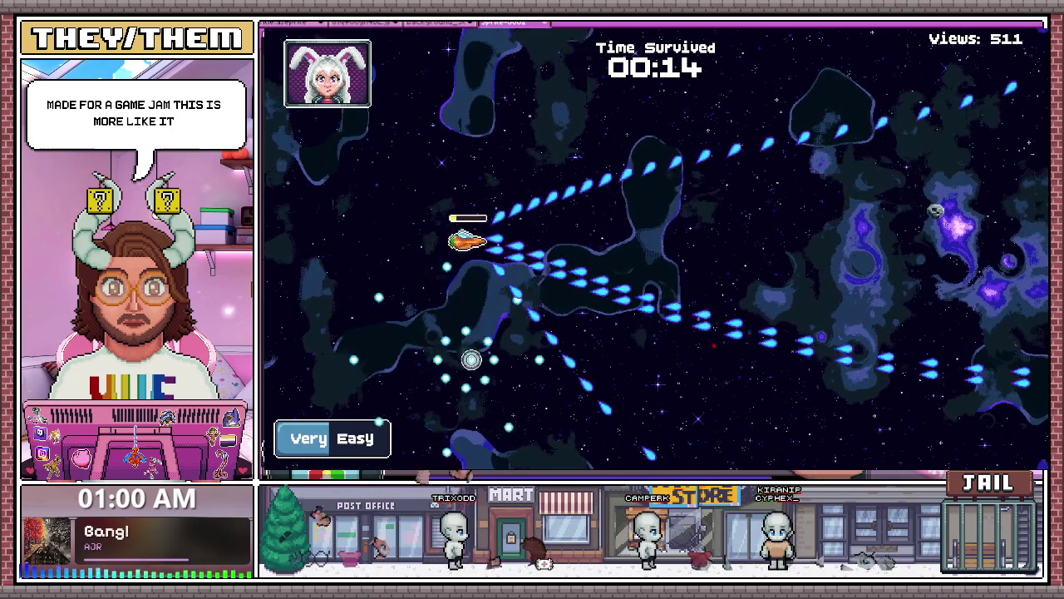
key("d")
key("w")
key("a")
key("s")
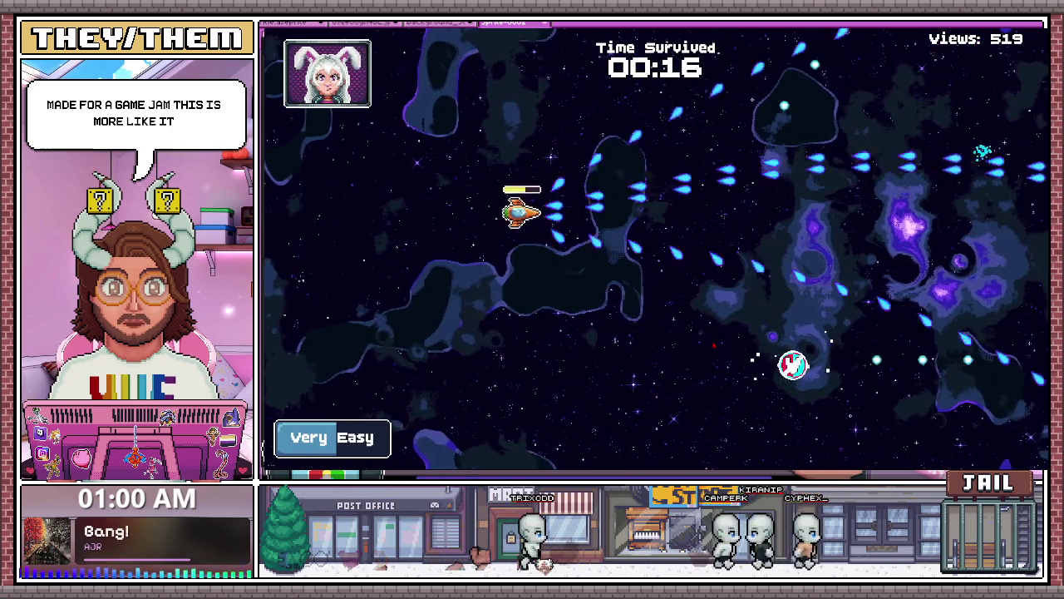
key("d")
key("s")
key("w")
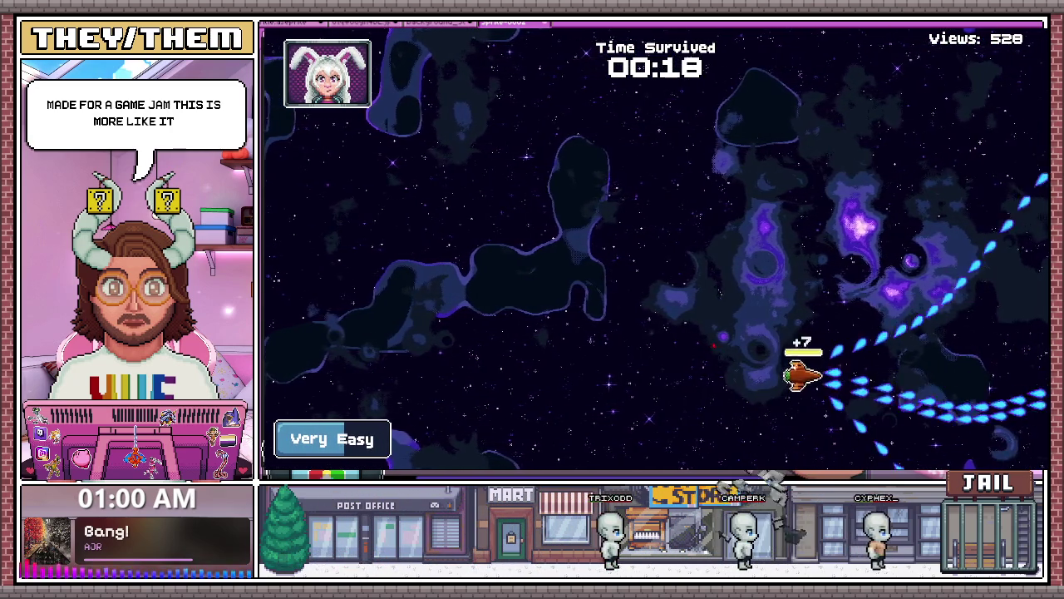
key("a")
key("a")
key("w")
key("s")
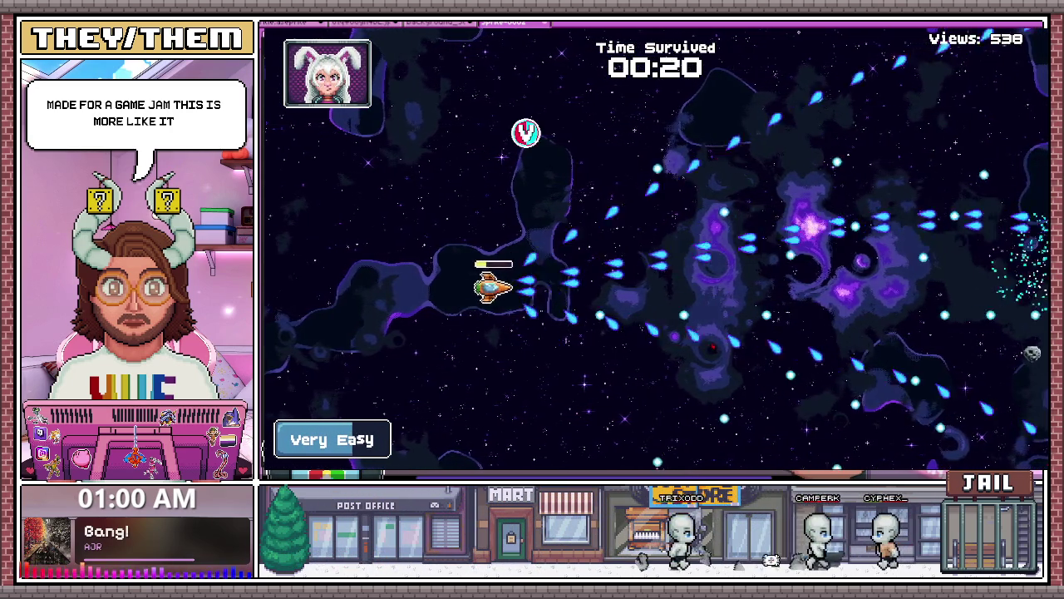
key("w")
key("a")
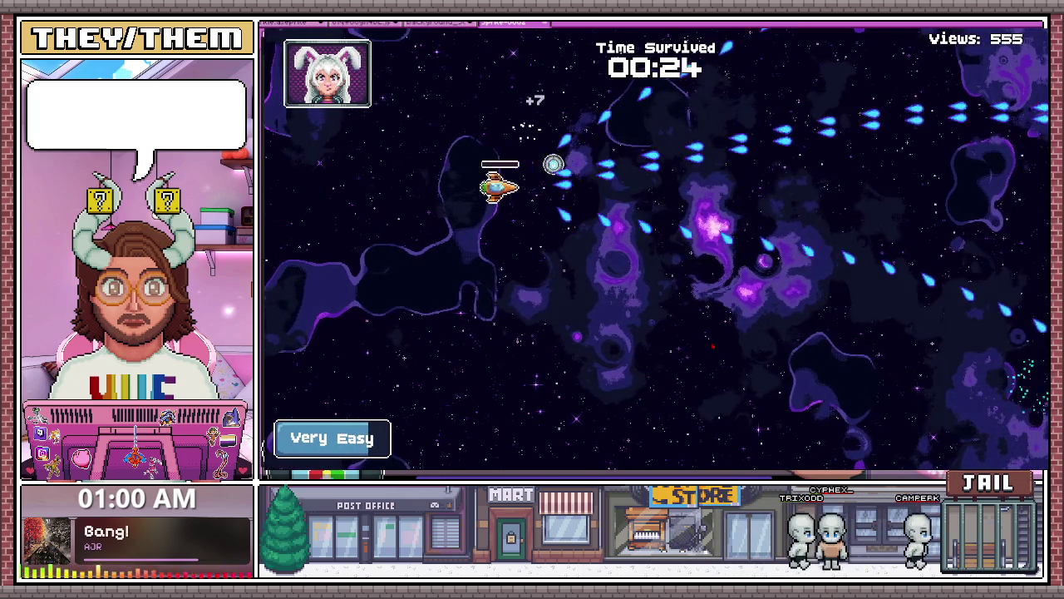
key("s")
key("d")
key("w")
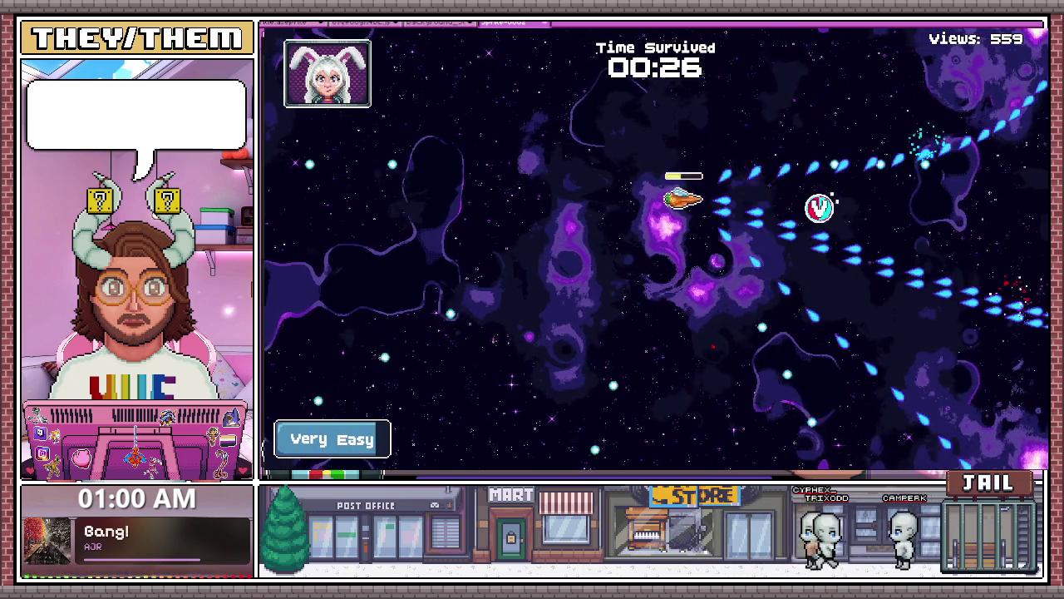
key("w")
key("d")
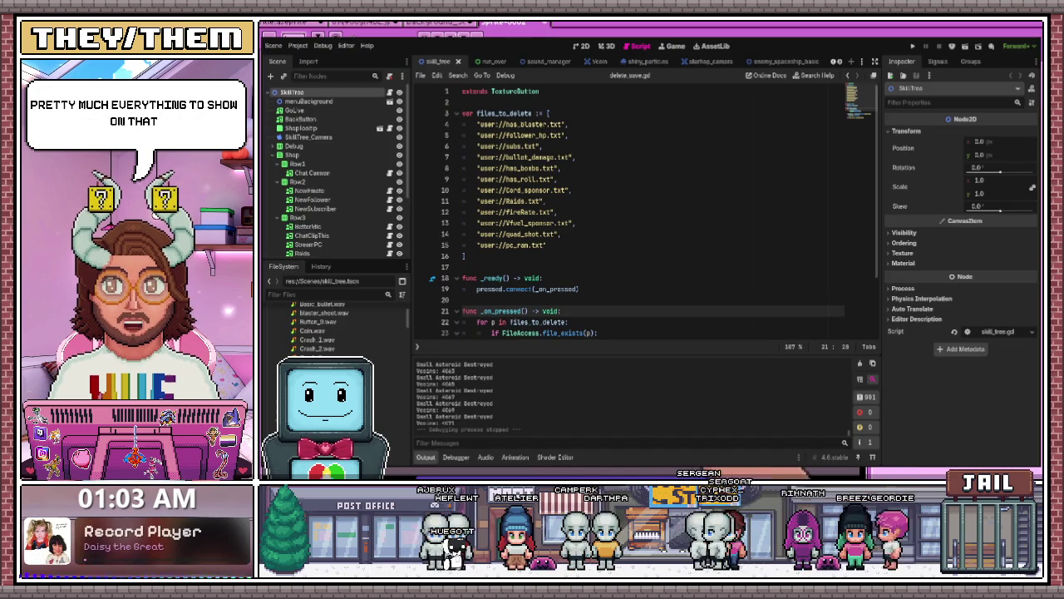
Filter the FileSystem dock by 'sou' and open sound_manager.tscn
scroll(337, 328, "up", 5)
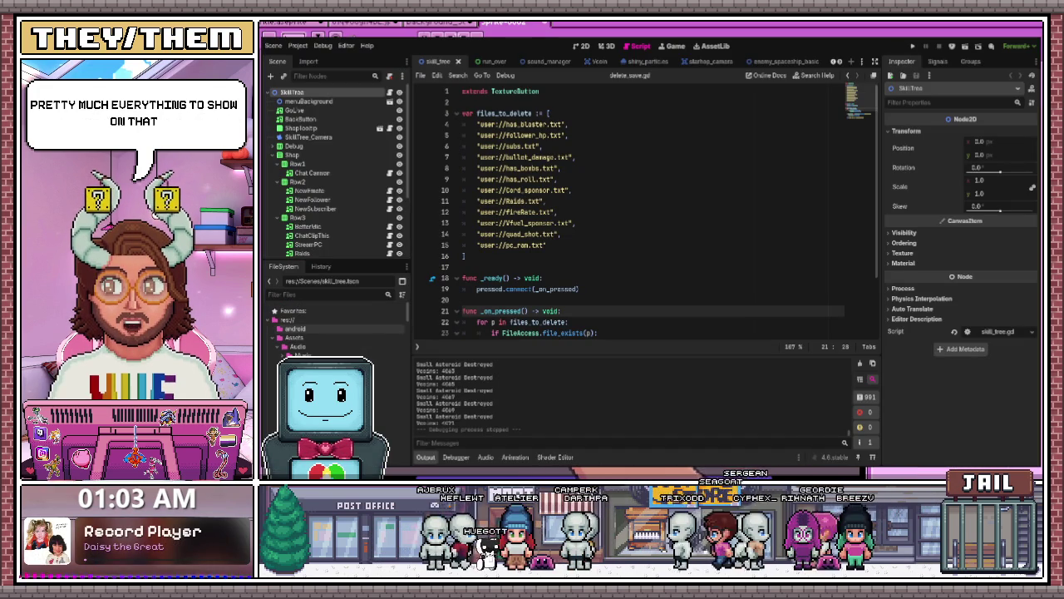
type("sound")
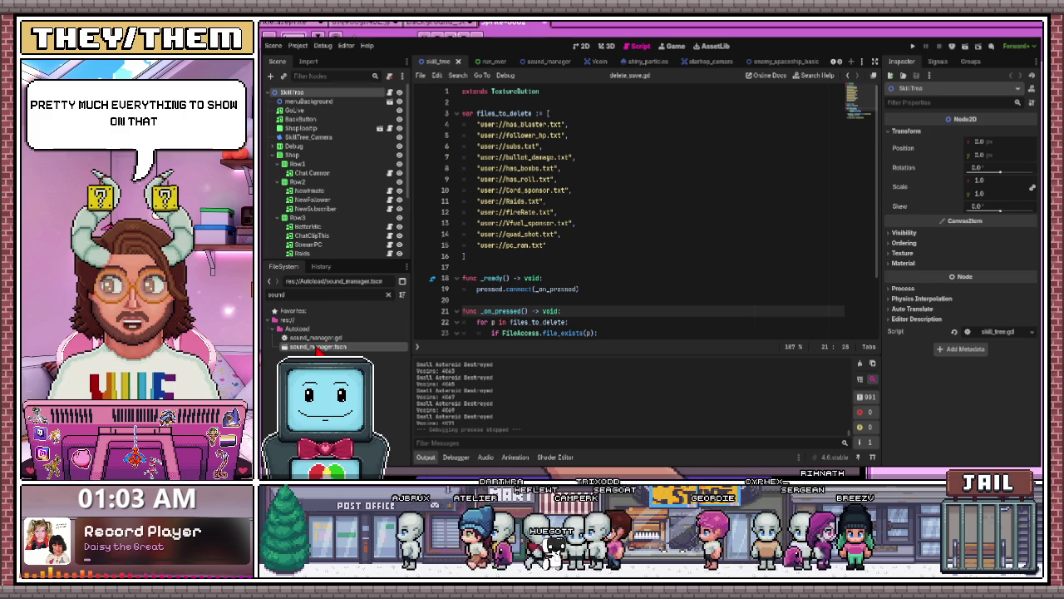
double_click(319, 347)
Open sound_manager.gd and read through its voice-line and sound functions down to play_hurt
double_click(316, 338)
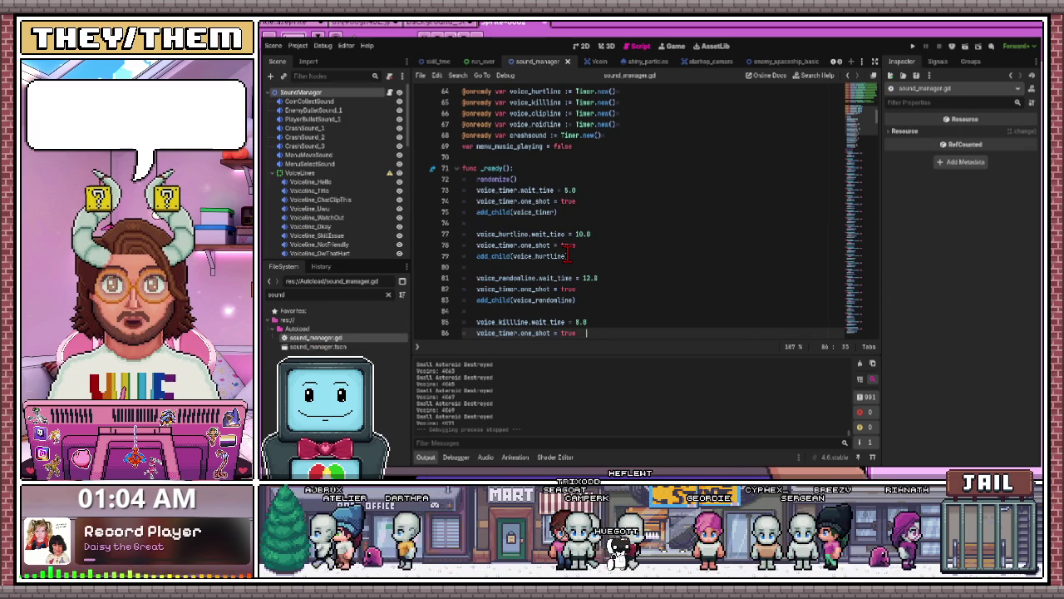
scroll(564, 255, "up", 1)
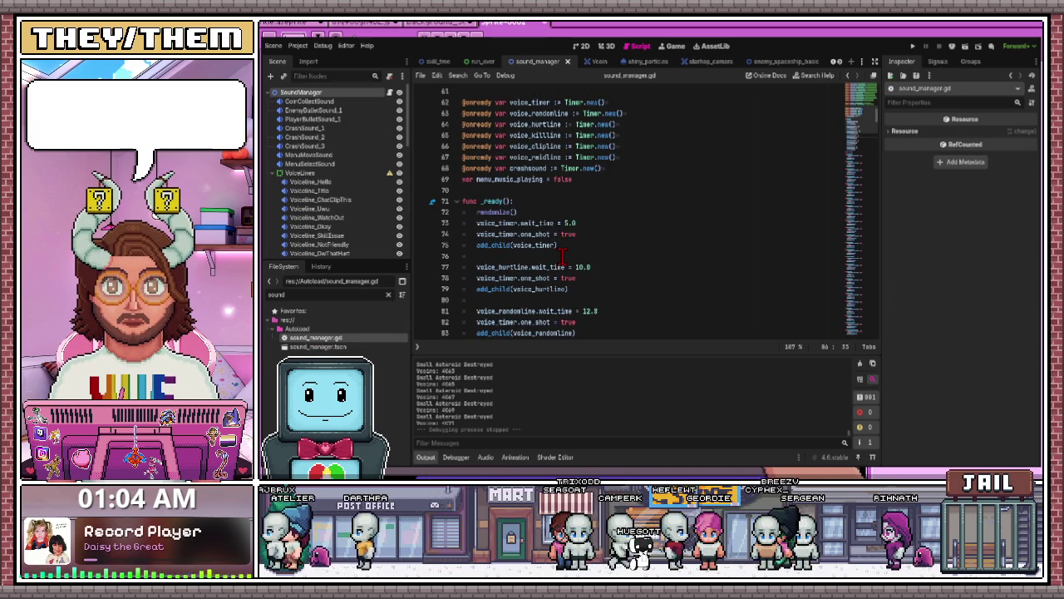
scroll(564, 262, "down", 4)
scroll(563, 265, "down", 3)
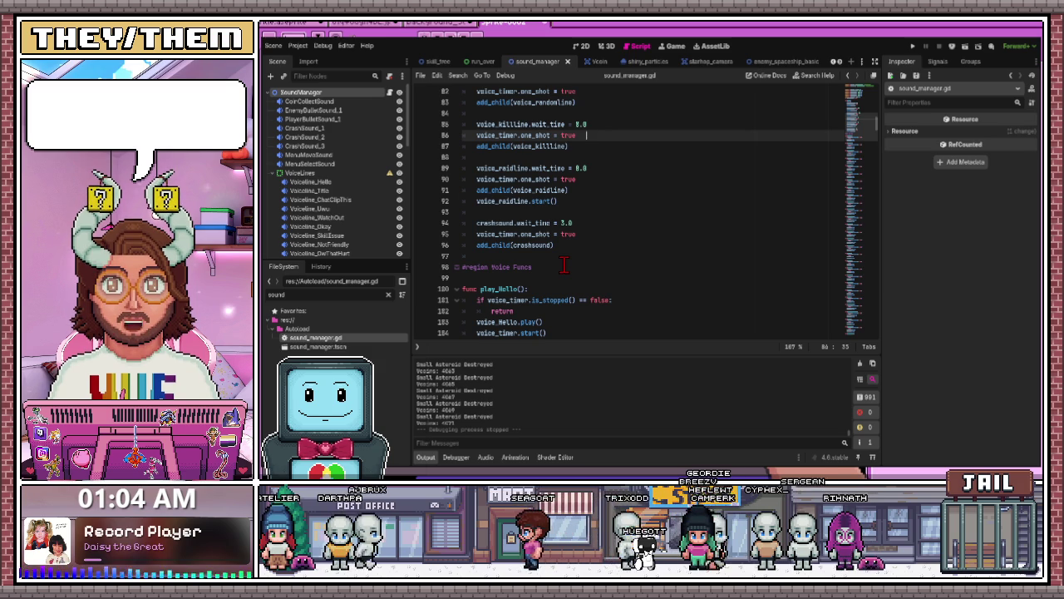
scroll(564, 266, "down", 2)
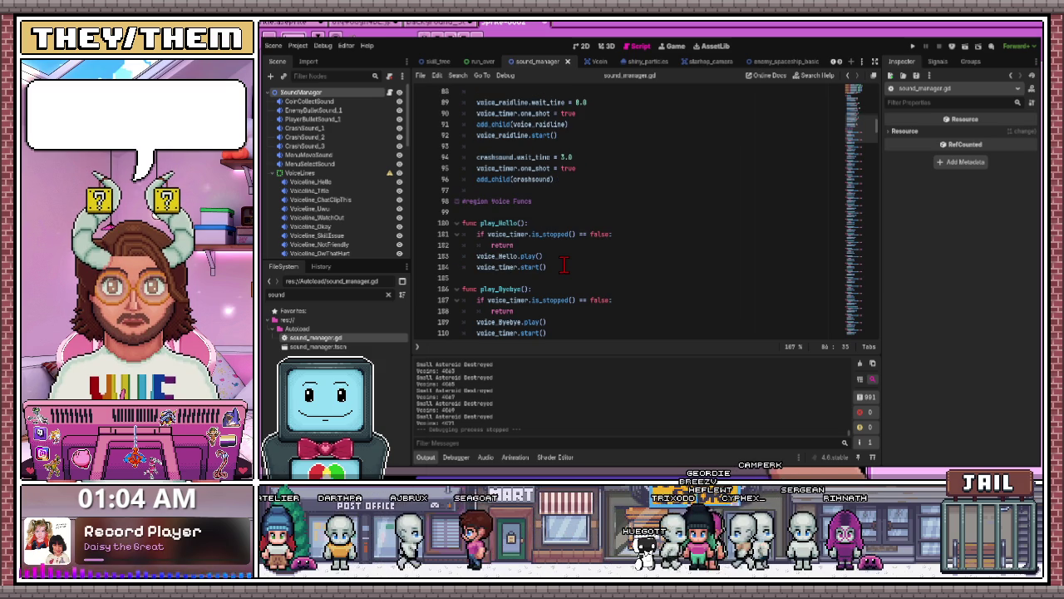
scroll(564, 265, "up", 3)
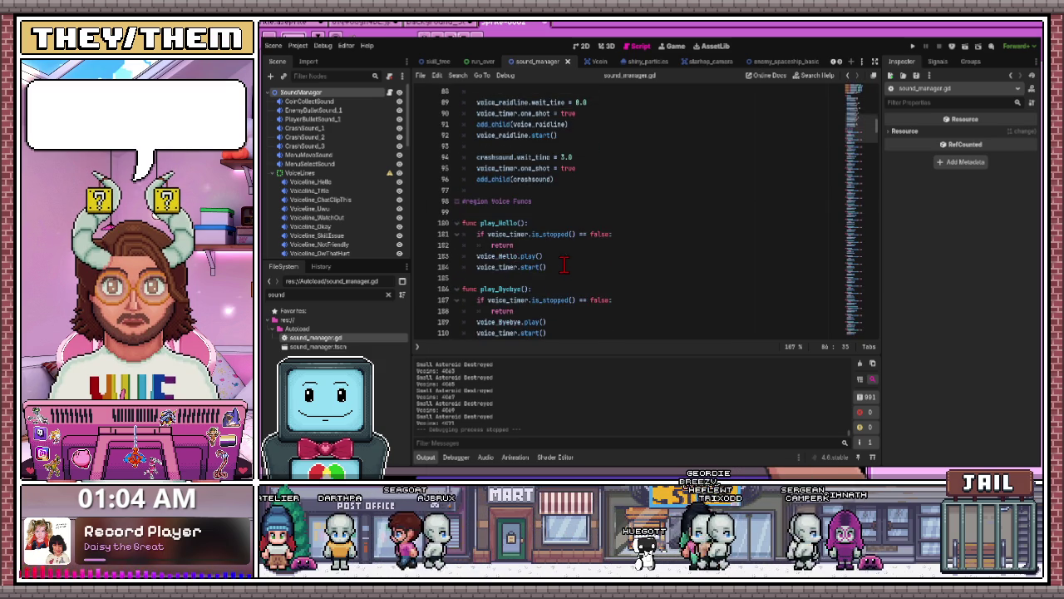
scroll(564, 266, "up", 6)
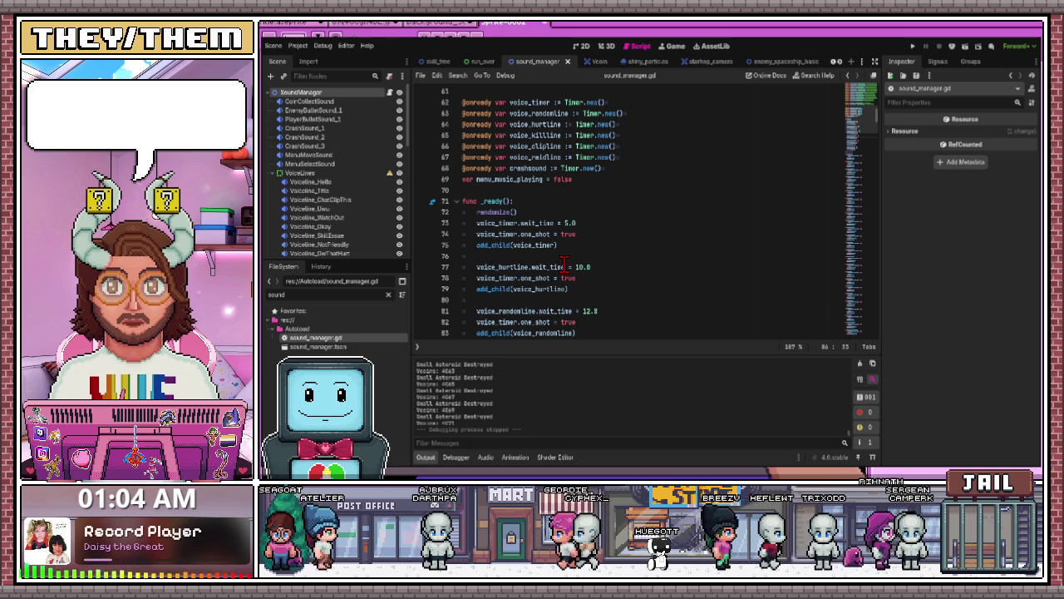
scroll(563, 265, "down", 2)
scroll(564, 265, "down", 10)
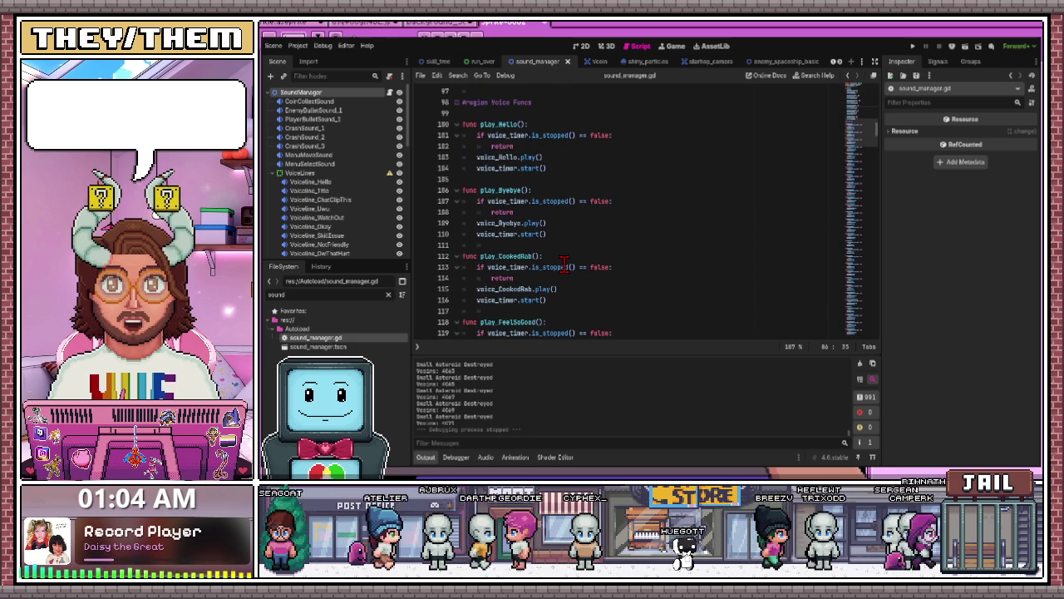
scroll(564, 265, "down", 7)
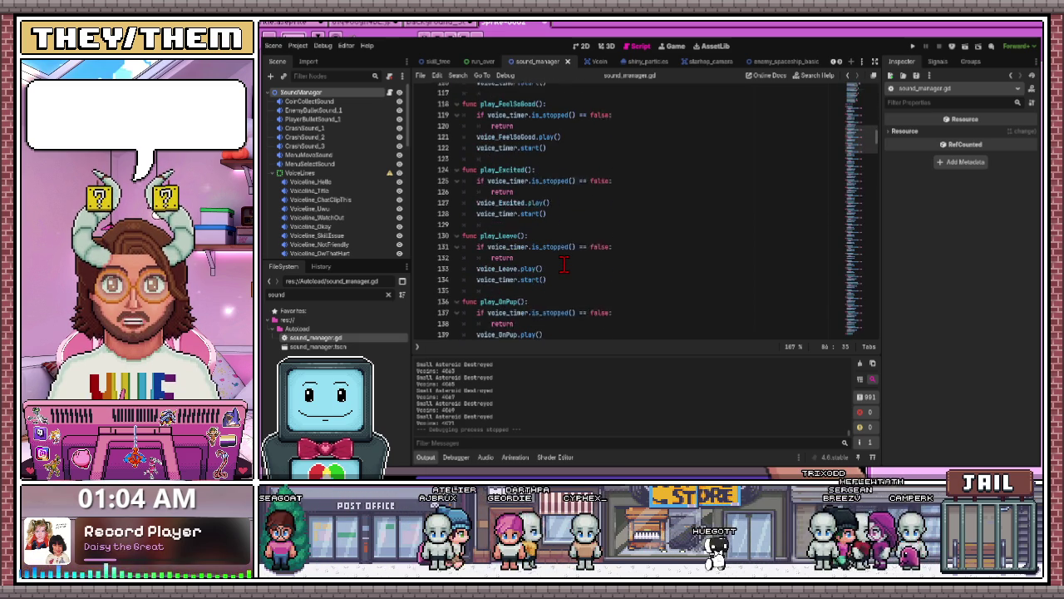
scroll(564, 266, "down", 1)
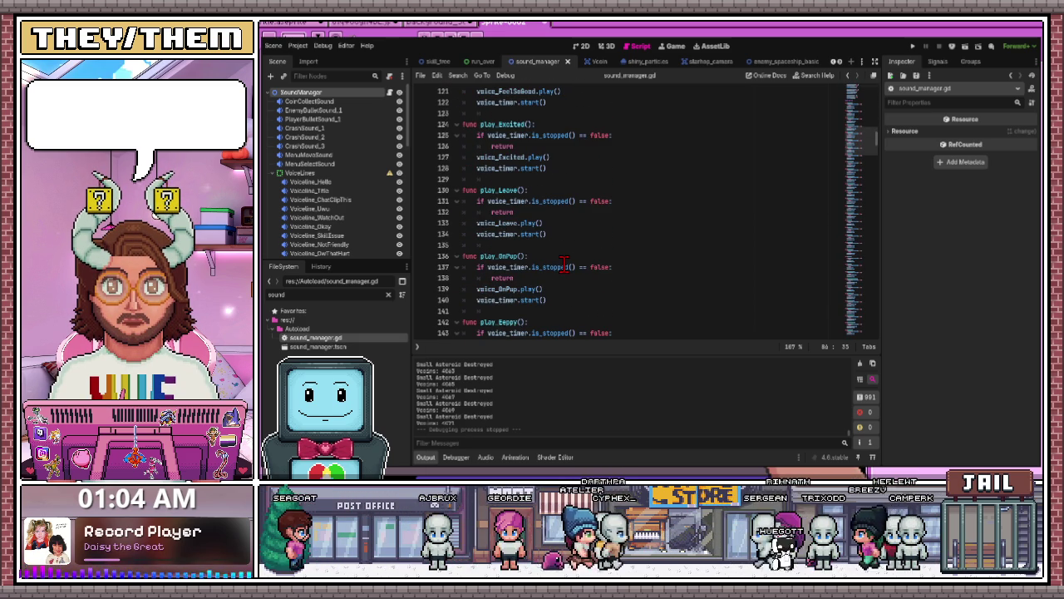
scroll(564, 265, "down", 5)
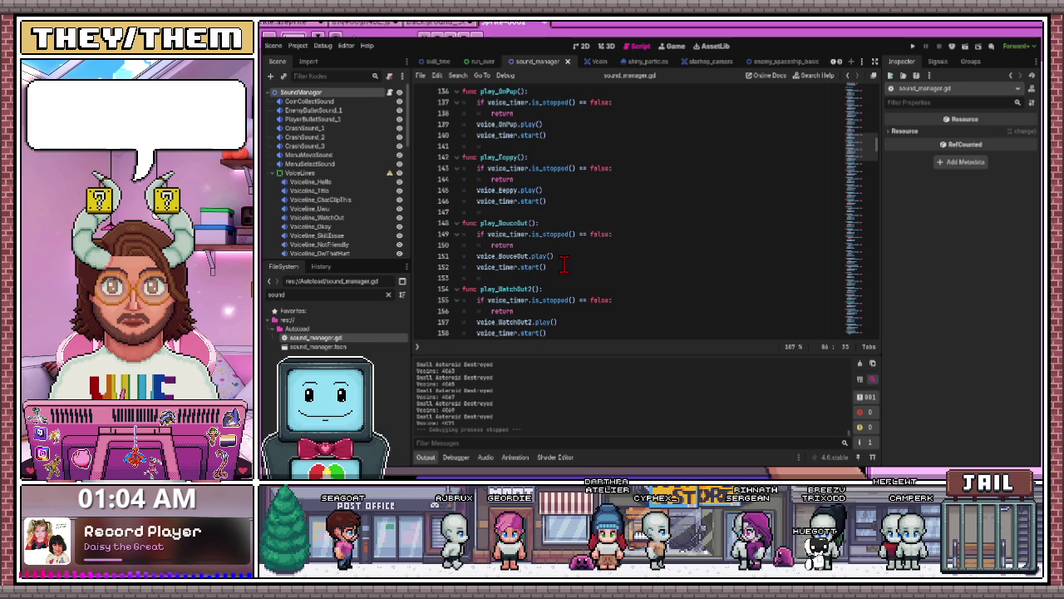
scroll(564, 265, "down", 20)
scroll(563, 265, "down", 20)
scroll(564, 265, "down", 17)
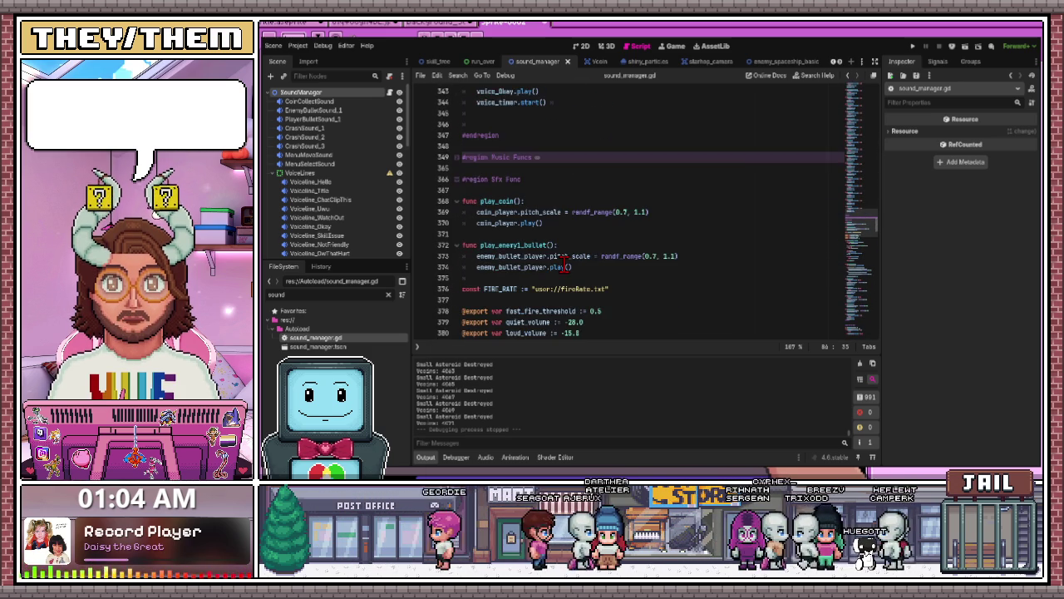
scroll(564, 266, "down", 4)
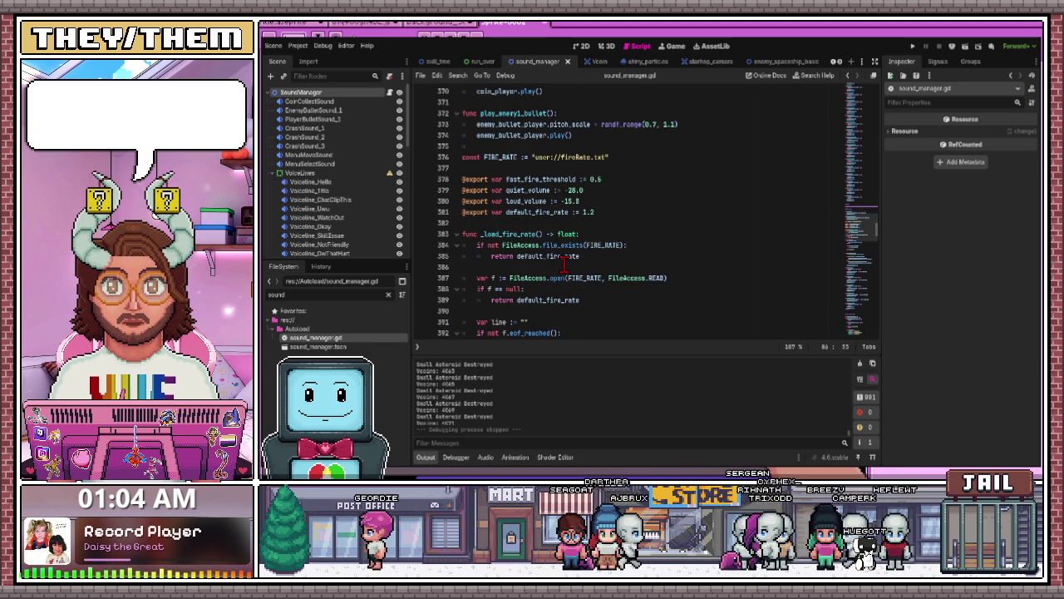
scroll(563, 266, "down", 8)
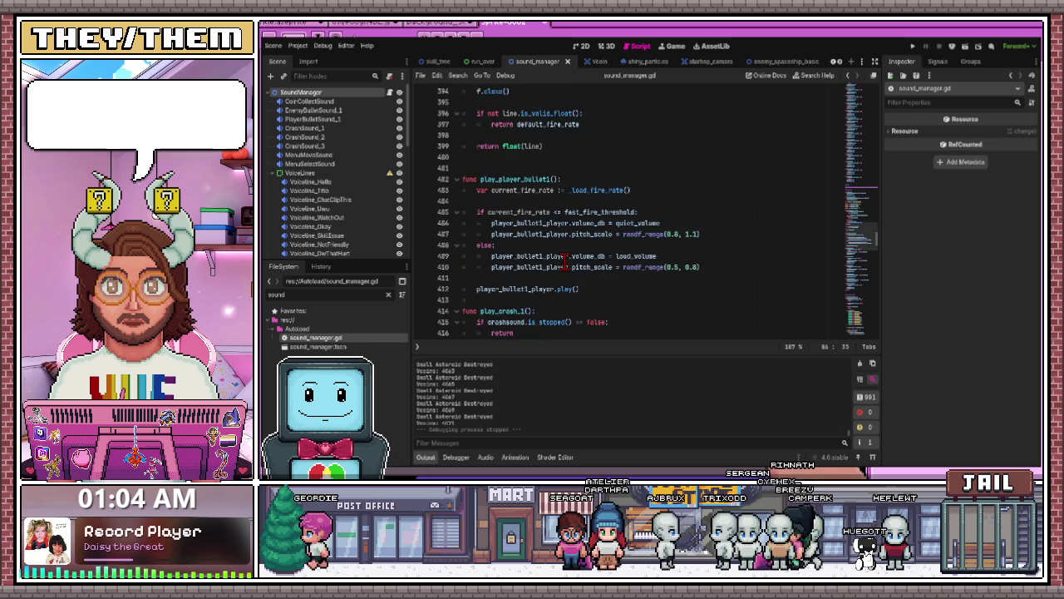
scroll(564, 265, "down", 5)
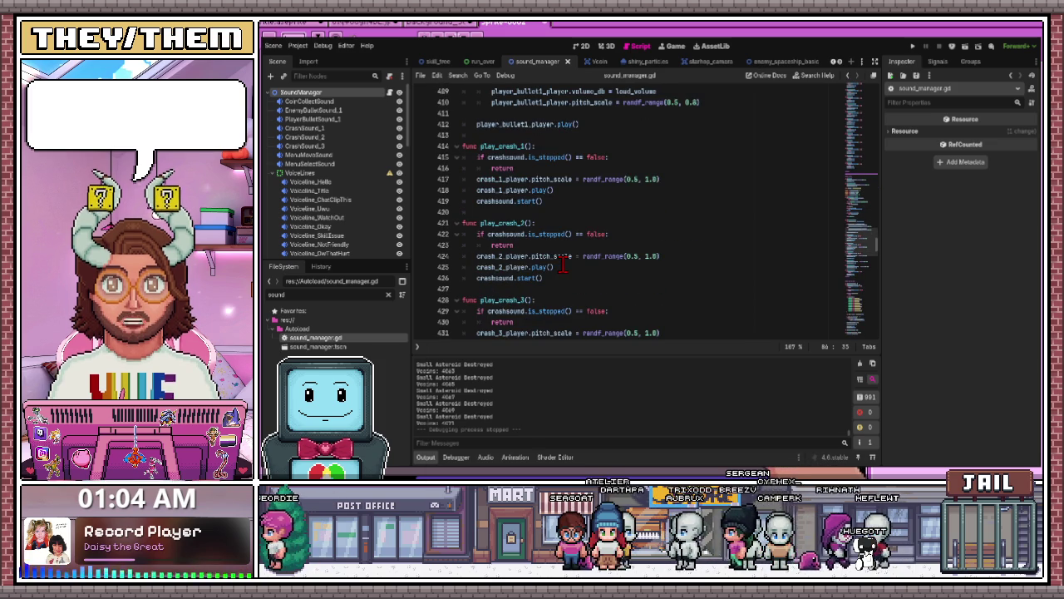
scroll(563, 265, "down", 19)
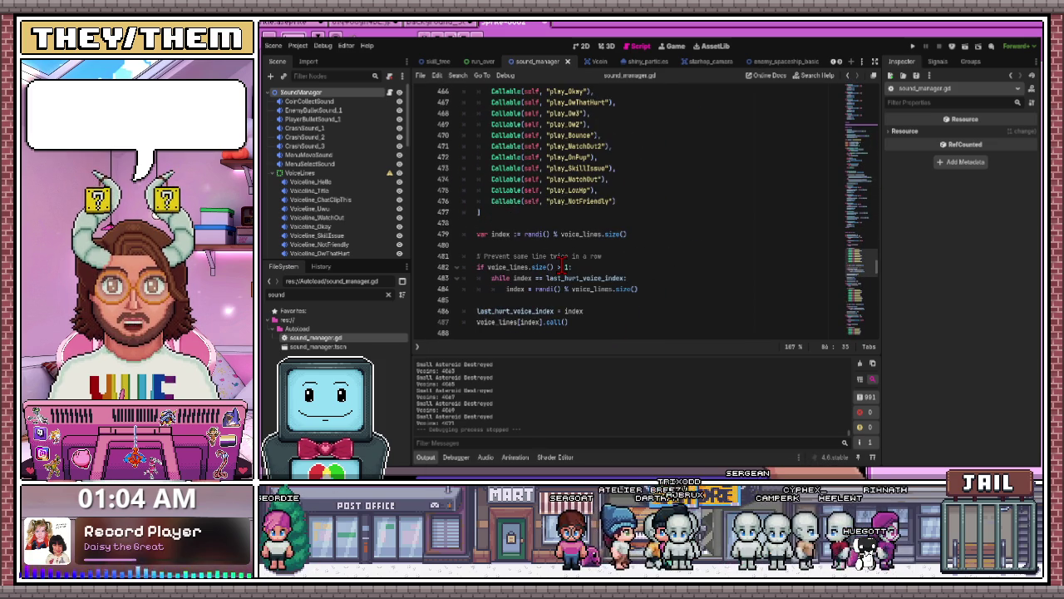
scroll(615, 254, "down", 2)
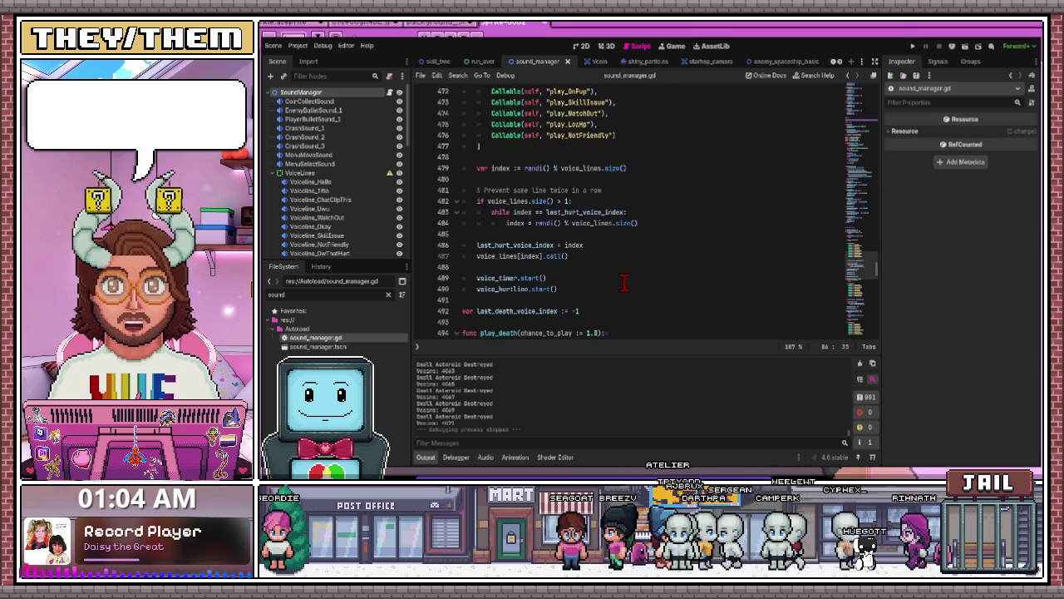
Delete the voice_timer.start() calls on line 489 and in the random voice function
left_click_drag(574, 277, 466, 278)
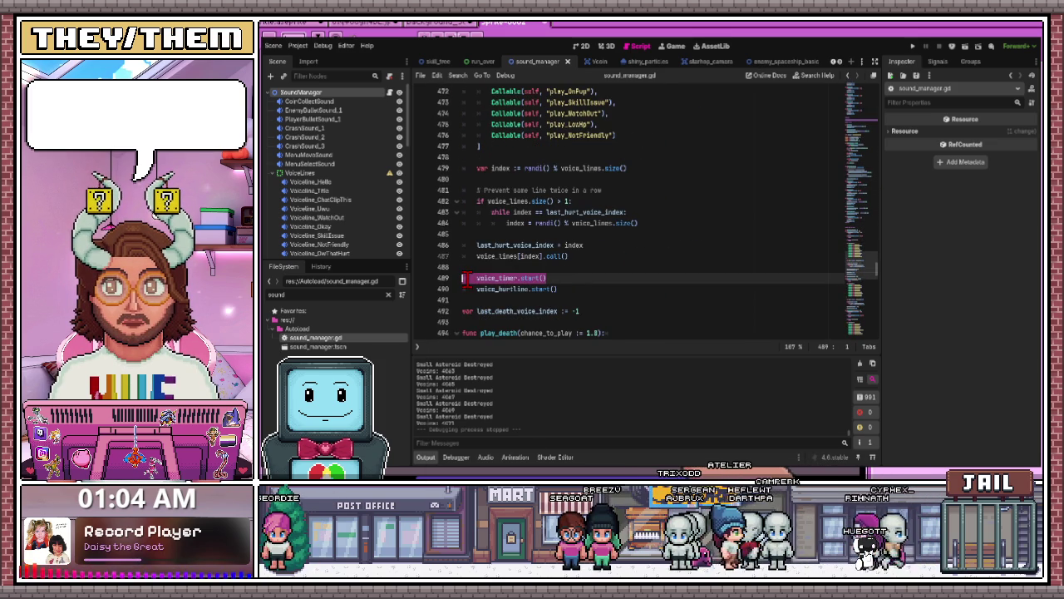
key("BackSpace")
scroll(529, 289, "down", 5)
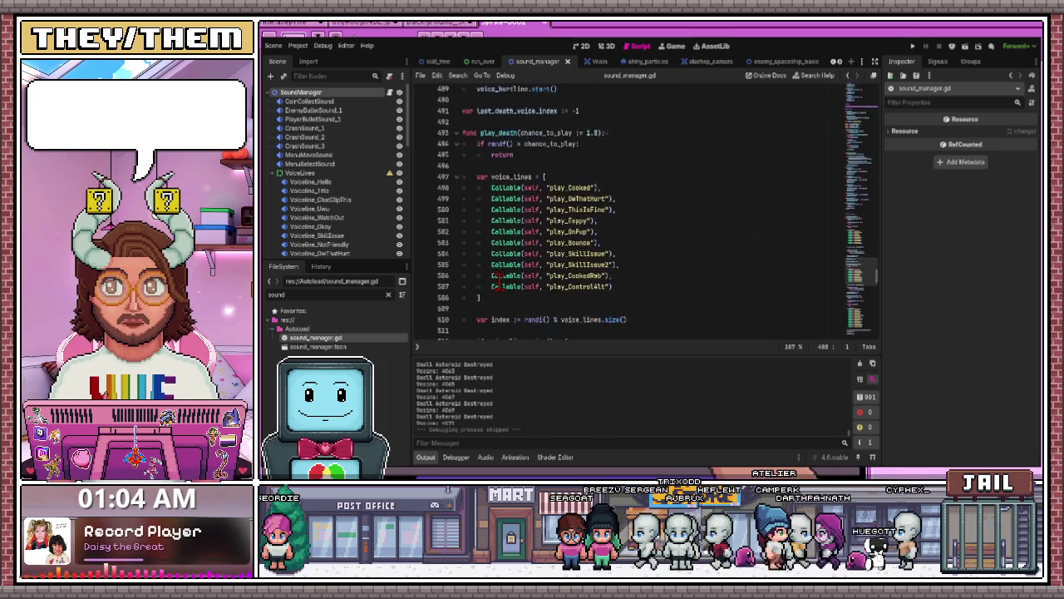
scroll(529, 289, "down", 6)
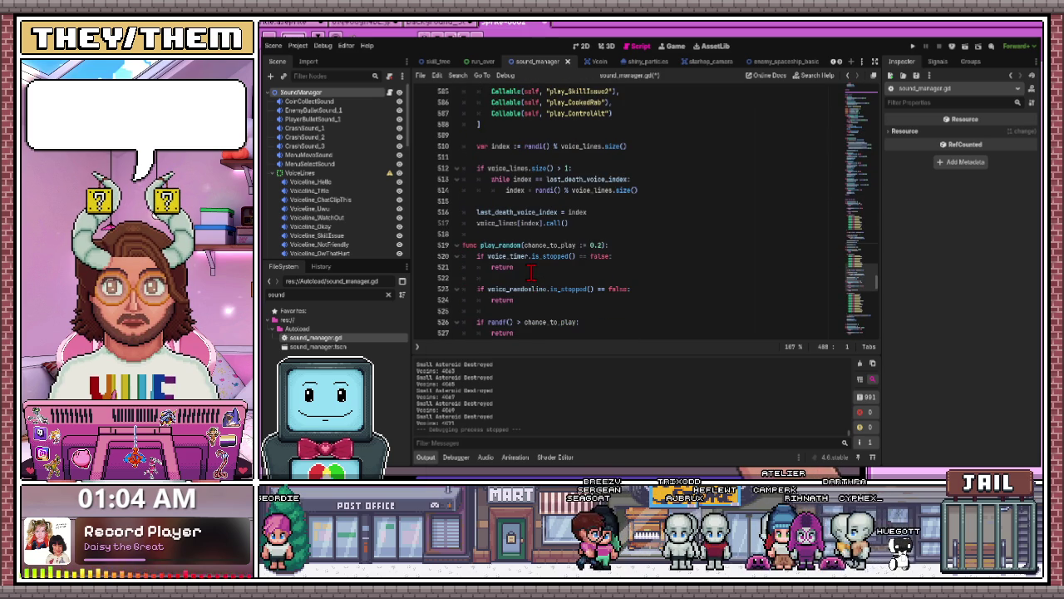
scroll(541, 283, "down", 6)
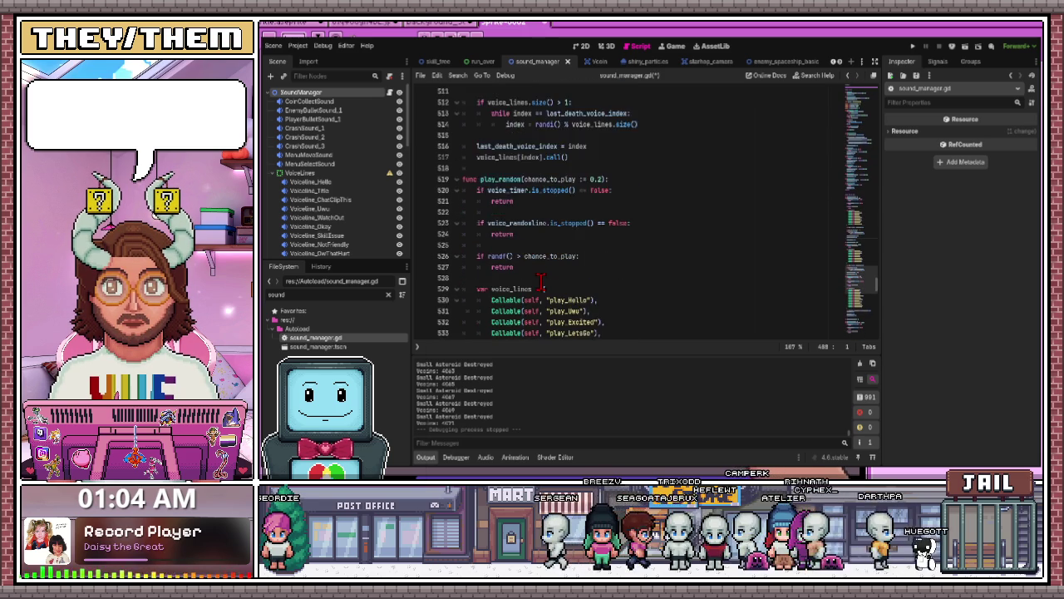
scroll(541, 283, "down", 5)
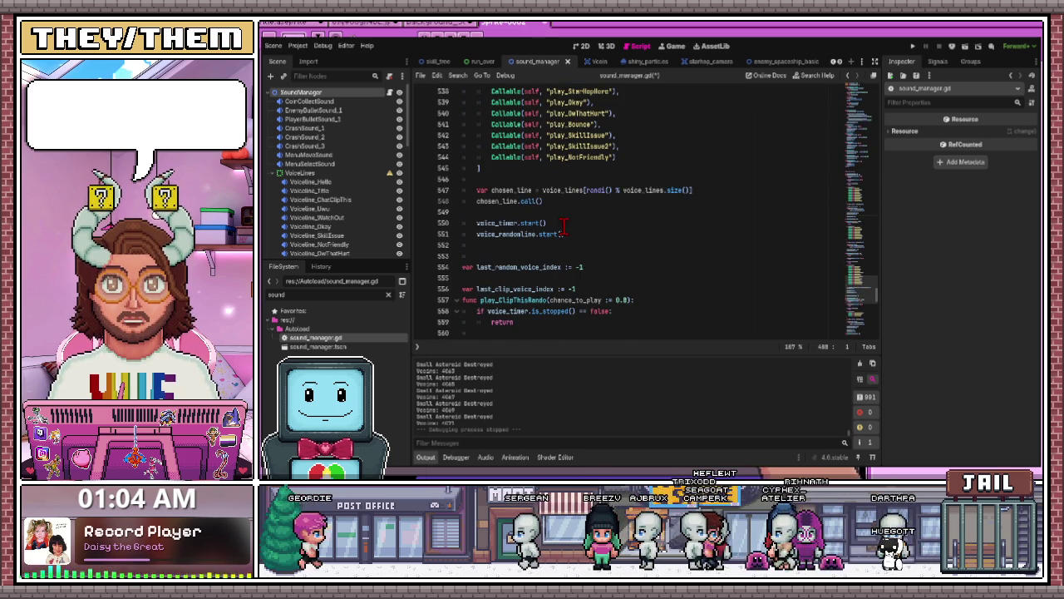
left_click_drag(548, 223, 449, 234)
key("BackSpace")
key("BackSpace")
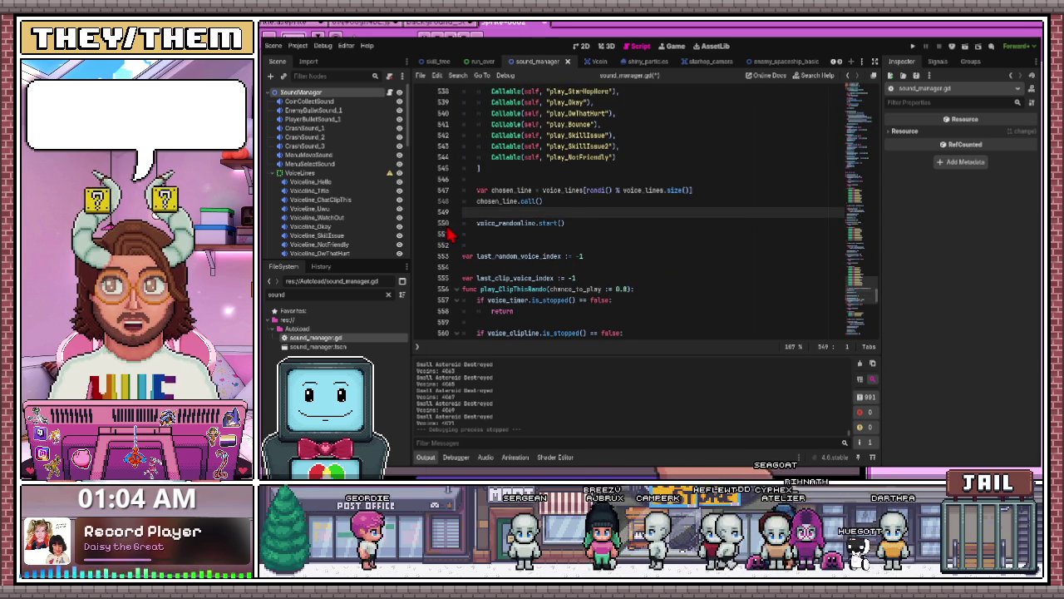
Delete voice_timer.start() at line 581, in play_kill and play_raid, then save and relaunch
scroll(562, 277, "down", 6)
scroll(562, 275, "down", 4)
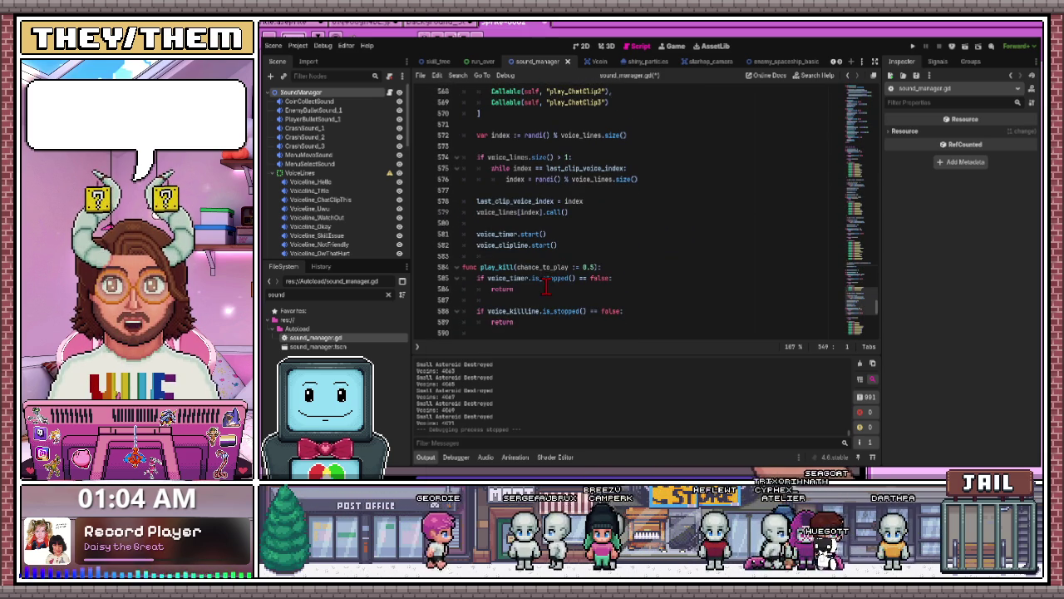
left_click(554, 234)
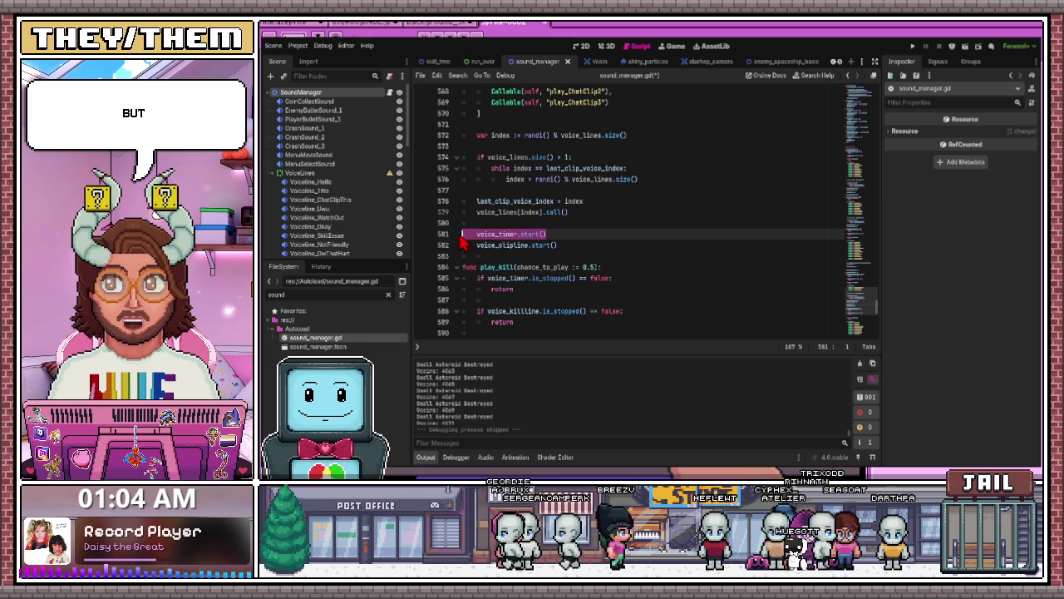
key("BackSpace")
key("BackSpace")
scroll(532, 285, "down", 5)
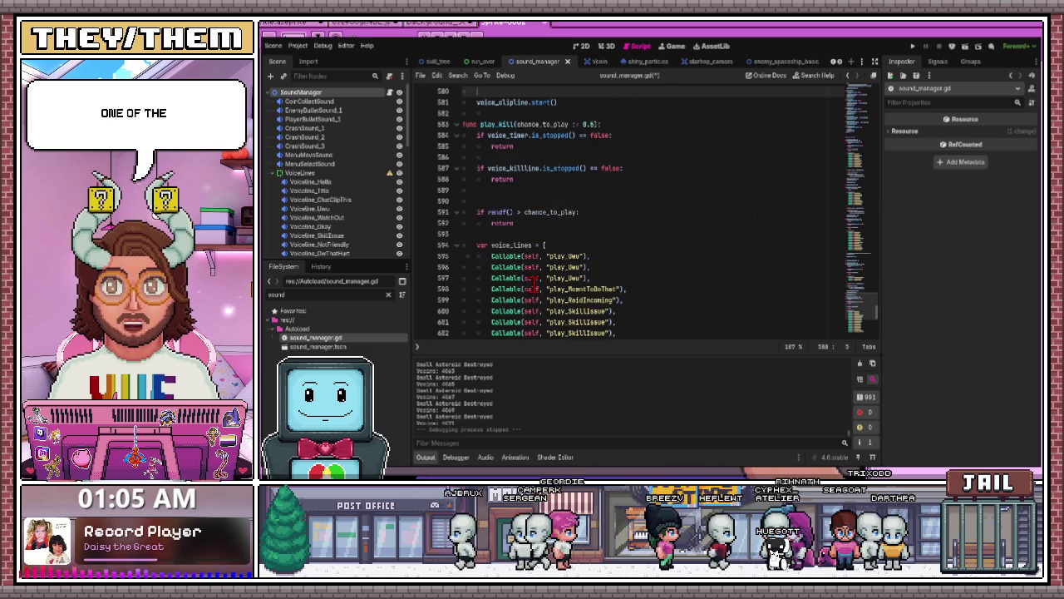
scroll(532, 283, "down", 8)
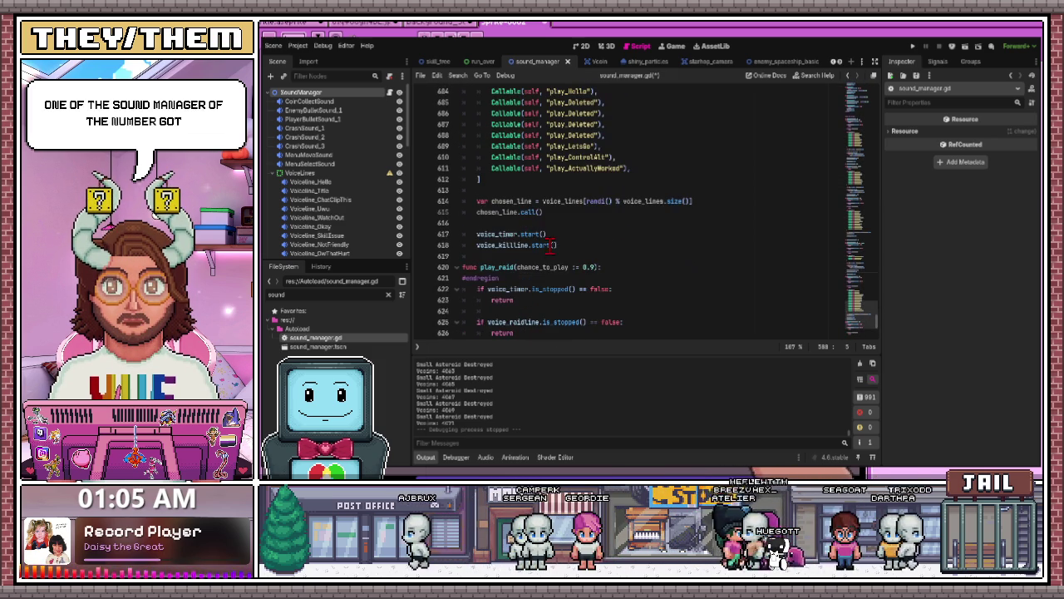
left_click(491, 234)
key("BackSpace")
key("BackSpace")
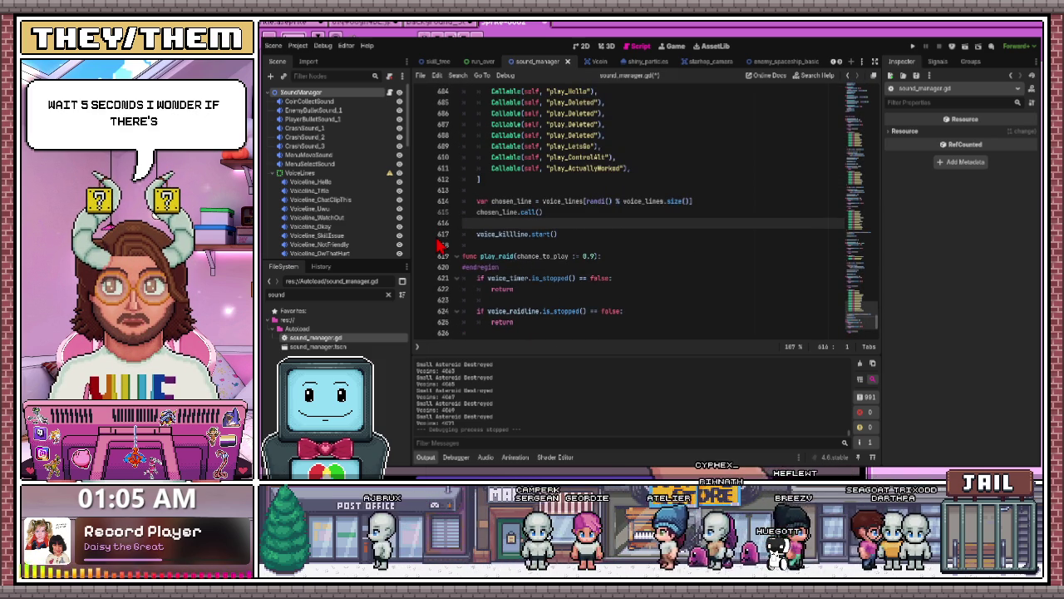
scroll(538, 287, "down", 2)
scroll(537, 286, "down", 5)
left_click_drag(546, 311, 468, 311)
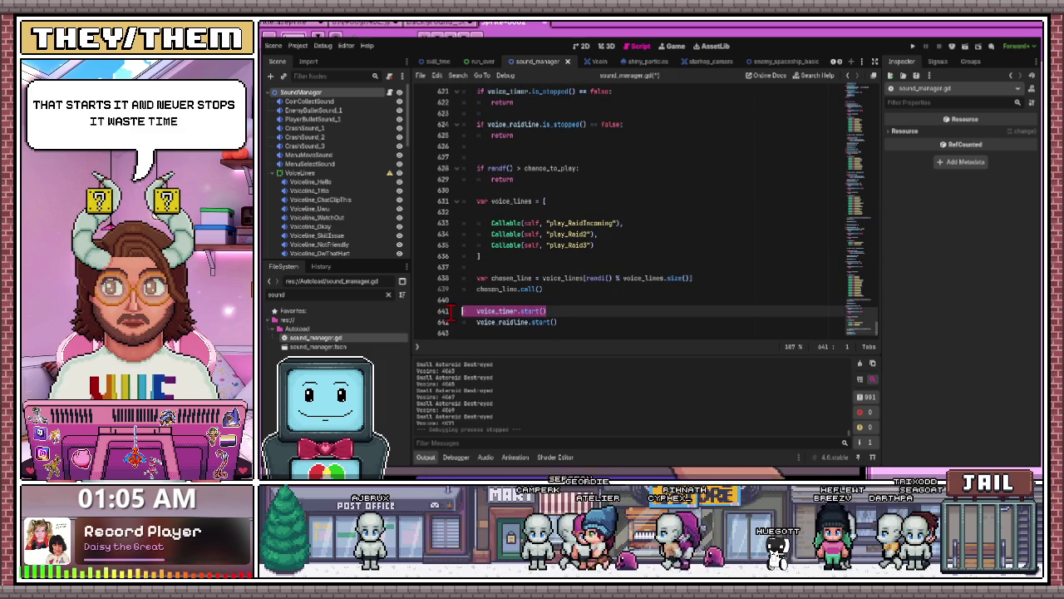
key("BackSpace")
key("BackSpace")
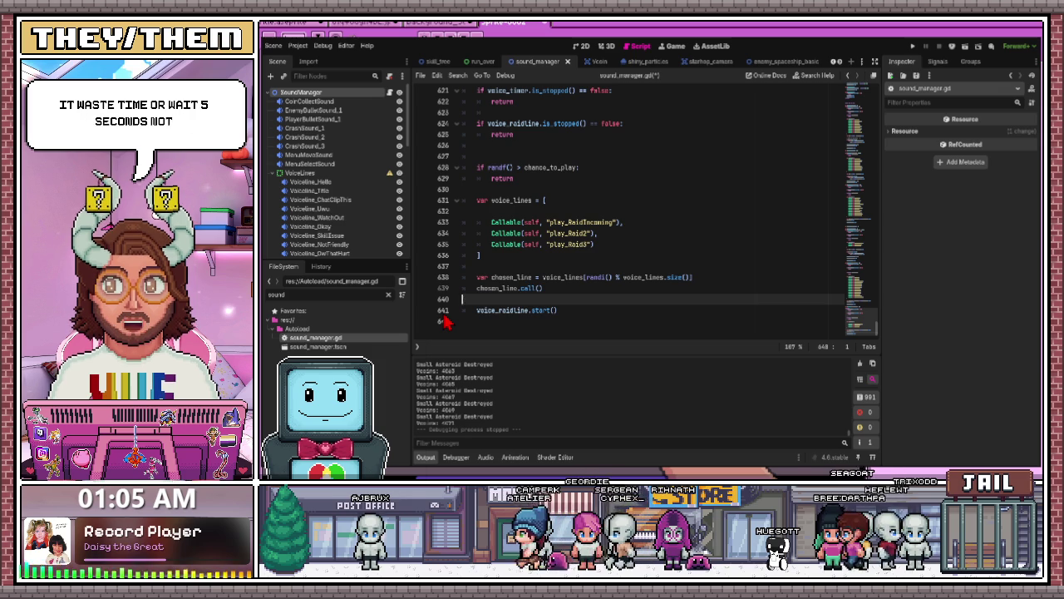
key("ctrl+s")
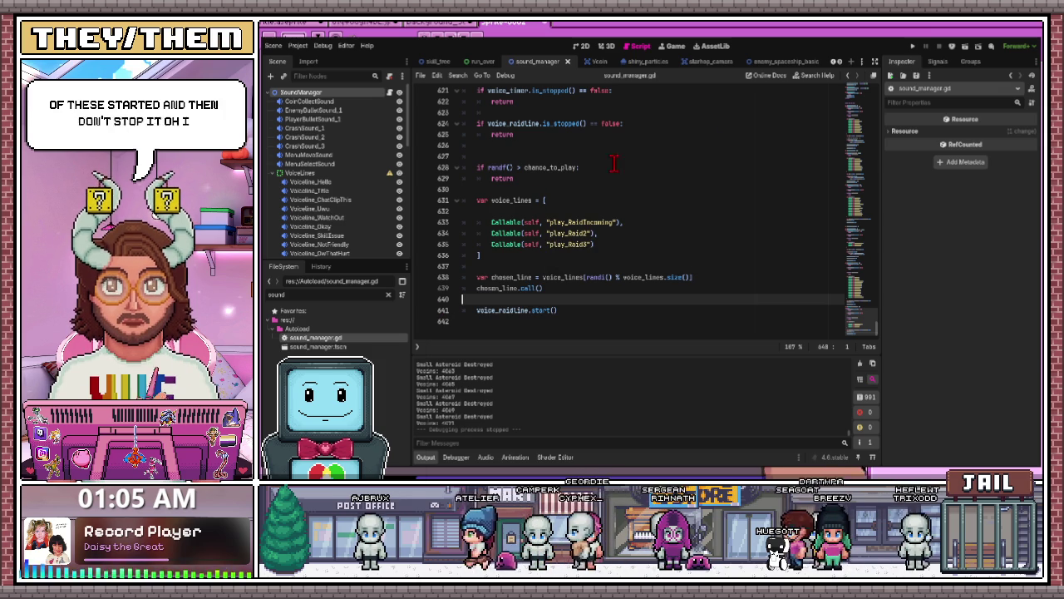
left_click(913, 46)
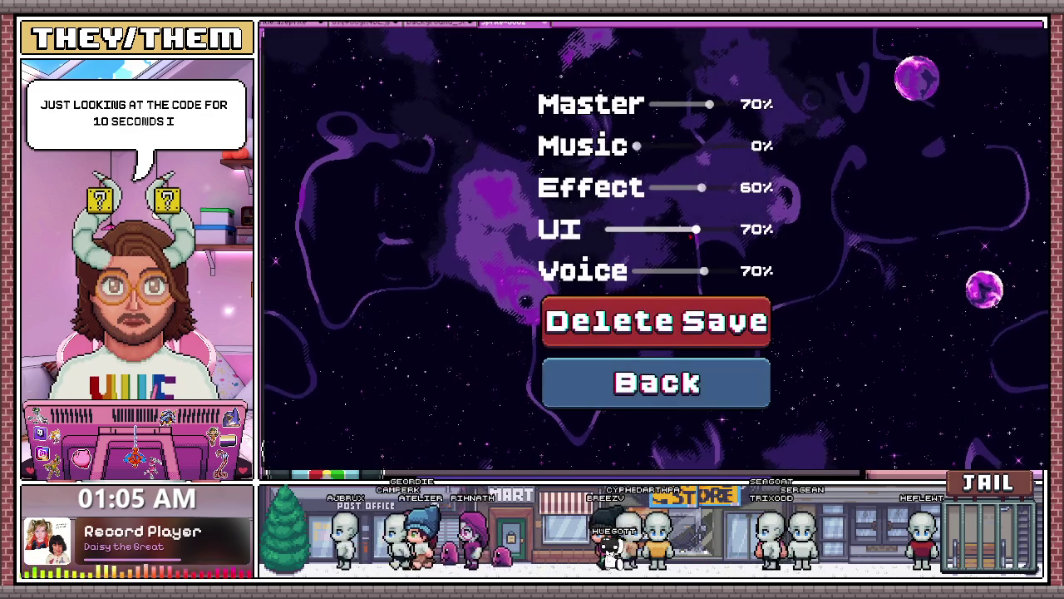
Go back from Settings, press Play and GO LIVE!, and fly until the debugger halts
left_click(625, 306)
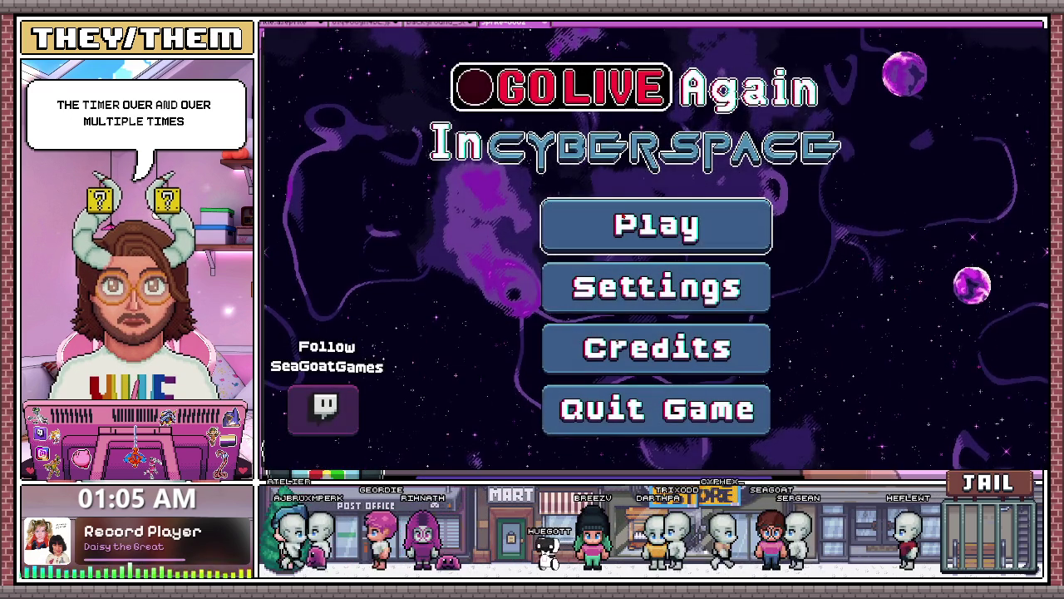
left_click(657, 225)
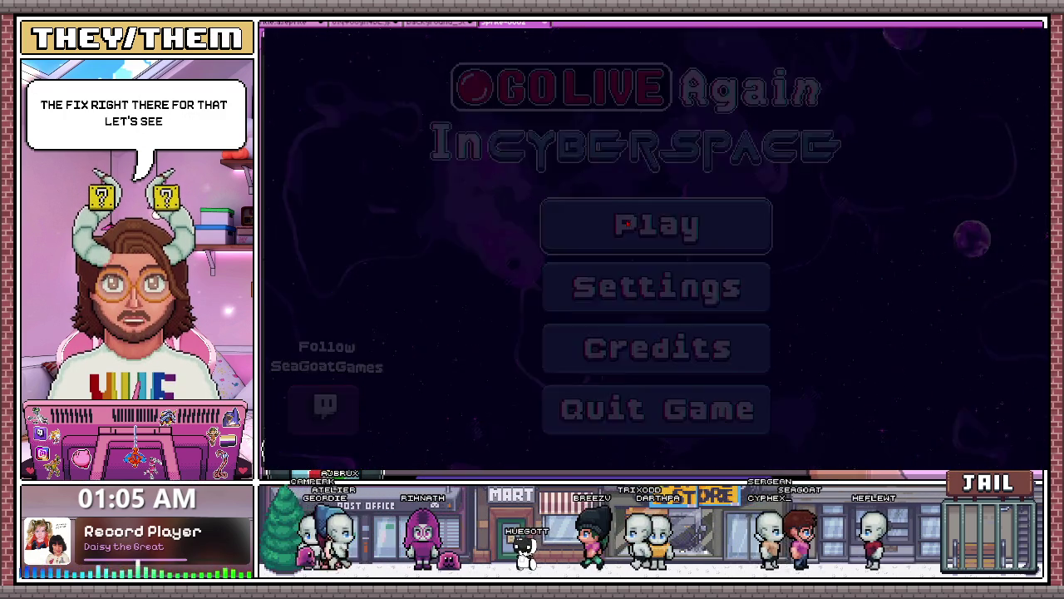
left_click(661, 421)
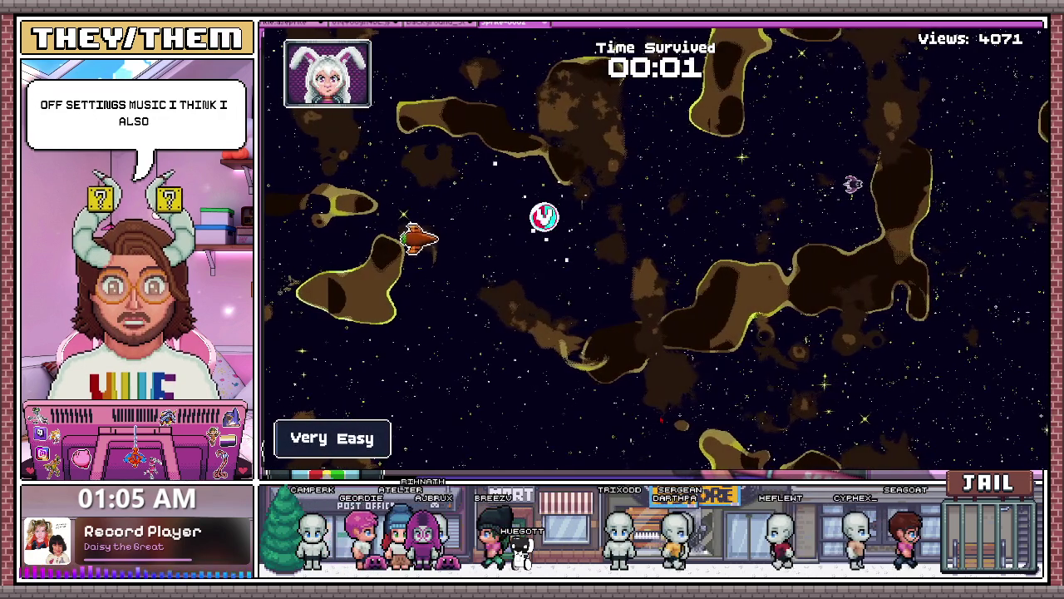
key("s")
key("d")
key("d")
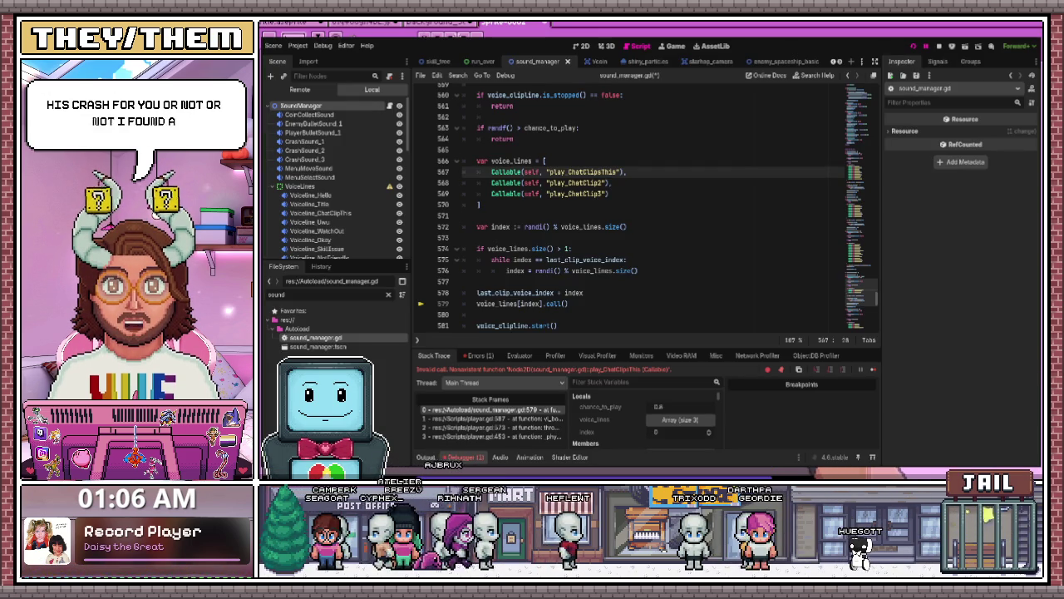
Search the script for 'chat' and step back through matches to play_ChatClip3
scroll(649, 208, "down", 2)
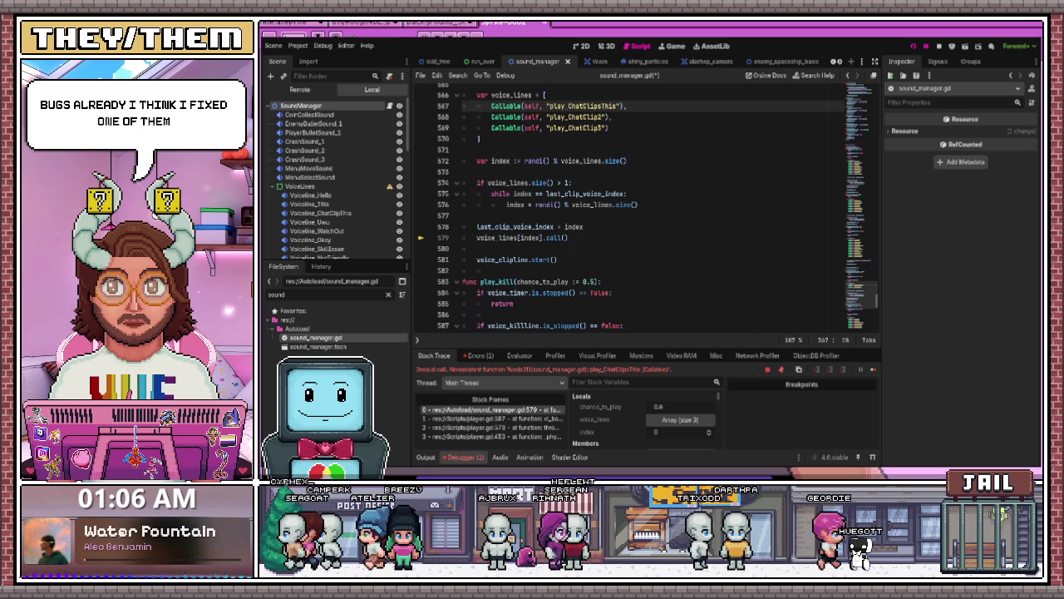
scroll(649, 208, "up", 2)
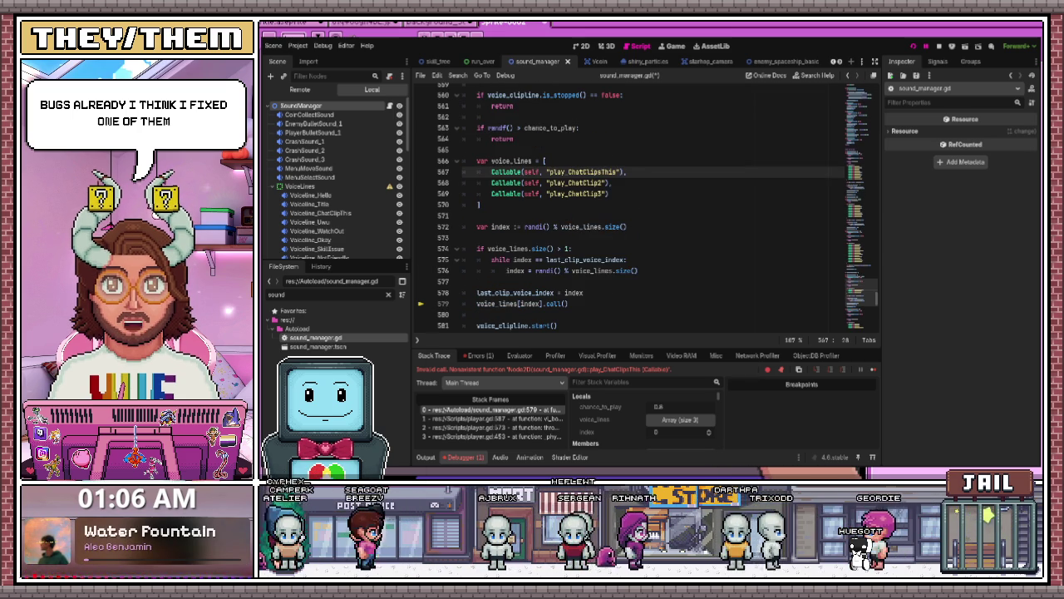
scroll(648, 208, "up", 2)
scroll(649, 208, "up", 2)
scroll(649, 208, "up", 18)
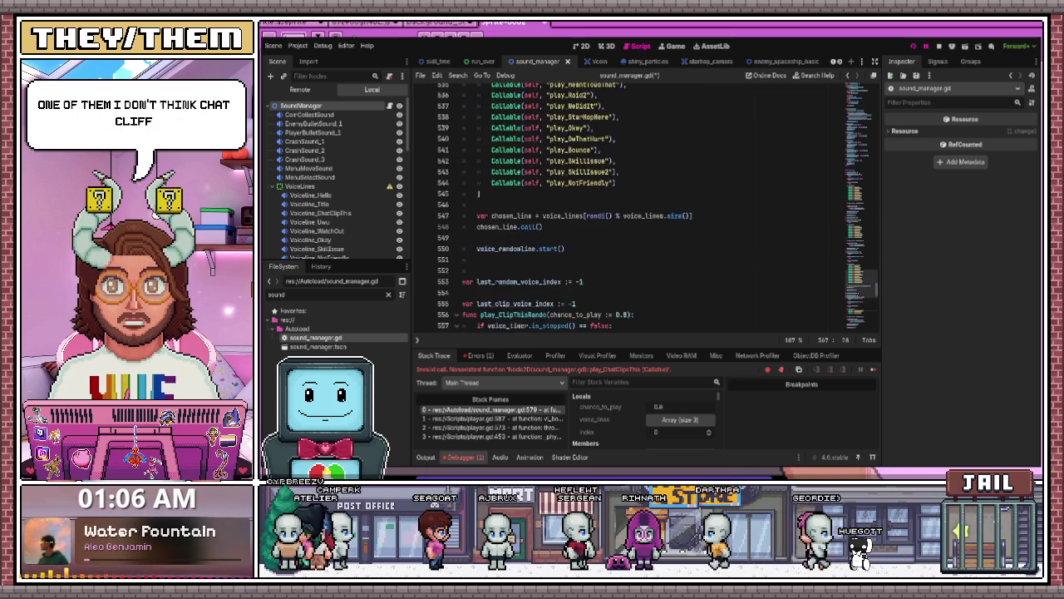
scroll(648, 208, "up", 20)
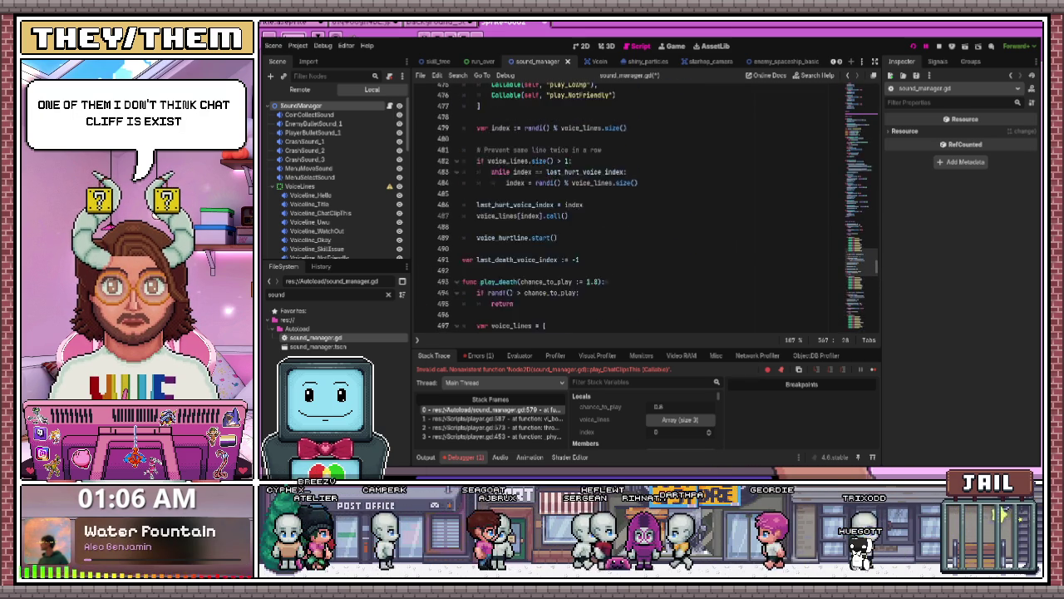
scroll(649, 208, "up", 6)
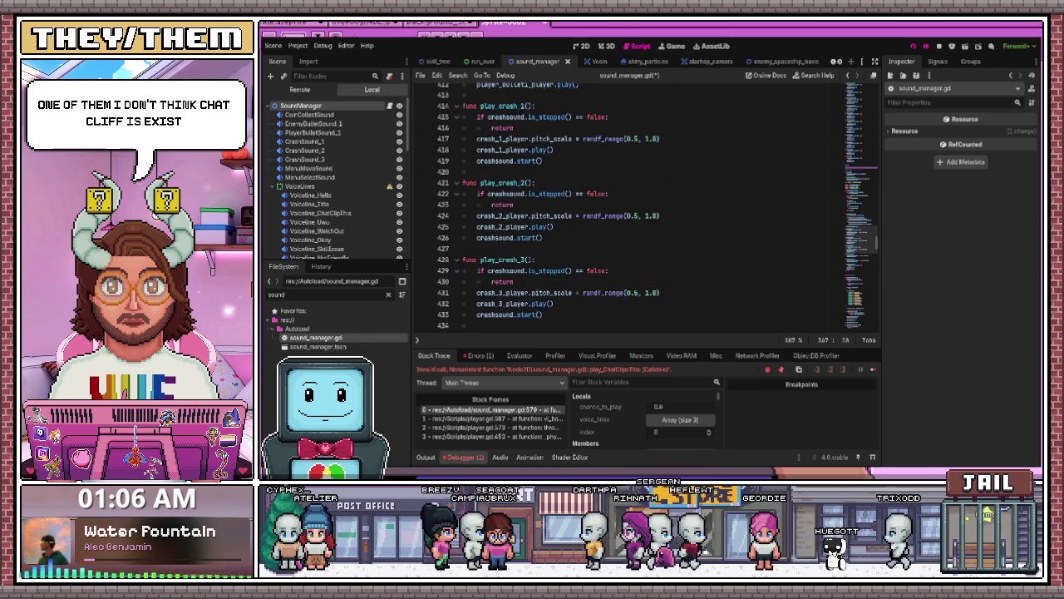
scroll(648, 208, "up", 3)
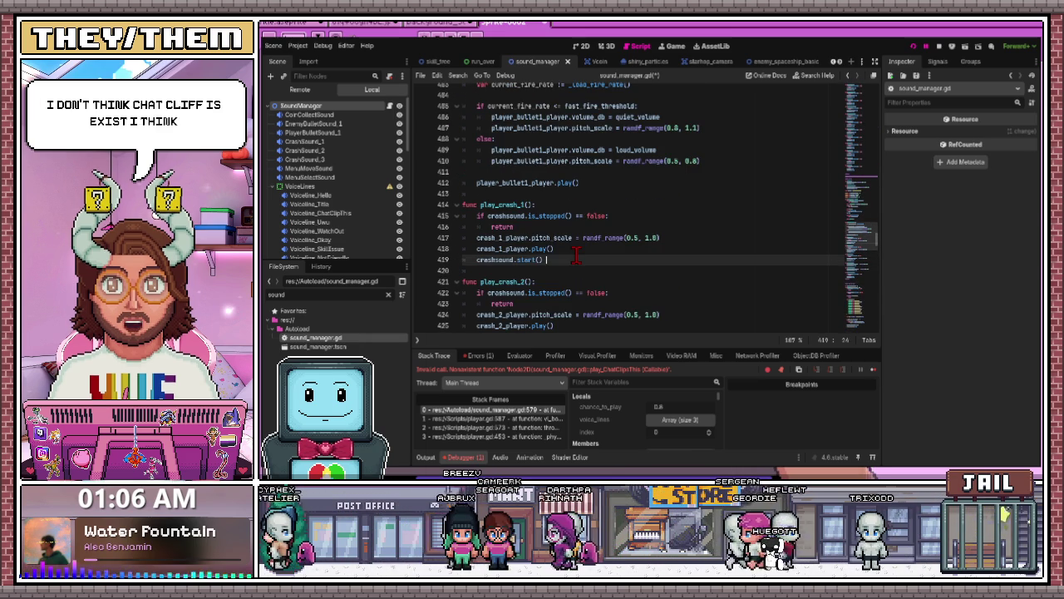
key("ctrl+f")
type("chat")
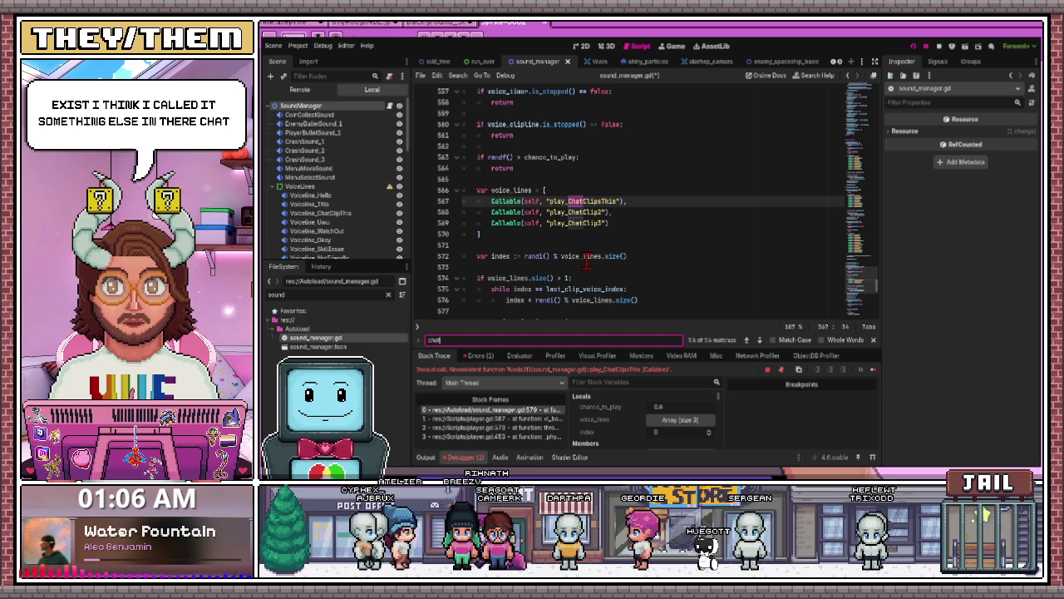
left_click(747, 340)
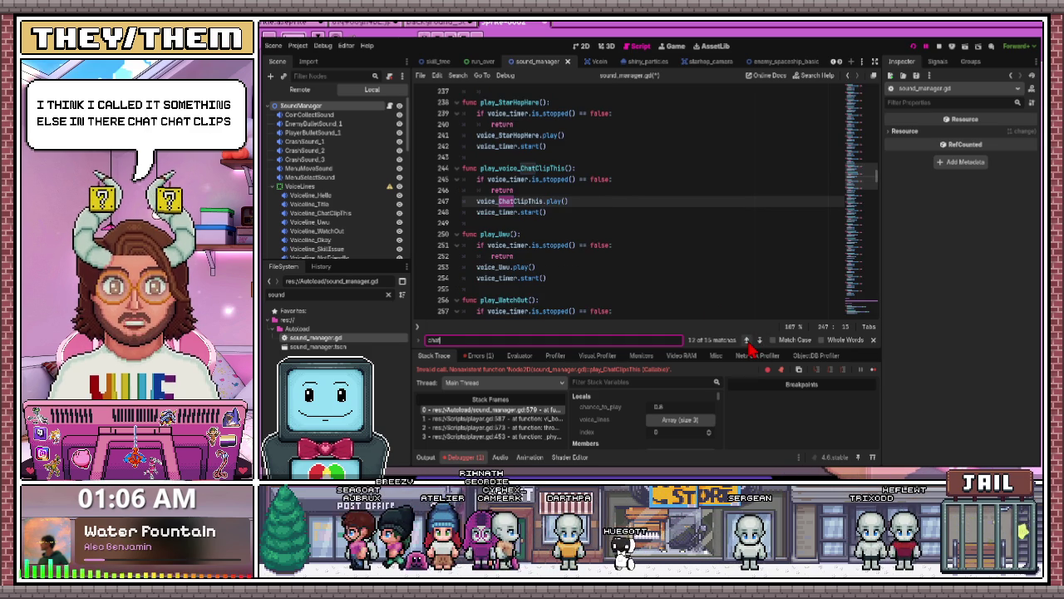
left_click(747, 341)
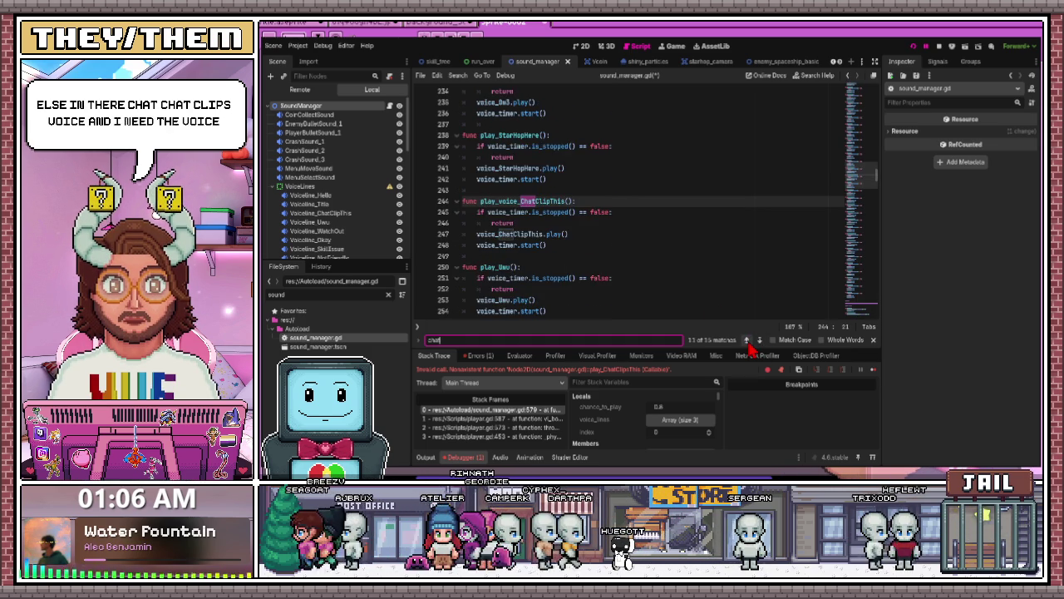
left_click(747, 341)
left_click(747, 341)
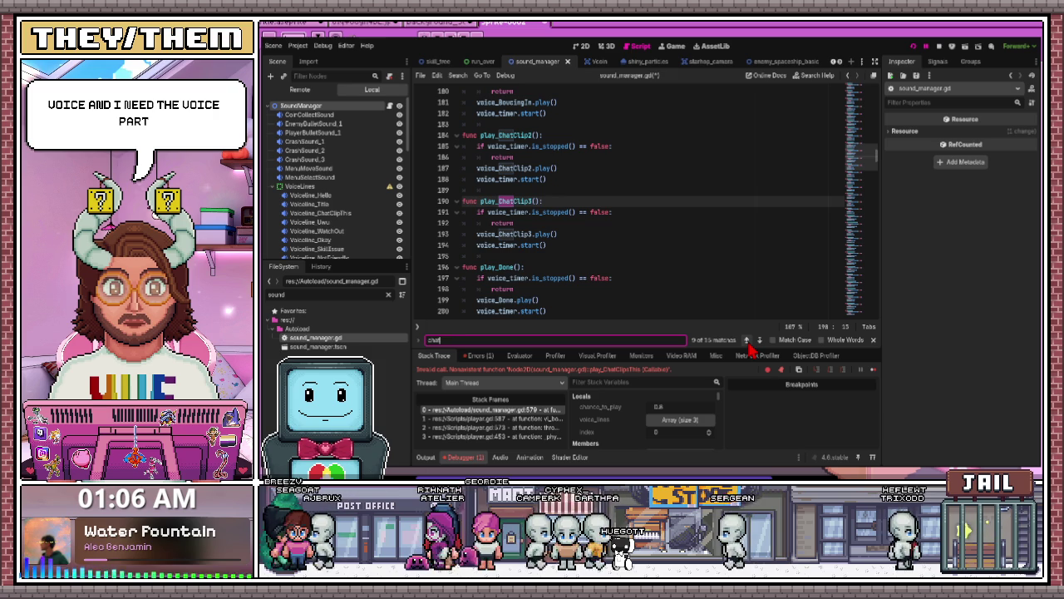
Keep stepping back through 'chat' matches to the ChatClipThis declaration on line 16
left_click(747, 341)
left_click(747, 341)
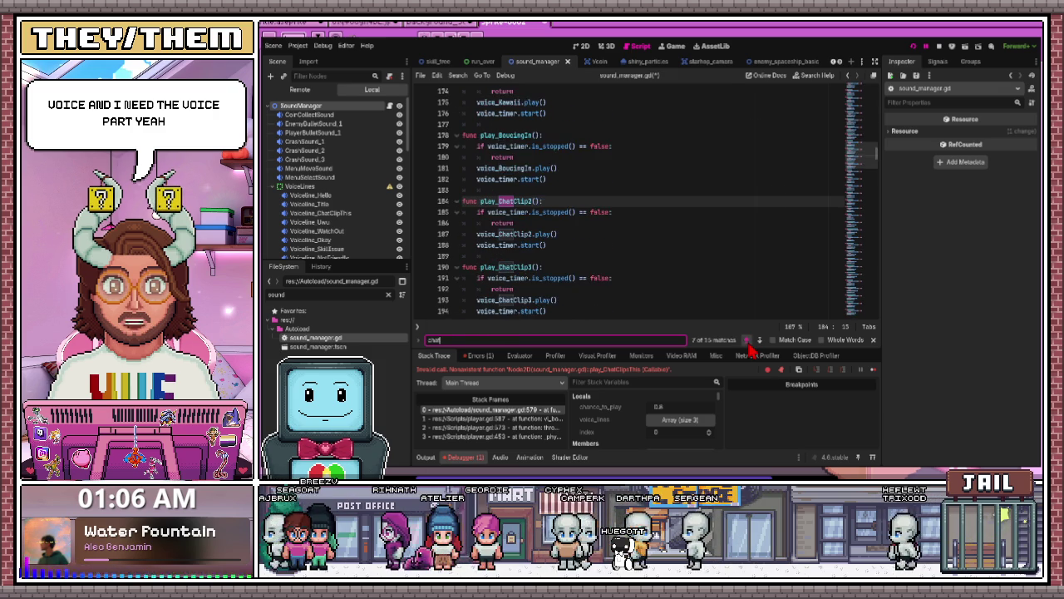
left_click(747, 341)
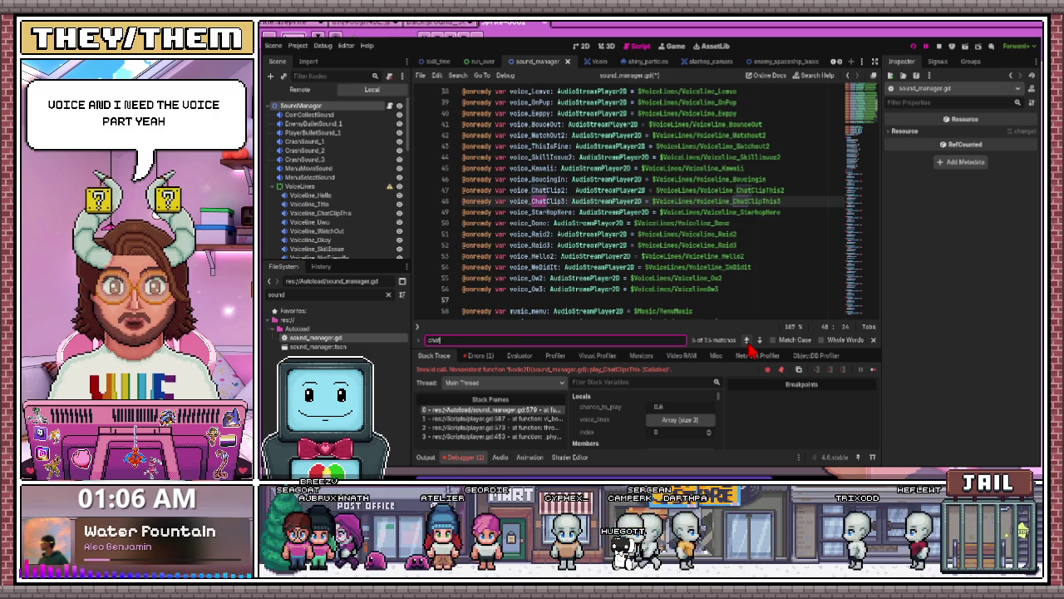
left_click(747, 341)
left_click(747, 341)
left_click(747, 341)
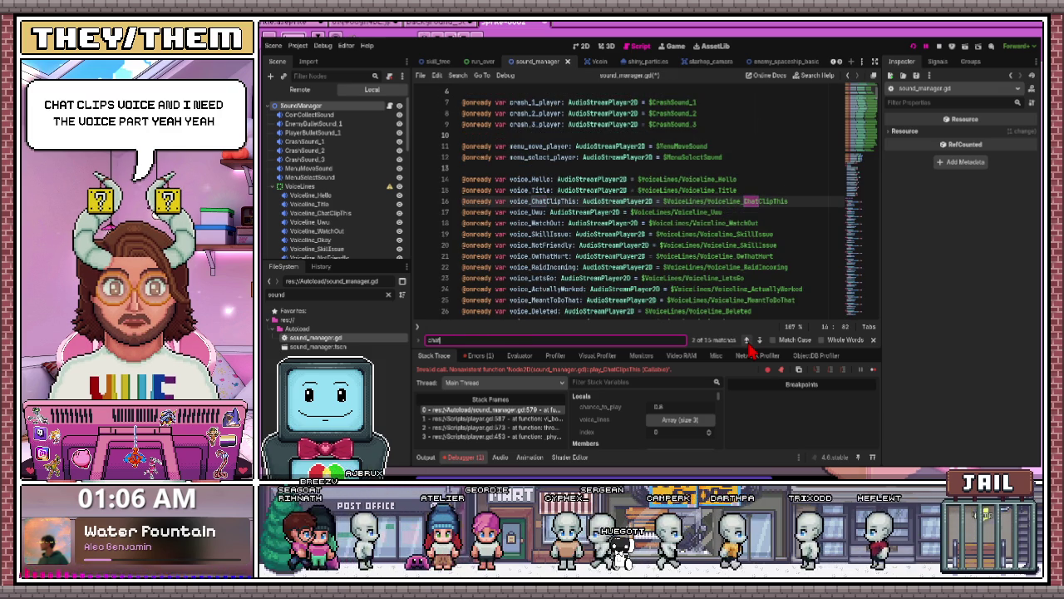
left_click(747, 341)
left_click(747, 341)
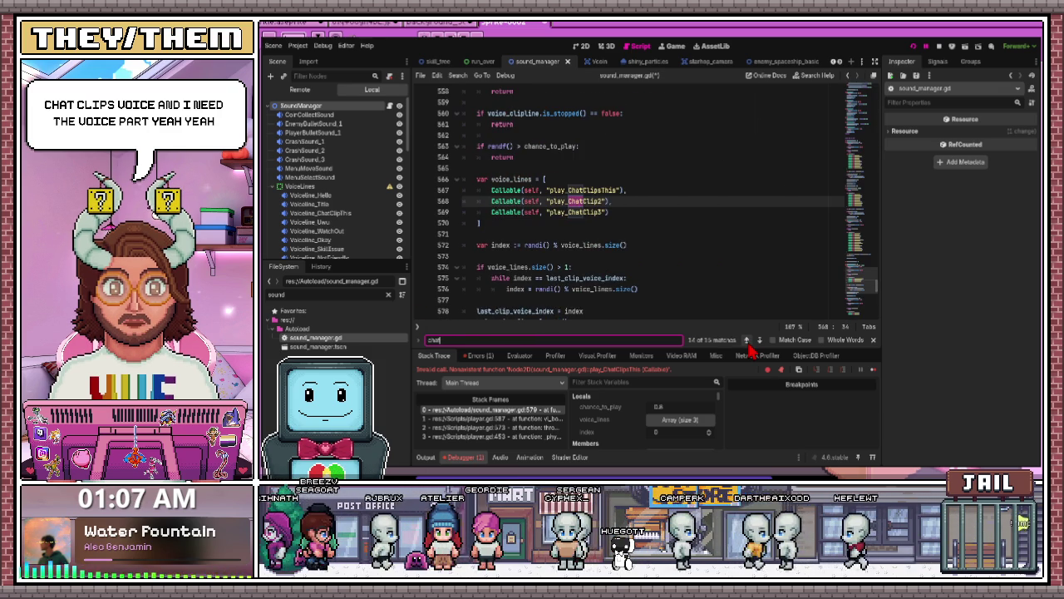
Rename play_voice_ChatClipThis to play_ChatClipThis by deleting 'voice_', then resume the game
left_click(582, 244)
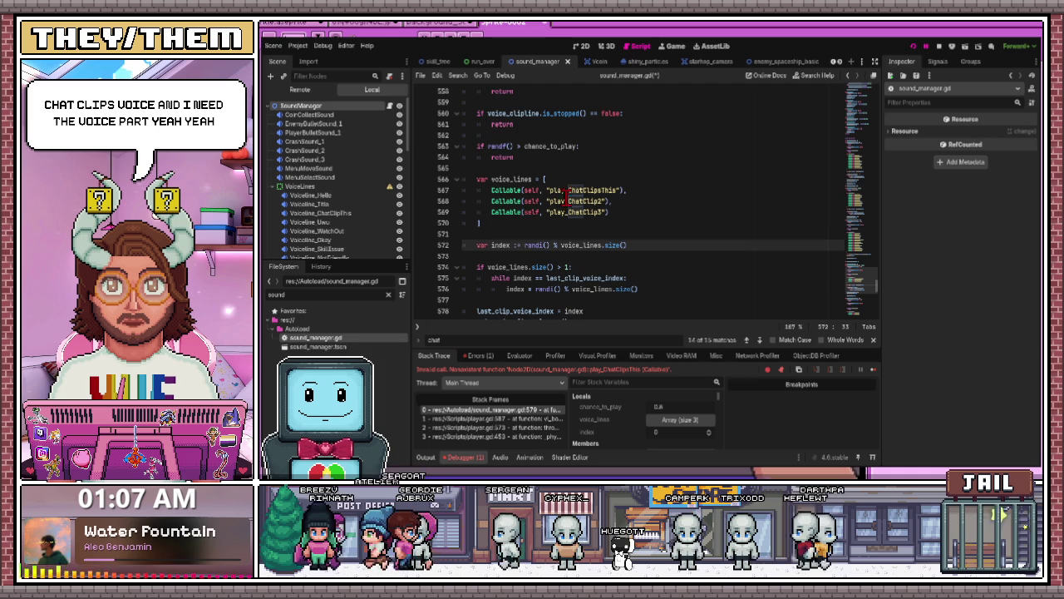
left_click(569, 189)
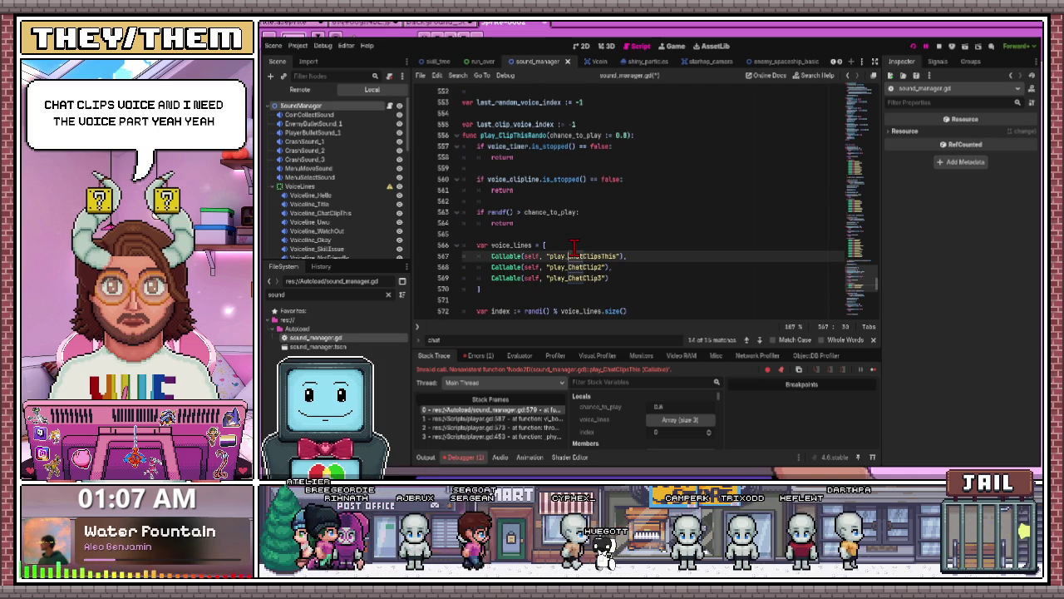
scroll(579, 217, "up", 2)
left_click(748, 340)
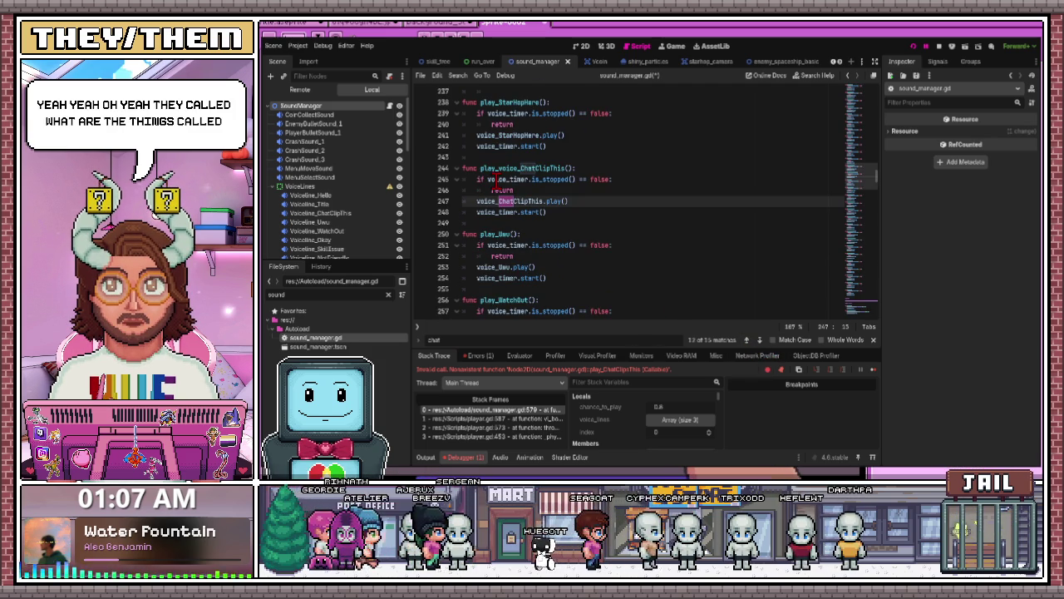
left_click_drag(501, 168, 520, 168)
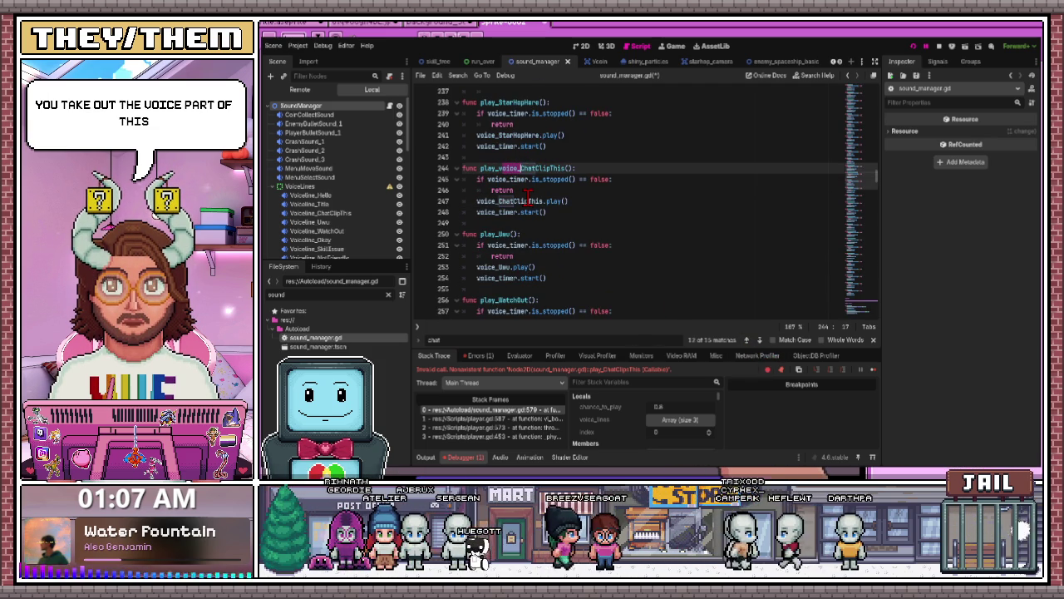
key("BackSpace")
left_click(532, 200)
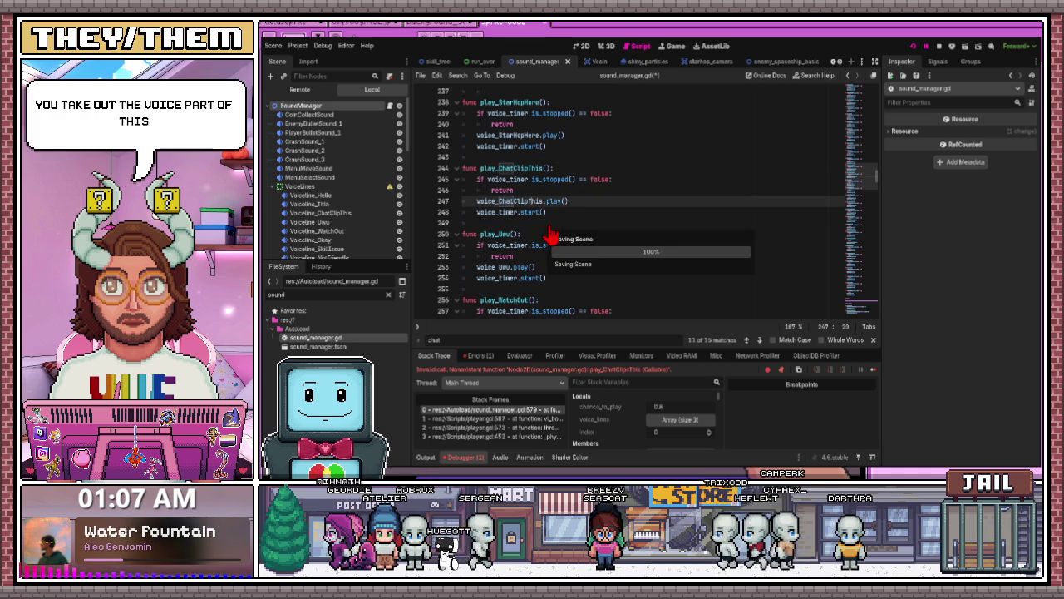
left_click(938, 47)
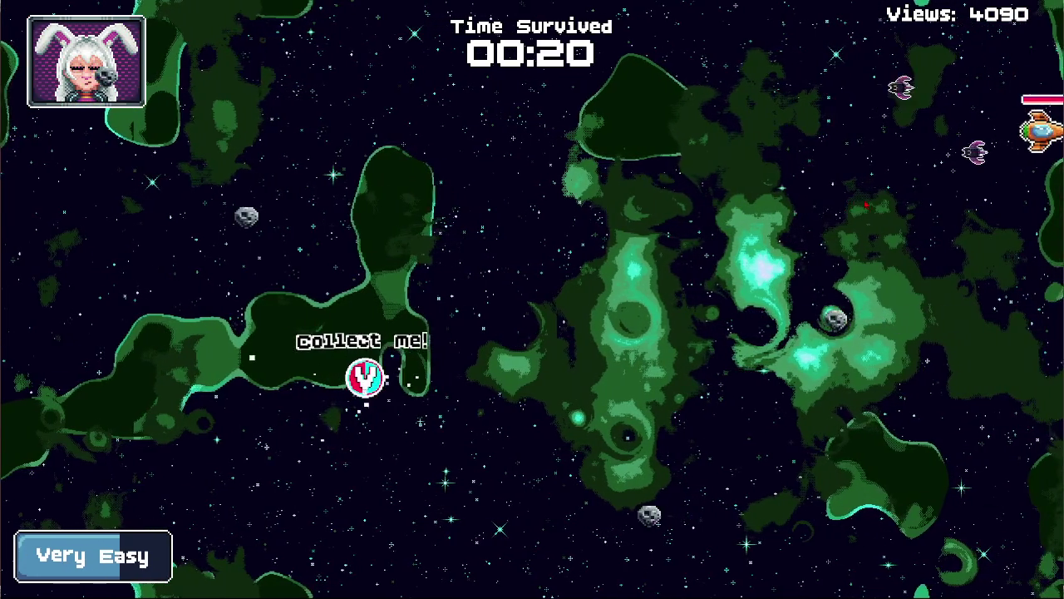
Pause the running game, open the in-game shop, then fly the player ship right
key("Escape")
left_click(620, 378)
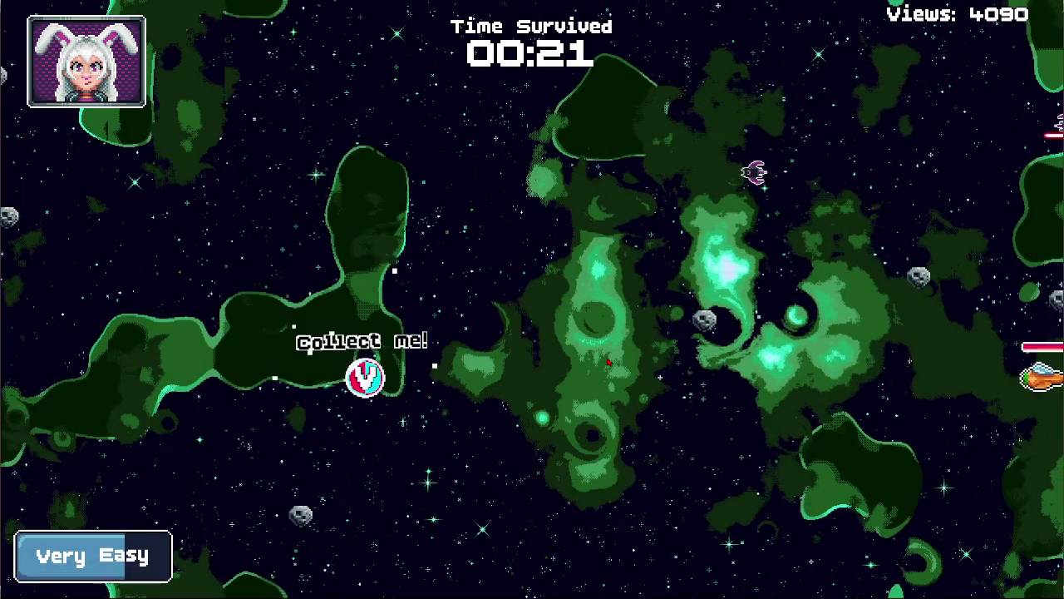
key("Escape")
left_click(596, 441)
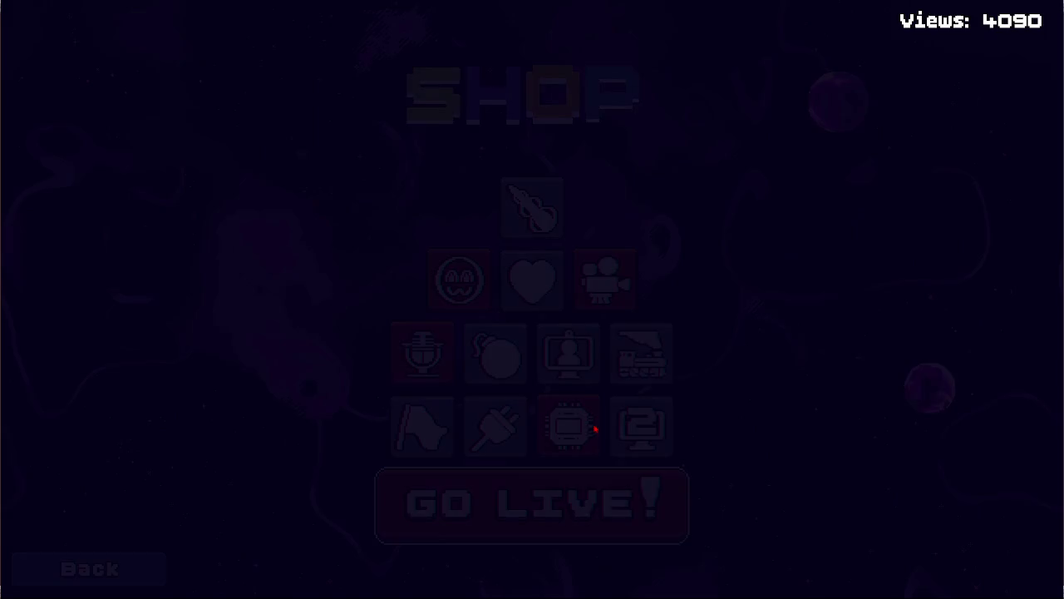
mouse_move(575, 440)
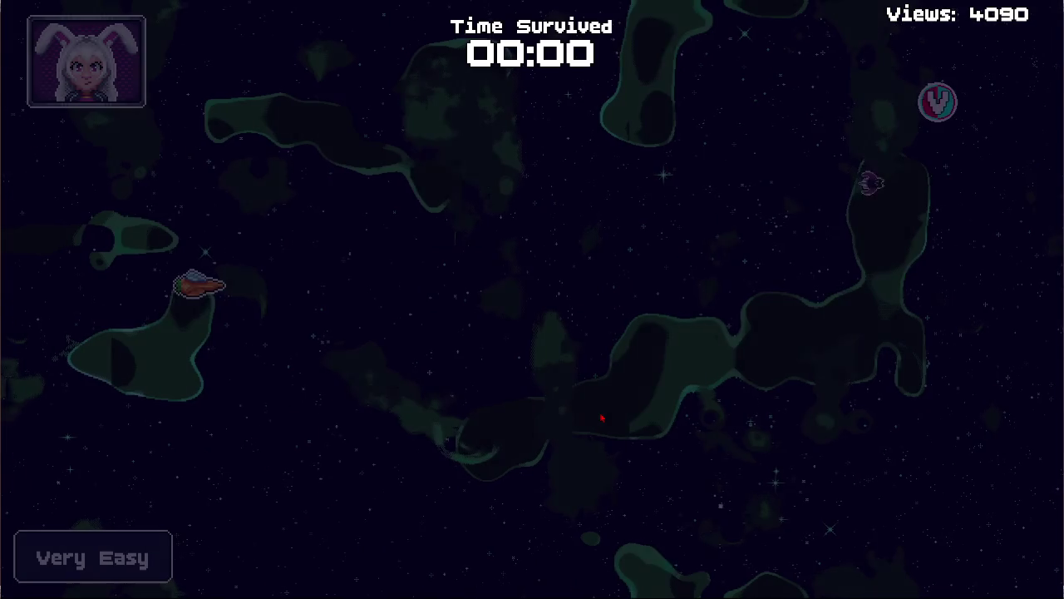
key("d")
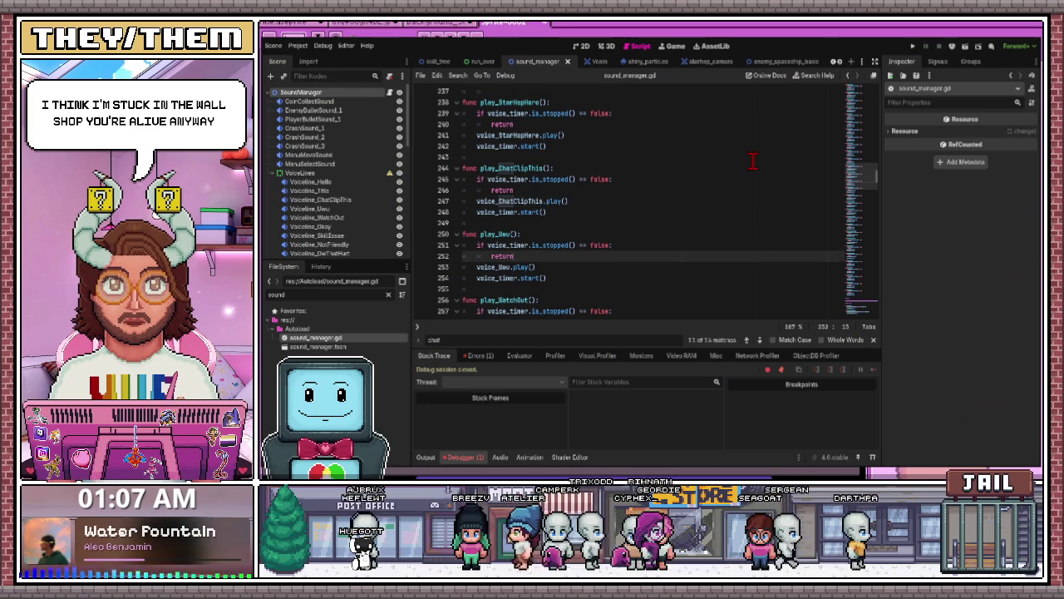
Relaunch the game and start a new run from the title menu
left_click(913, 48)
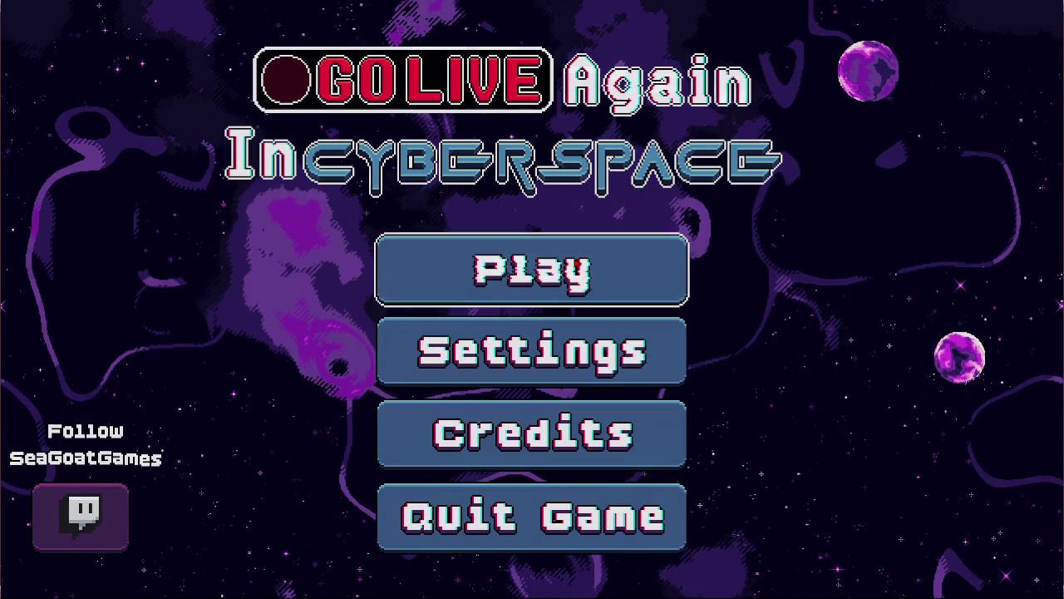
left_click(572, 276)
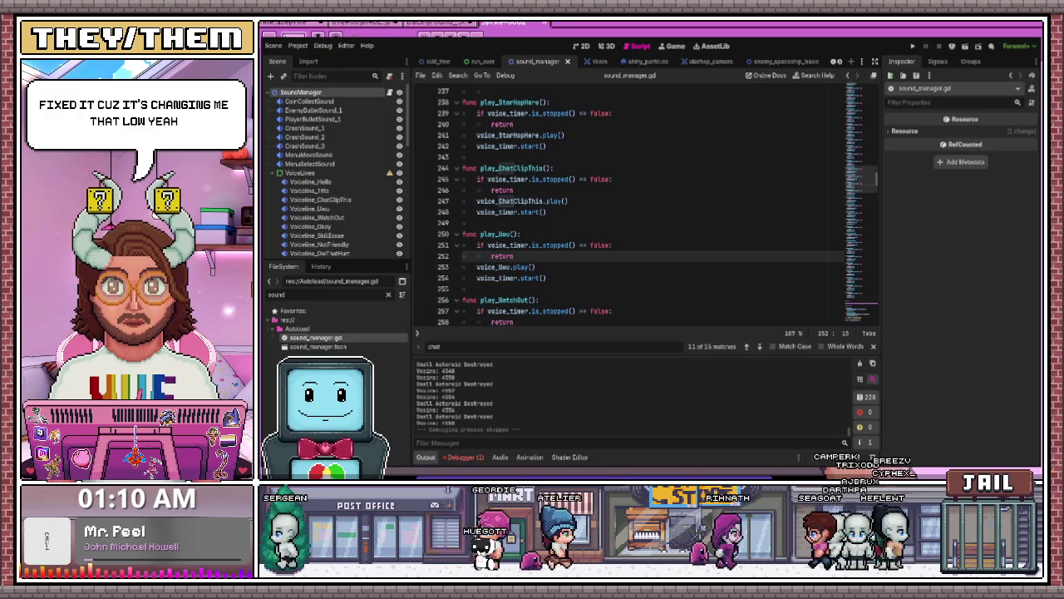
Show the Debugger's Errors and jump to the timer error's source at line 581
left_click(458, 457)
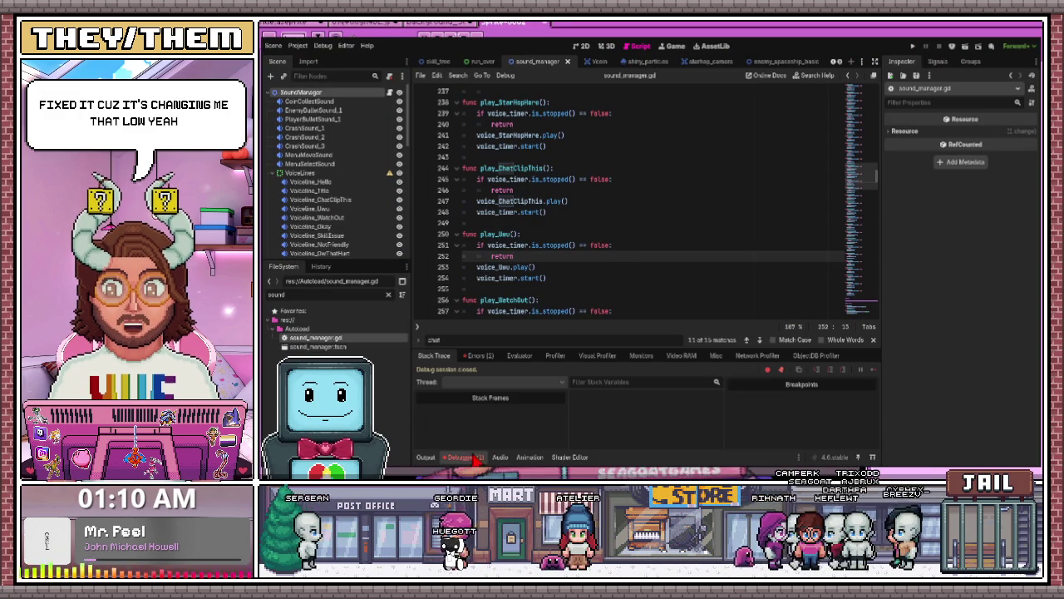
left_click(480, 355)
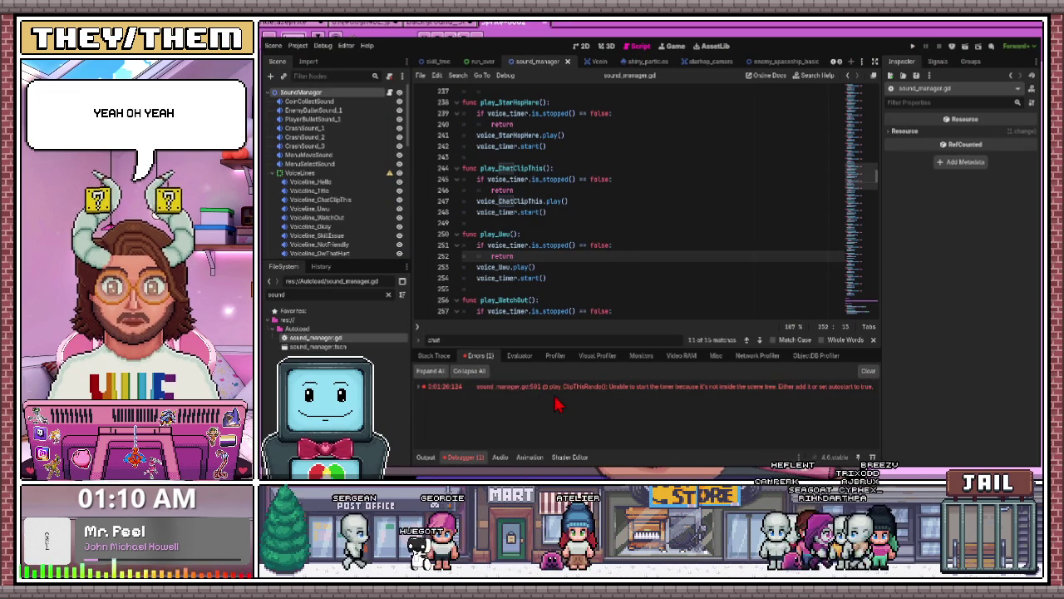
double_click(633, 396)
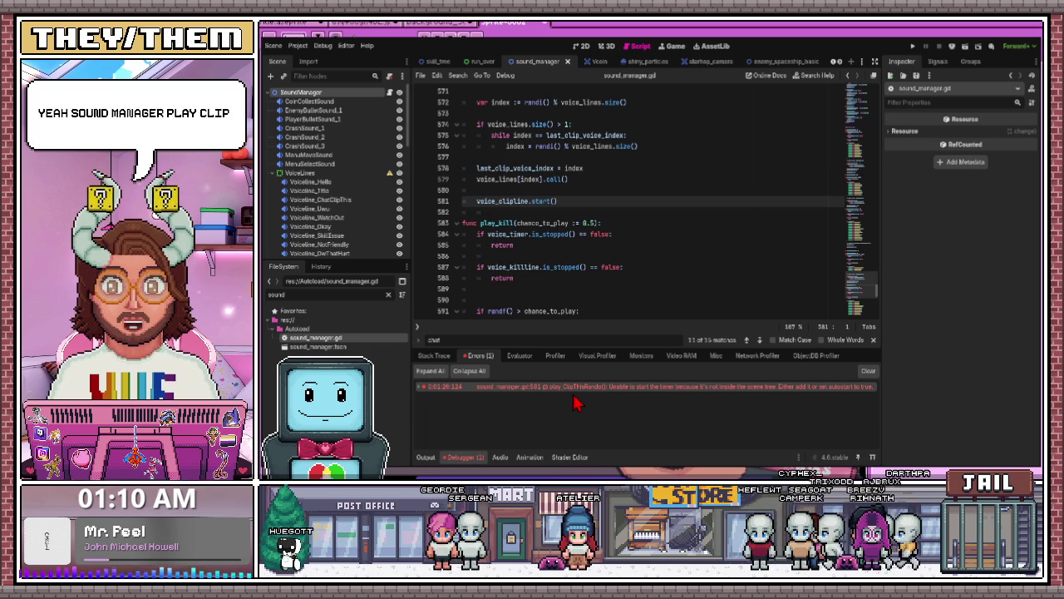
Place the edit point at the end of line 584, then switch to the Aseprite title art
scroll(553, 237, "up", 2)
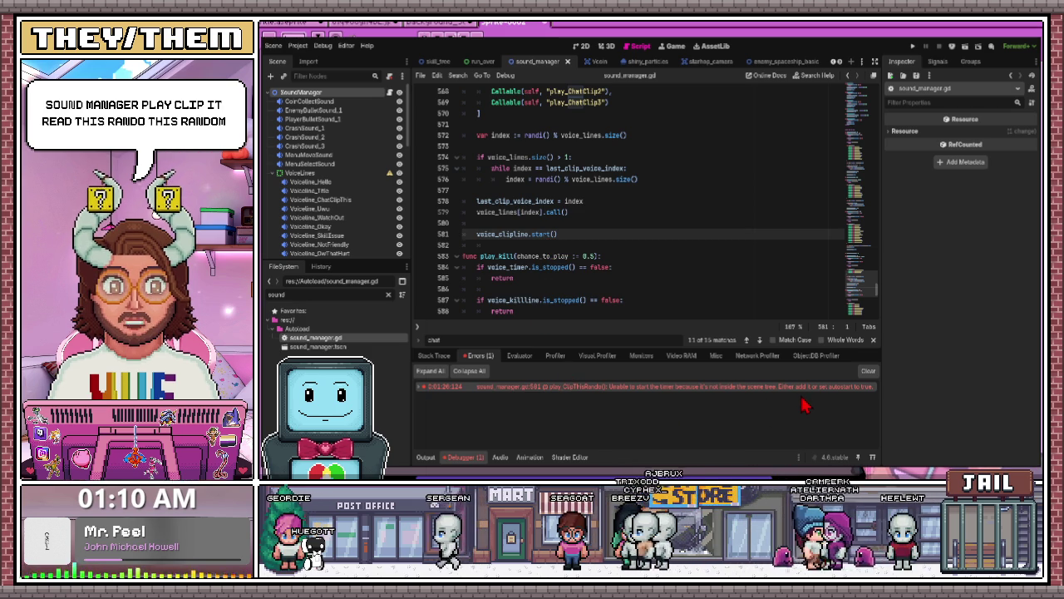
left_click(730, 270)
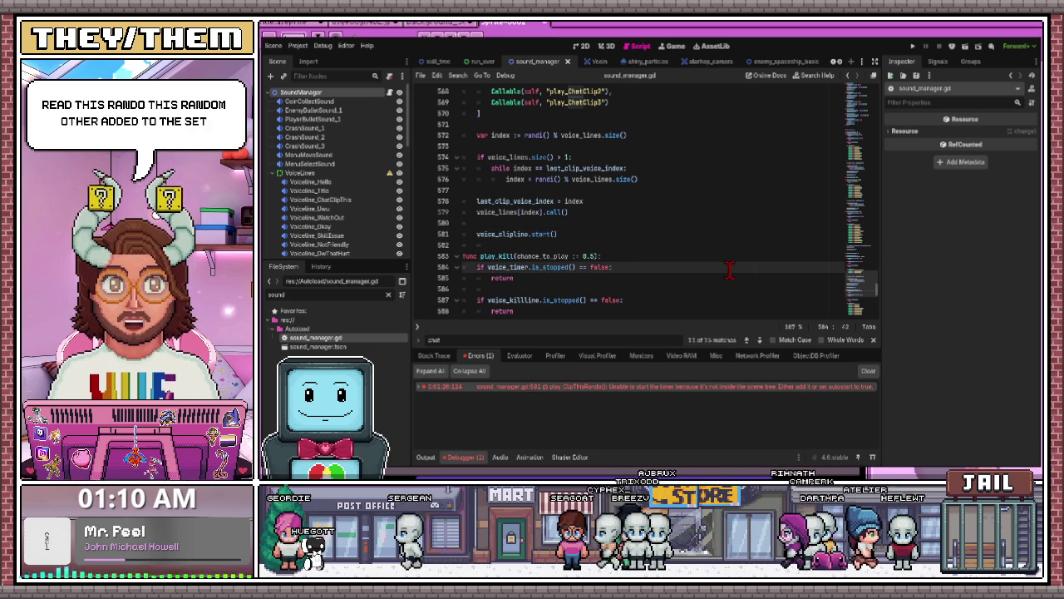
left_click(1032, 44)
key("alt+Tab")
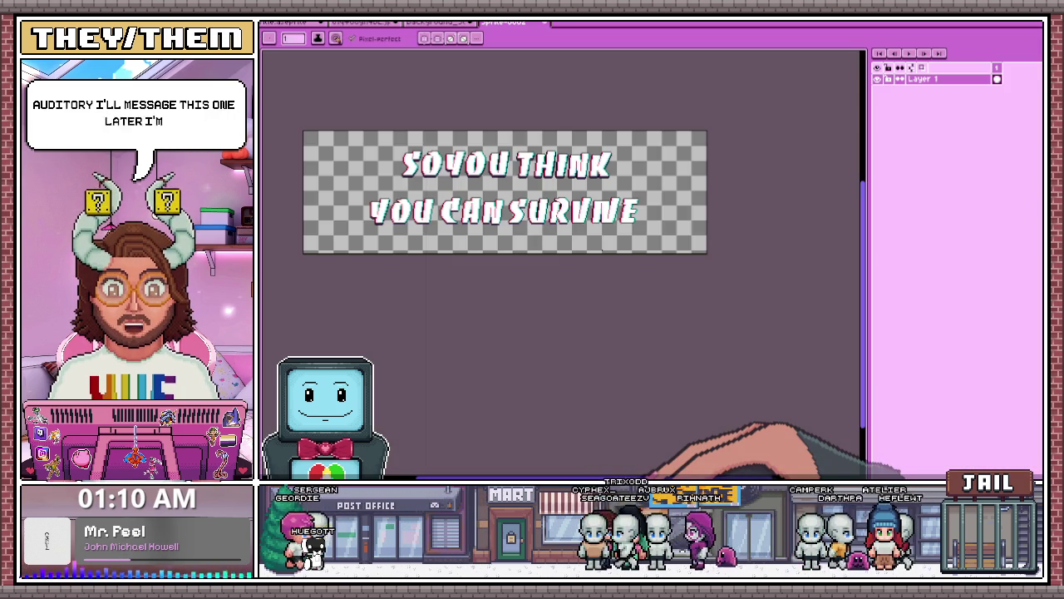
Zoom in on the title letters and paint dark purple shadow at a letter's lower-left corner
scroll(565, 250, "down", 1)
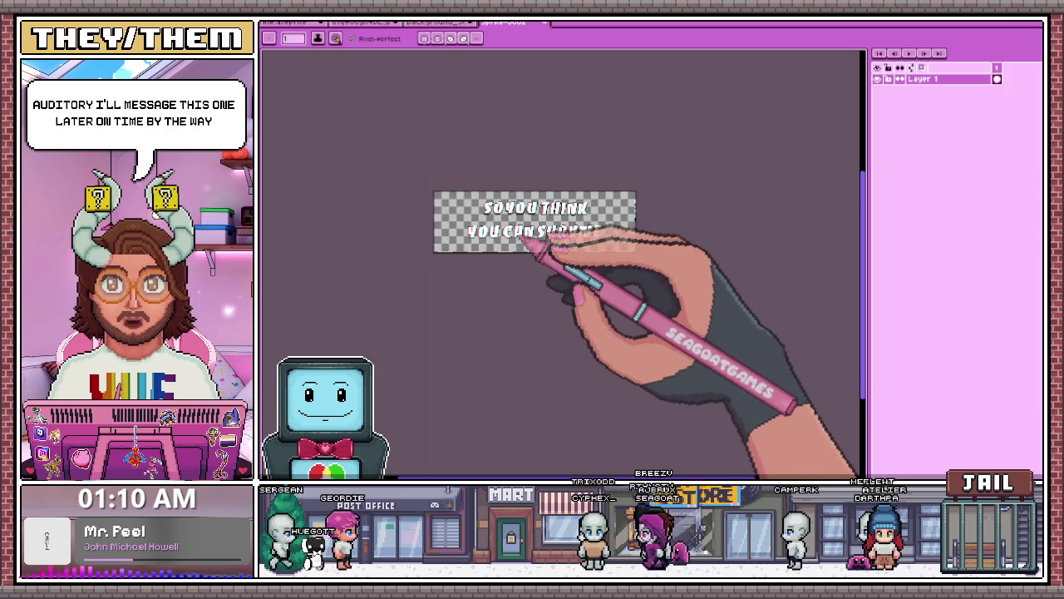
scroll(508, 222, "up", 1)
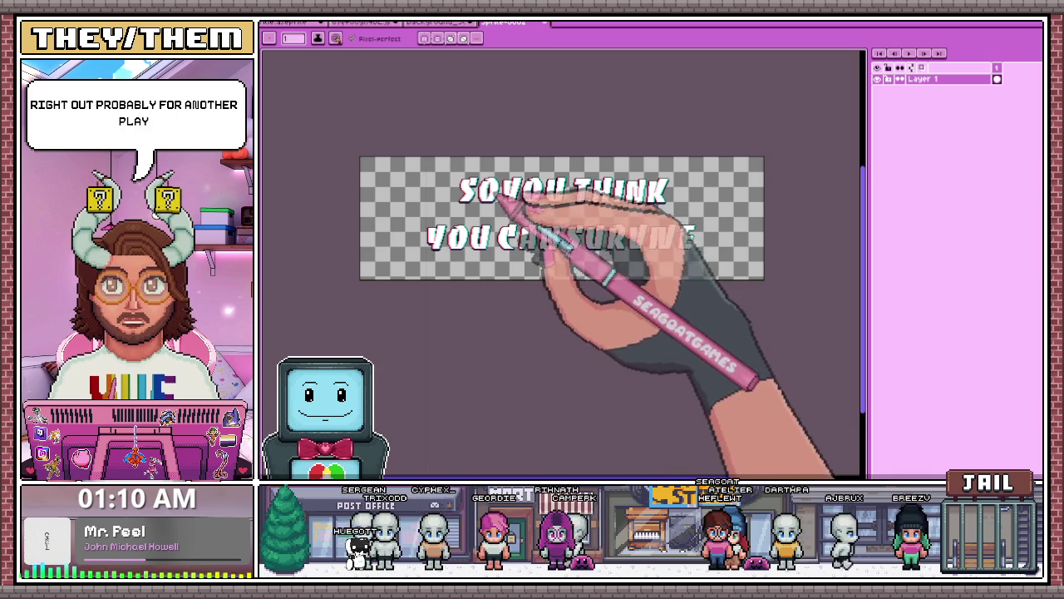
scroll(524, 220, "up", 2)
scroll(490, 191, "down", 2)
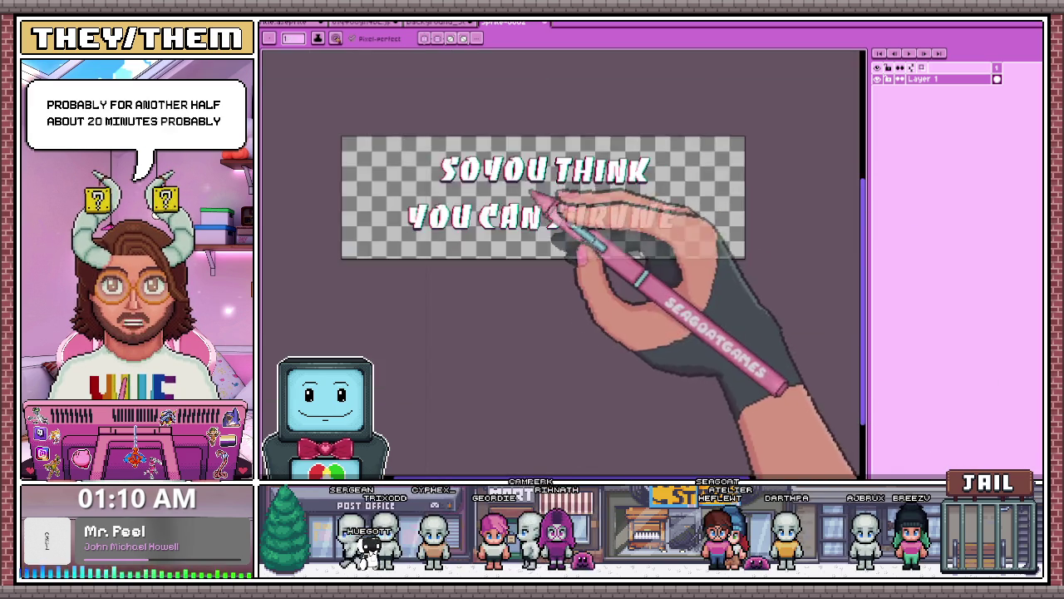
scroll(604, 186, "up", 2)
scroll(713, 202, "down", 3)
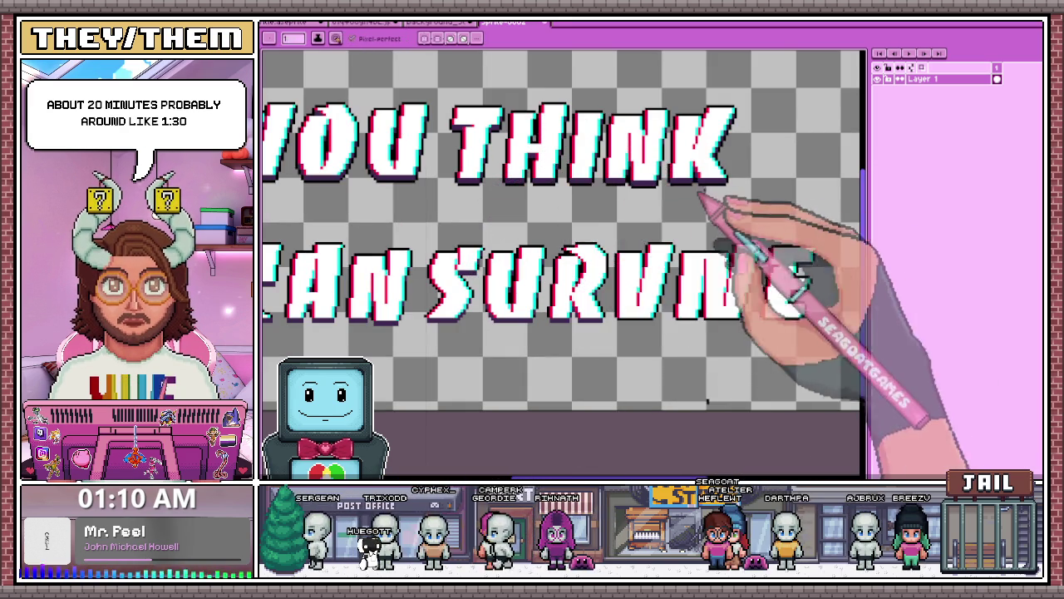
scroll(736, 178, "up", 3)
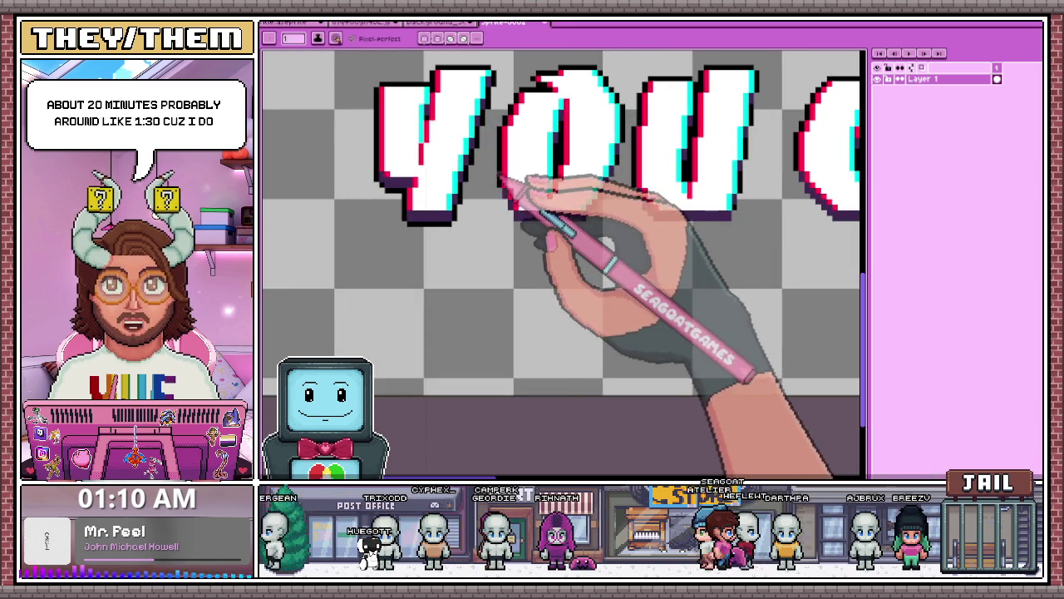
scroll(487, 178, "down", 3)
scroll(499, 216, "up", 2)
scroll(490, 212, "up", 3)
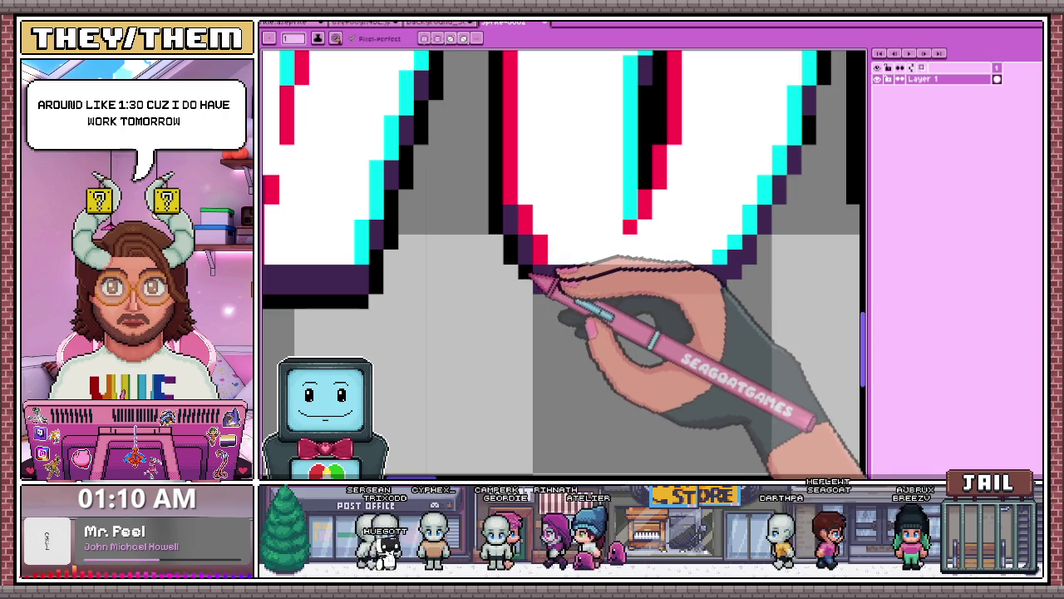
scroll(599, 233, "down", 2)
scroll(671, 175, "up", 2)
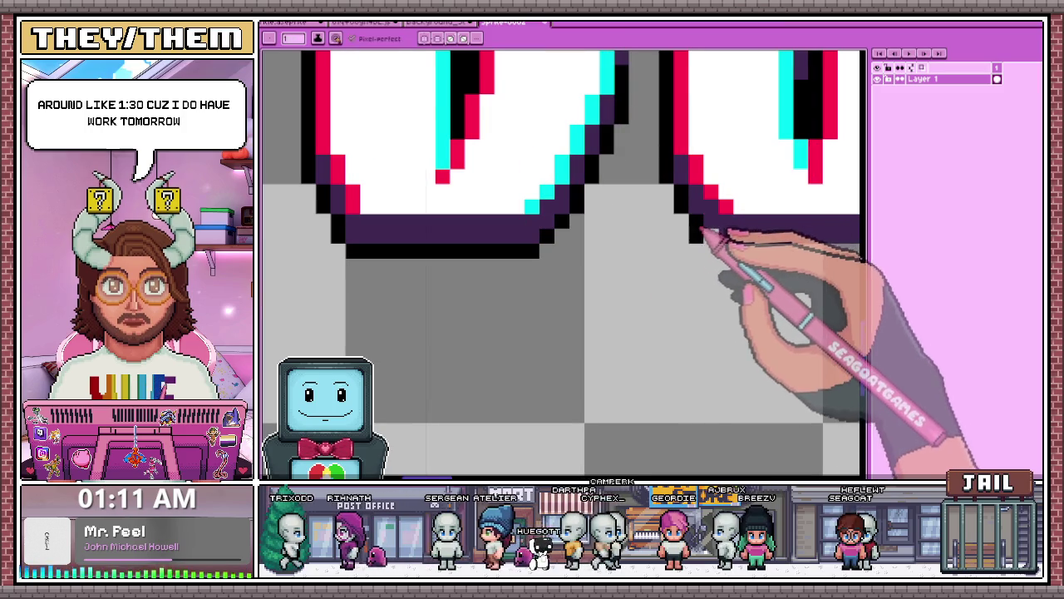
scroll(705, 226, "down", 3)
scroll(515, 238, "up", 3)
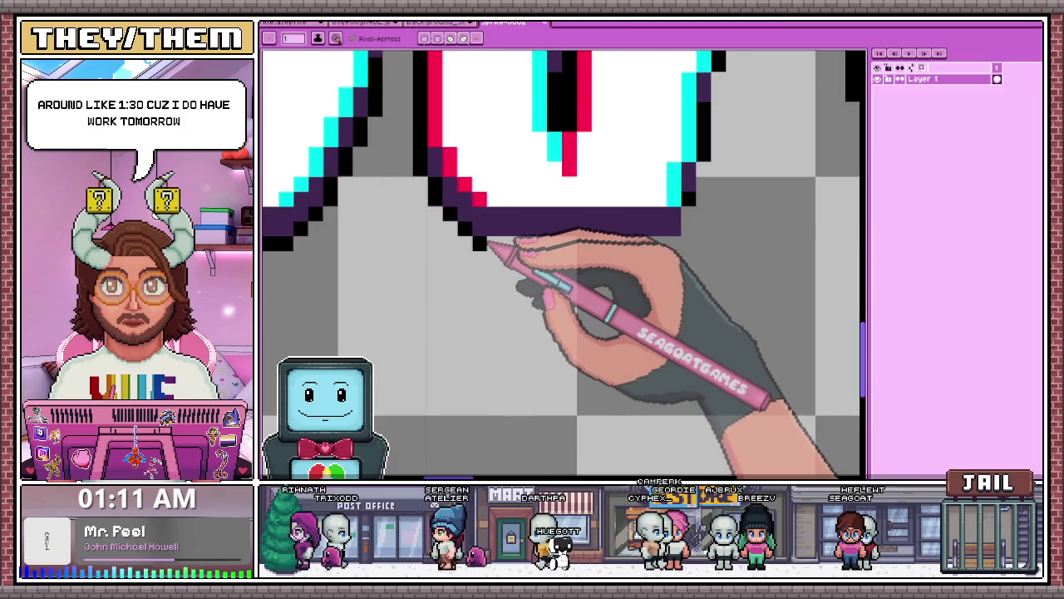
scroll(695, 237, "down", 3)
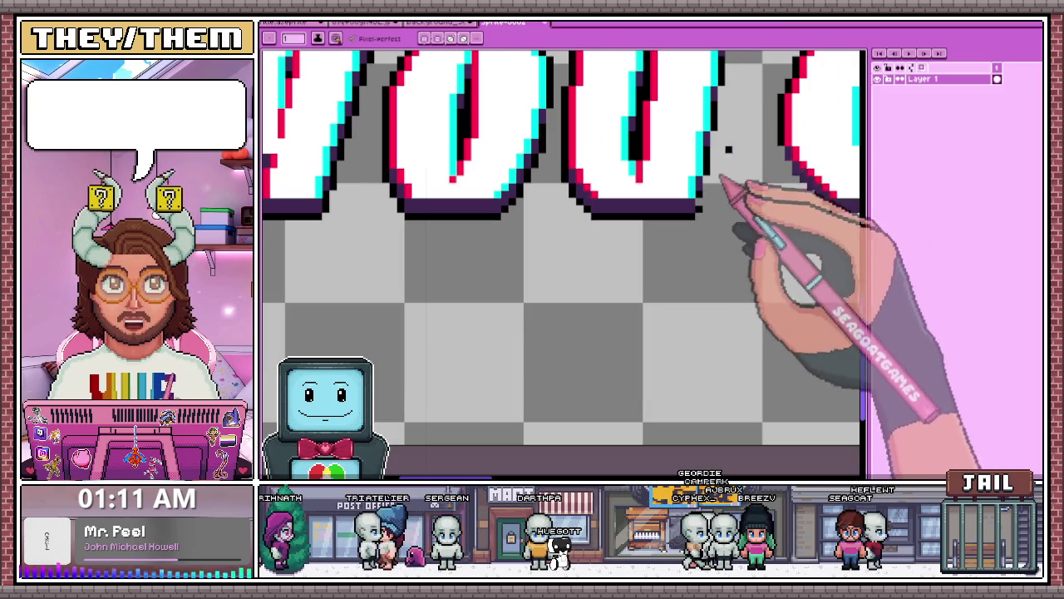
scroll(708, 193, "down", 1)
scroll(707, 190, "down", 1)
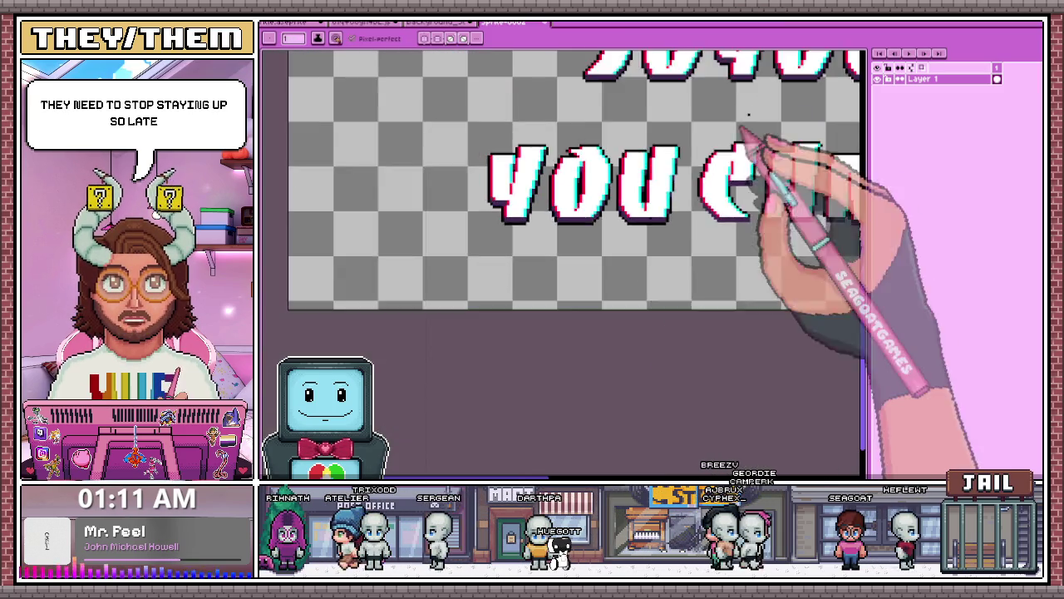
scroll(649, 260, "up", 4)
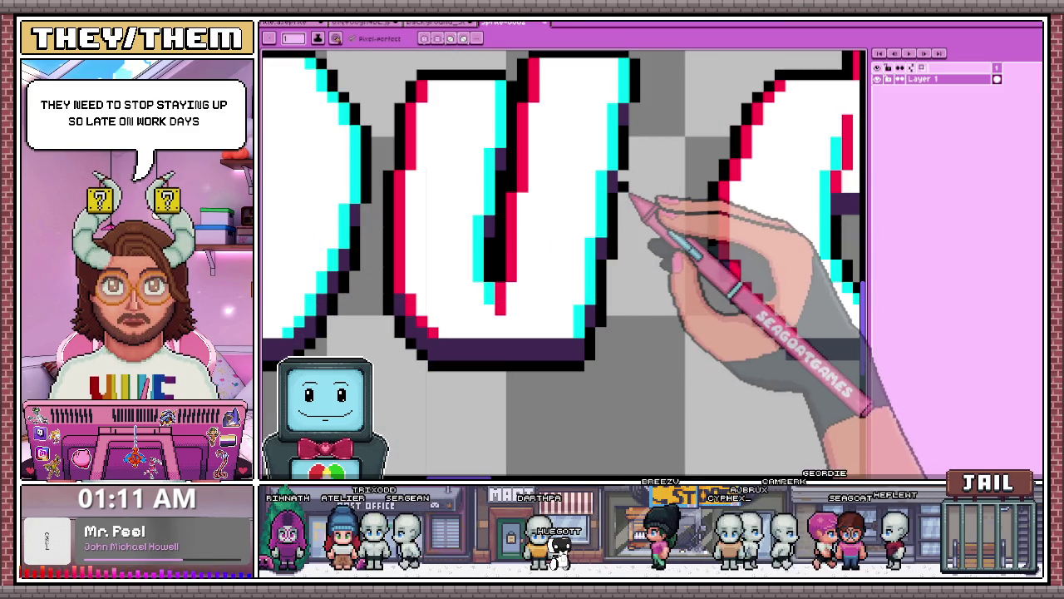
scroll(640, 167, "down", 4)
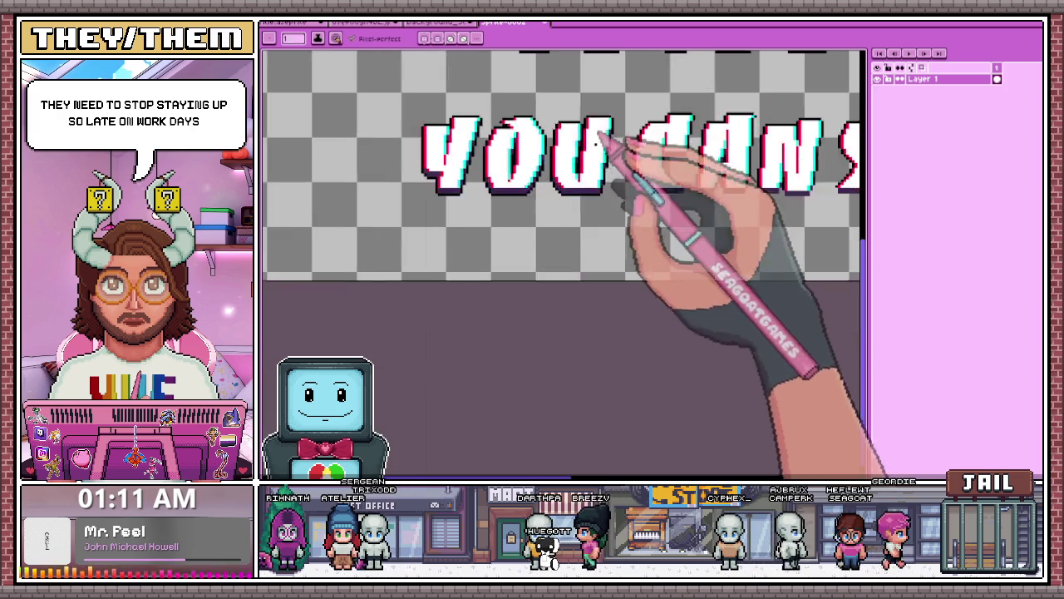
scroll(699, 183, "up", 5)
mouse_move(551, 210)
left_mouse_down()
mouse_move(607, 291)
mouse_move(639, 282)
left_mouse_up()
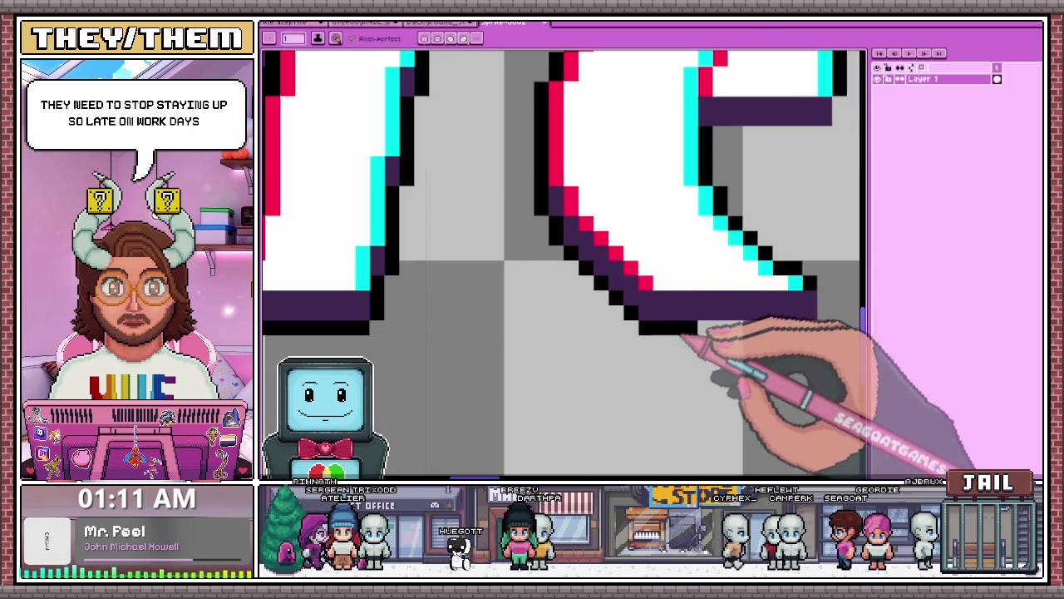
Add a dark shadow row under the letter, erase a stray black block, and extend the N's bottom shadow
scroll(665, 333, "down", 3)
scroll(630, 295, "up", 3)
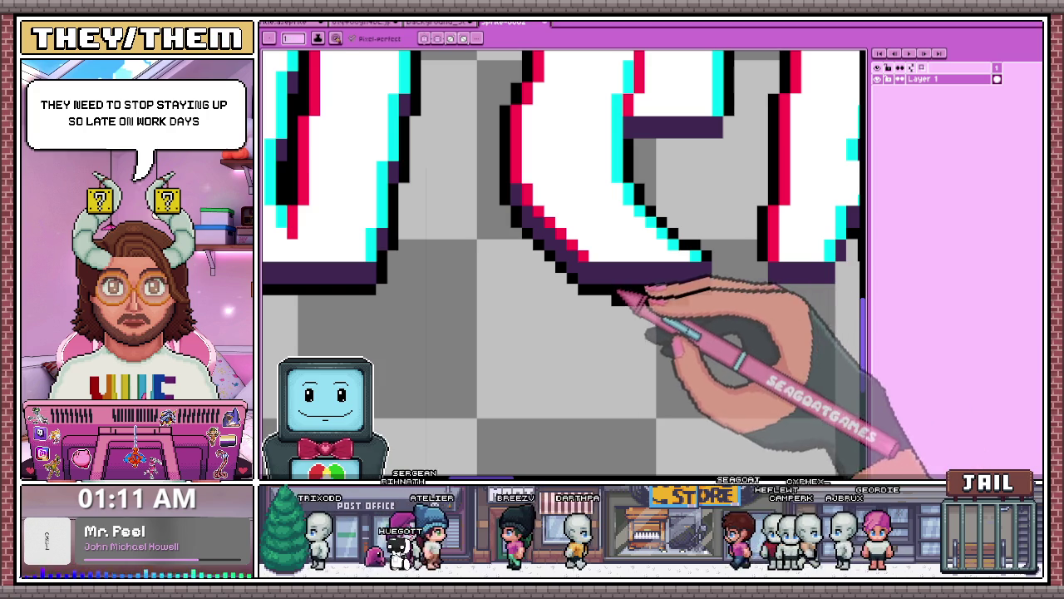
scroll(641, 309, "down", 3)
scroll(677, 301, "right", 2)
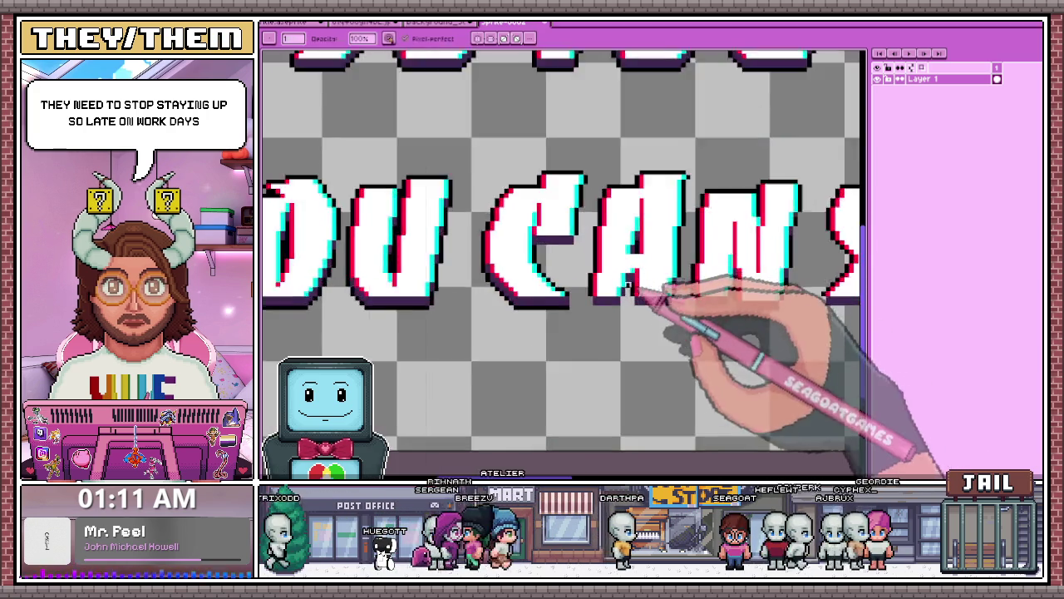
scroll(572, 306, "up", 3)
scroll(594, 186, "down", 3)
scroll(570, 273, "up", 3)
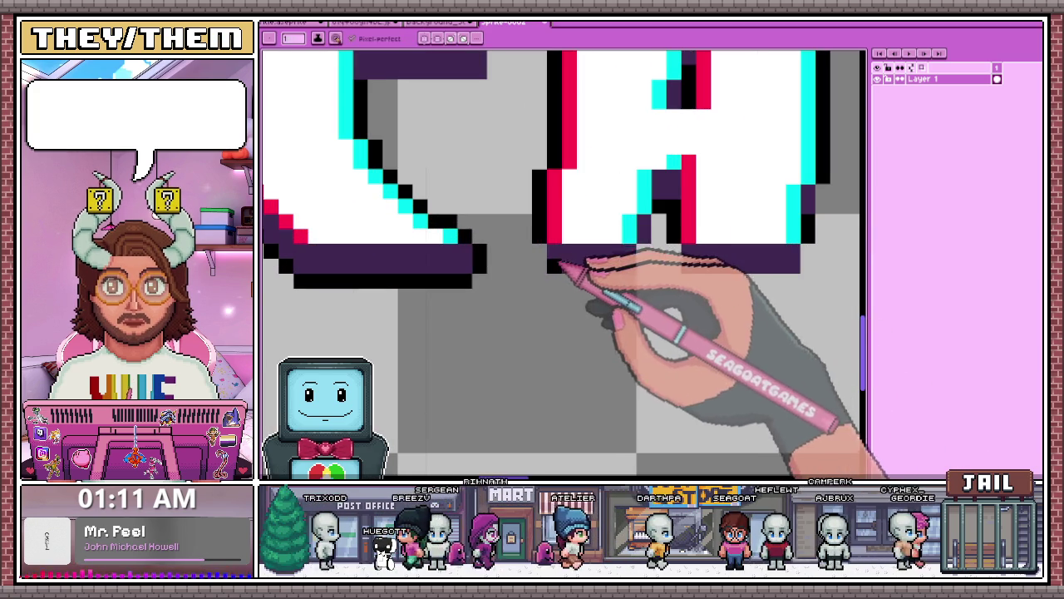
mouse_move(553, 279)
left_mouse_down()
mouse_move(644, 277)
mouse_move(657, 253)
mouse_move(748, 297)
mouse_move(805, 287)
mouse_move(734, 297)
mouse_move(811, 286)
left_mouse_up()
key("e")
scroll(571, 266, "down", 3)
scroll(707, 344, "up", 3)
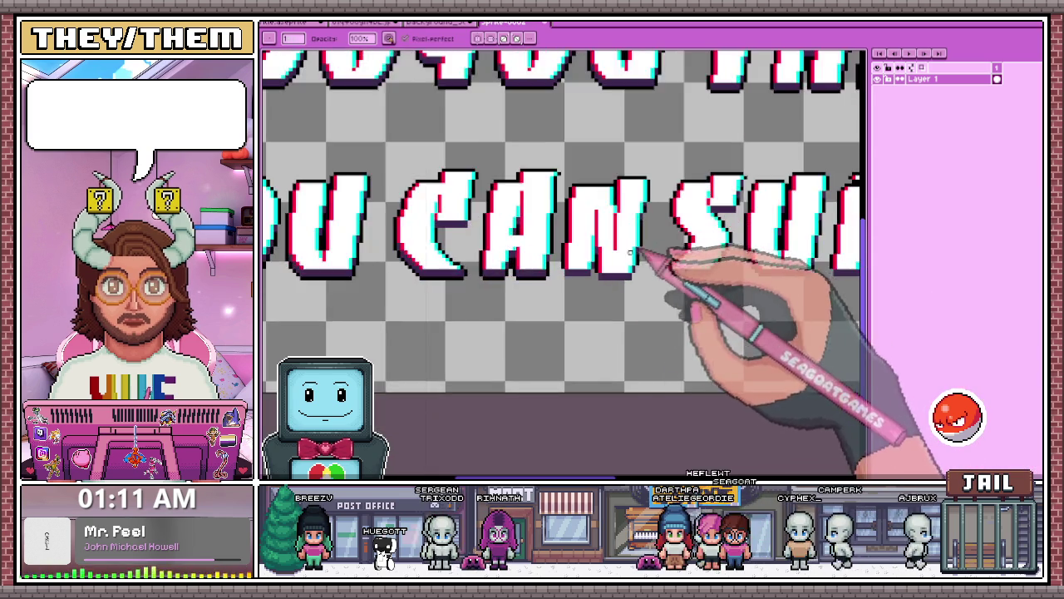
key("b")
scroll(556, 277, "up", 2)
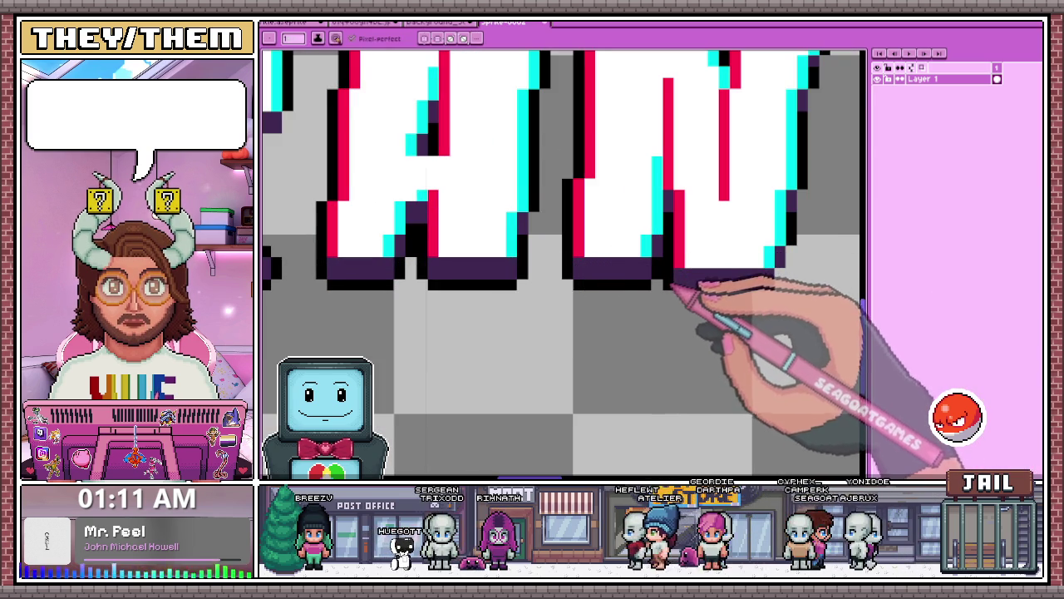
mouse_move(732, 299)
left_mouse_down()
mouse_move(772, 301)
mouse_move(784, 281)
left_mouse_up()
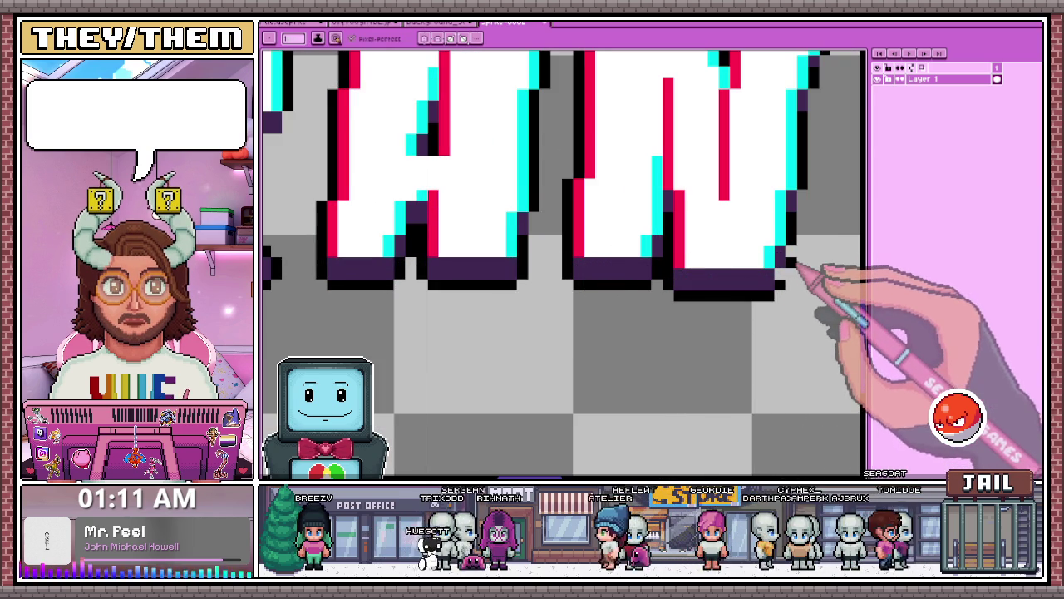
scroll(786, 275, "down", 2)
scroll(707, 283, "up", 3)
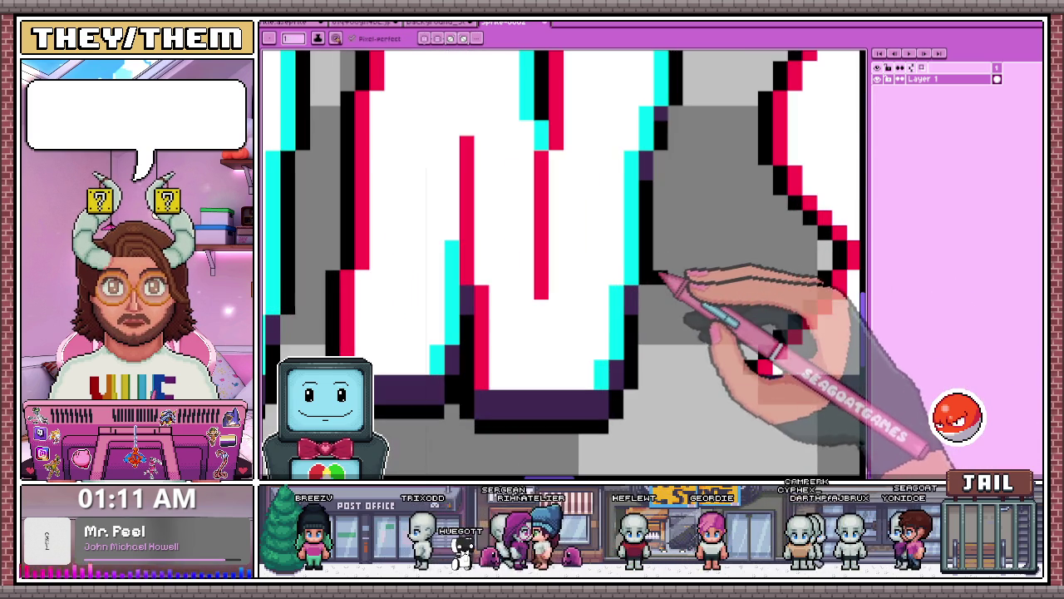
scroll(661, 200, "down", 4)
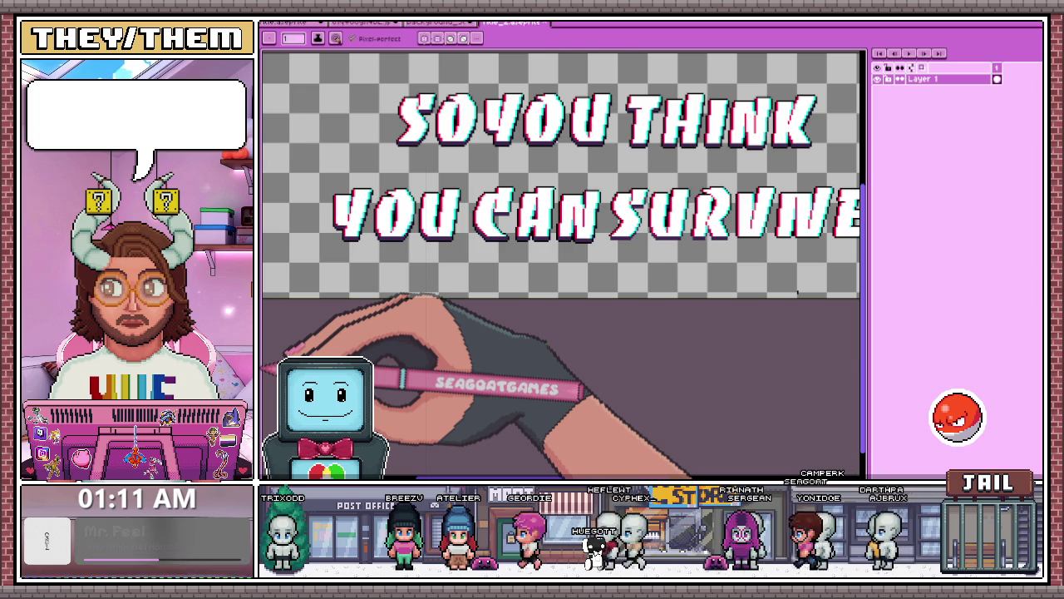
Draw a black pixel row under the R's purple shadow, filling the gap in its bottom outline
scroll(737, 242, "up", 5)
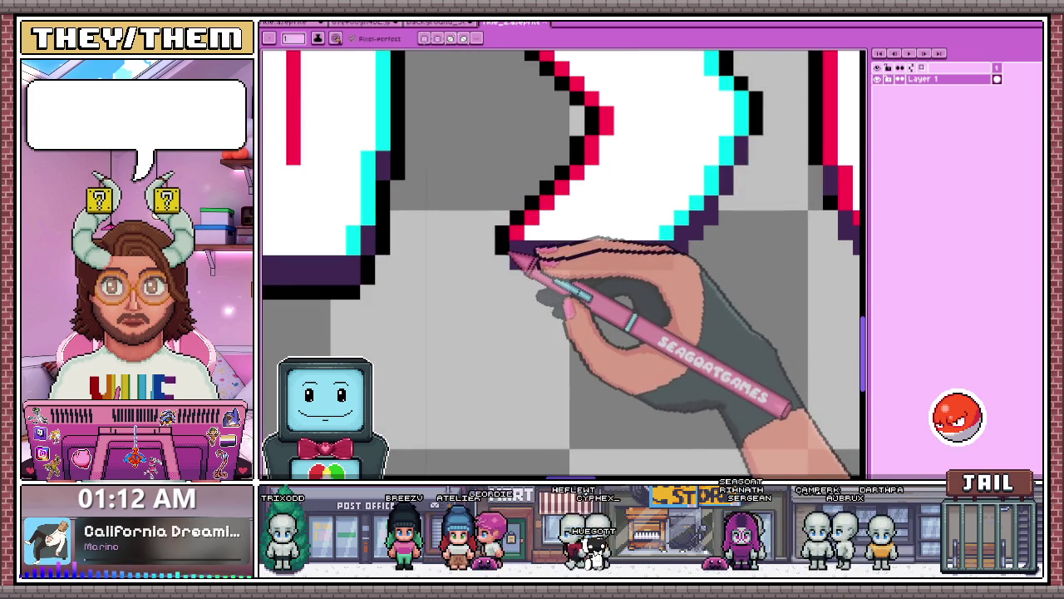
mouse_move(510, 260)
left_mouse_down()
mouse_move(533, 280)
mouse_move(654, 281)
mouse_move(696, 260)
left_mouse_up()
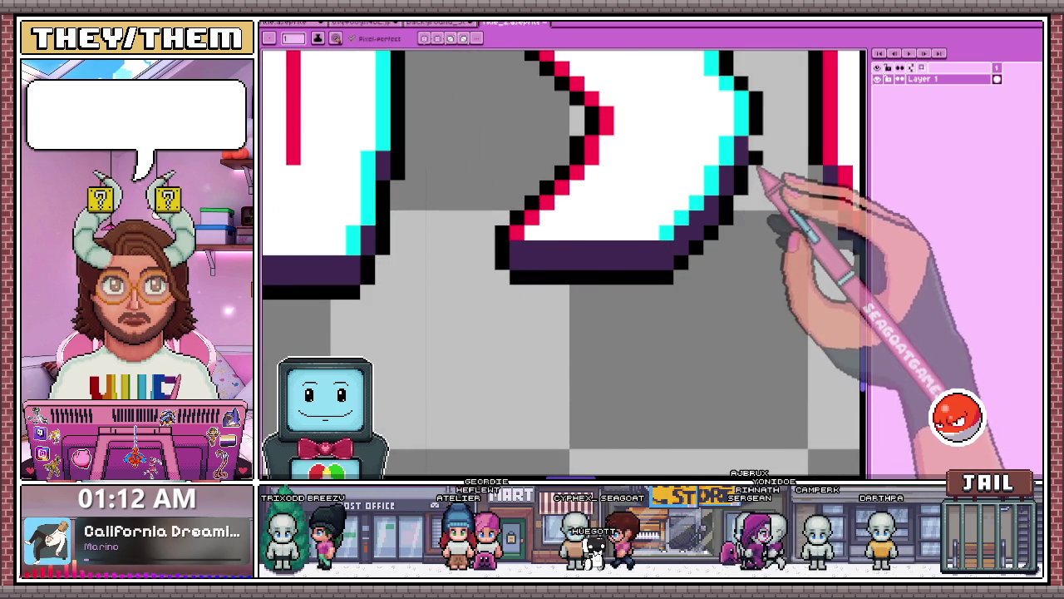
scroll(639, 231, "down", 2)
scroll(605, 244, "down", 2)
scroll(632, 216, "up", 5)
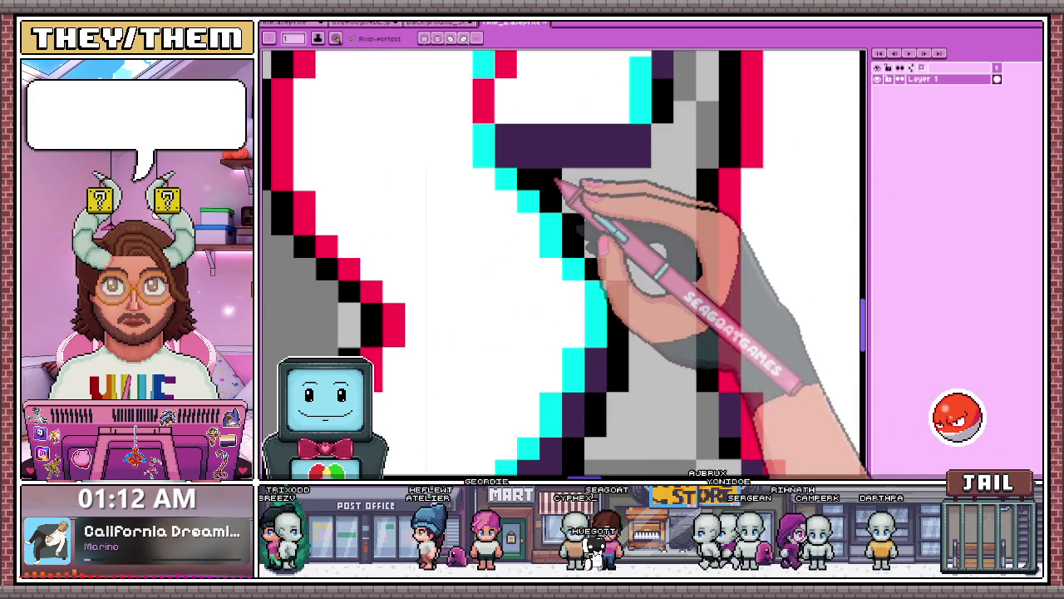
scroll(647, 191, "down", 3)
scroll(595, 228, "up", 4)
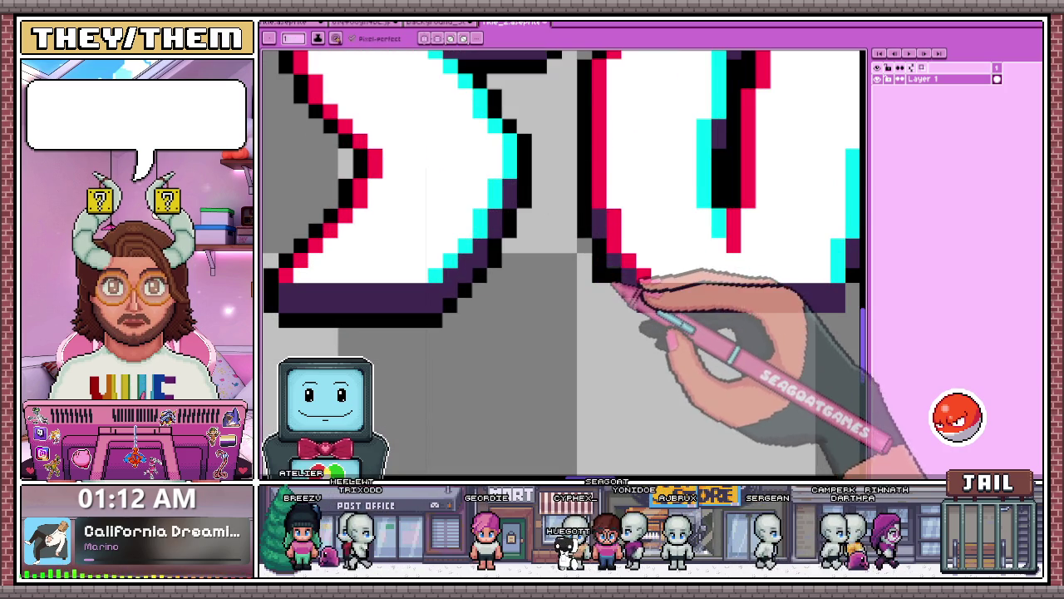
scroll(625, 303, "down", 2)
scroll(641, 290, "up", 2)
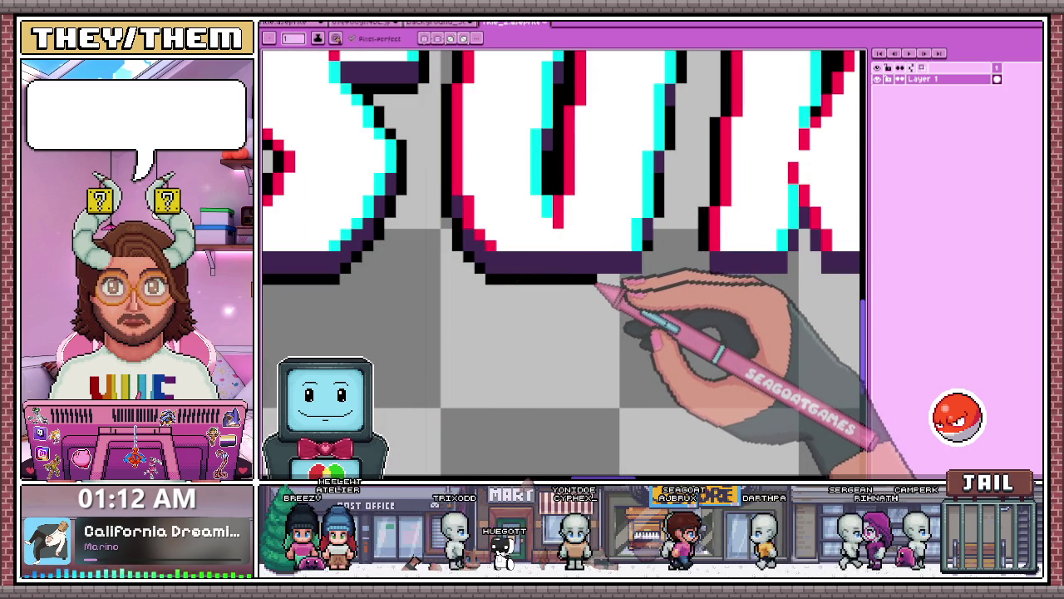
scroll(620, 258, "up", 1)
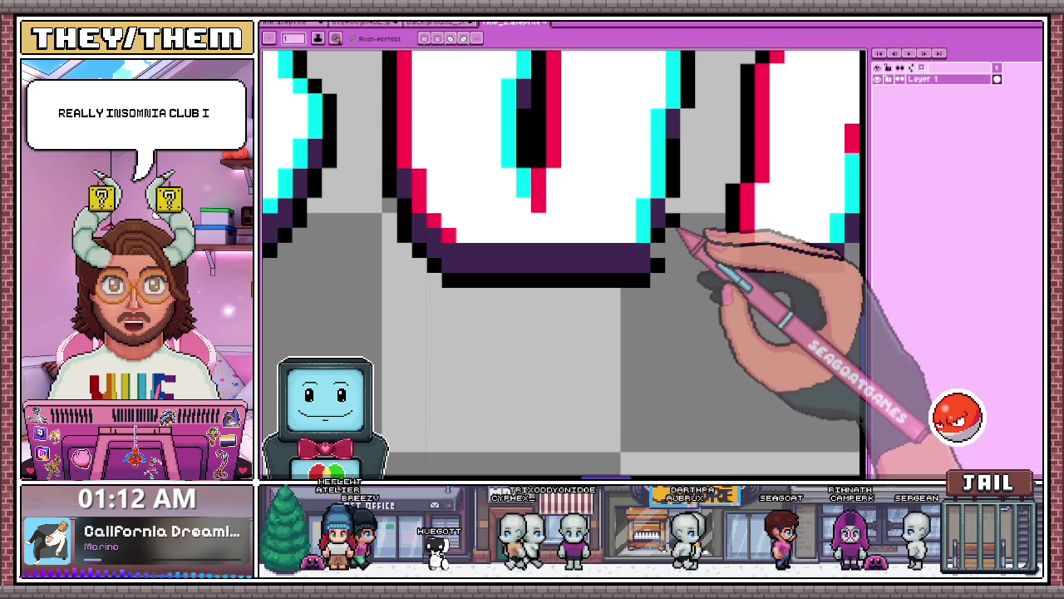
scroll(676, 222, "down", 3)
scroll(693, 231, "up", 2)
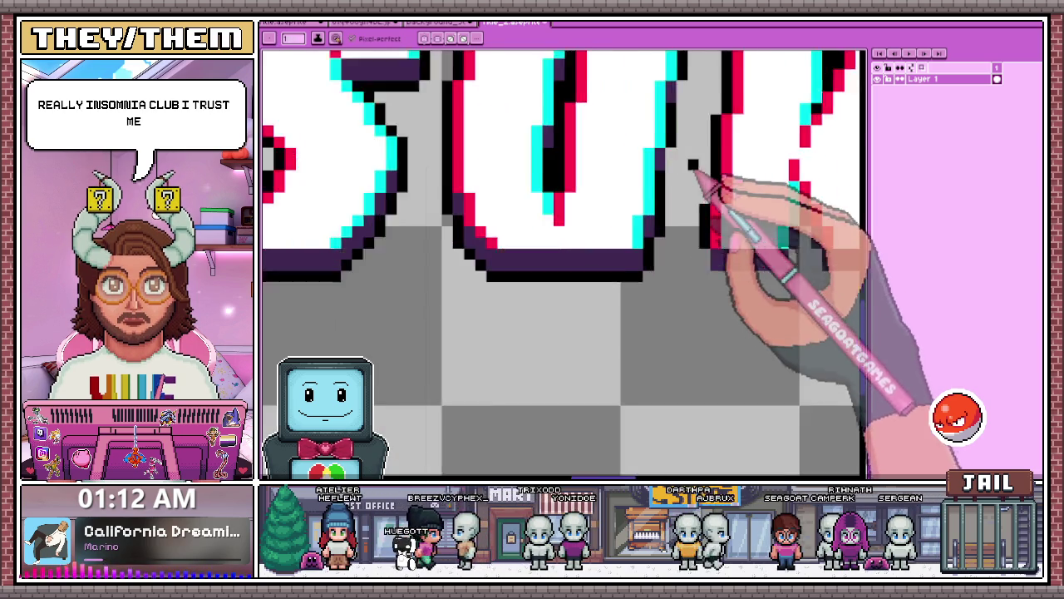
scroll(694, 171, "up", 1)
scroll(673, 166, "down", 1)
scroll(572, 341, "down", 2)
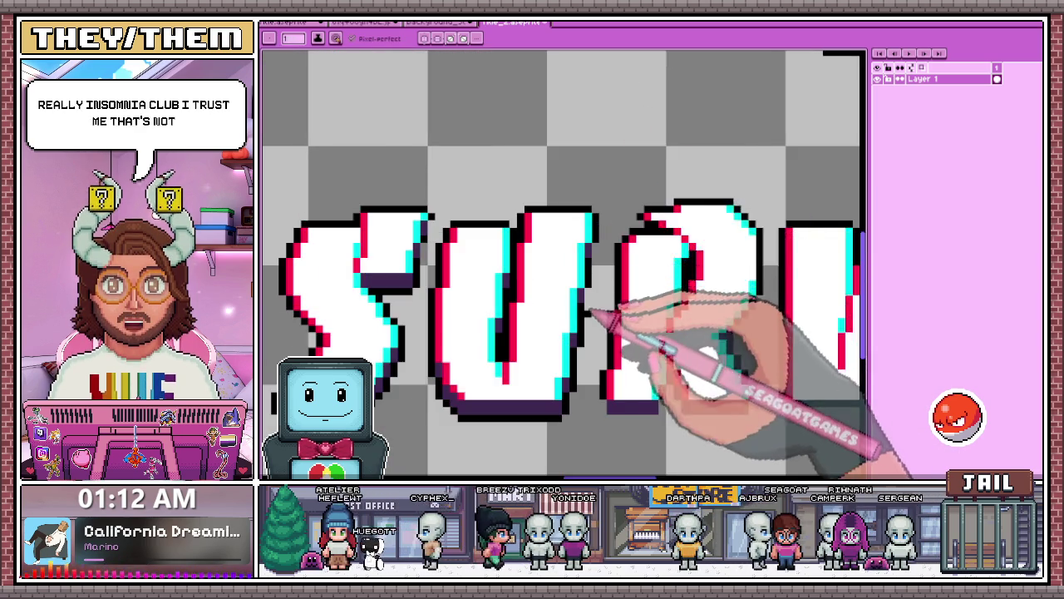
scroll(586, 287, "up", 3)
scroll(602, 210, "down", 3)
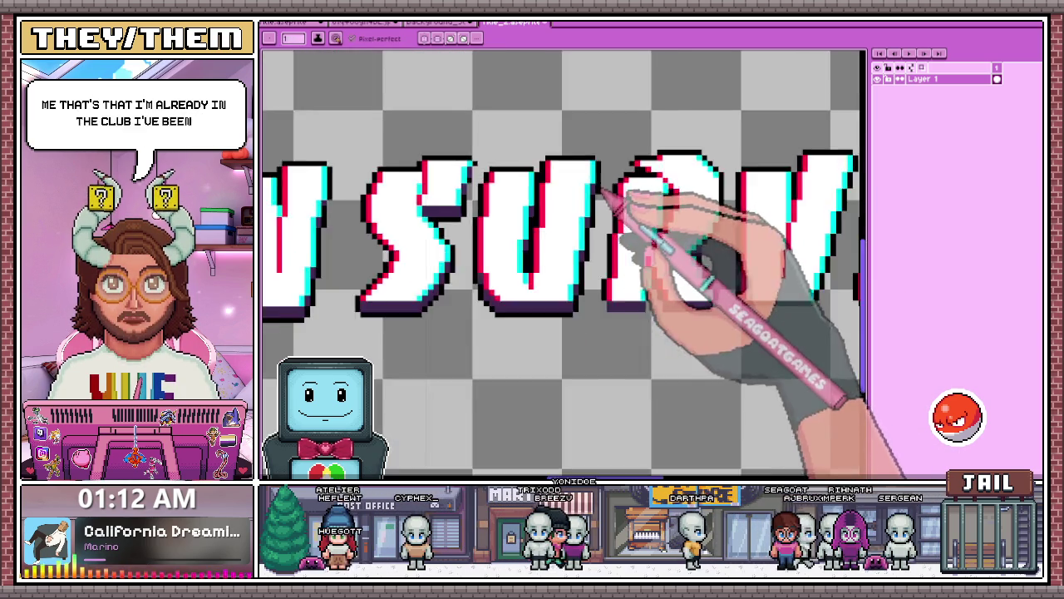
scroll(492, 244, "up", 4)
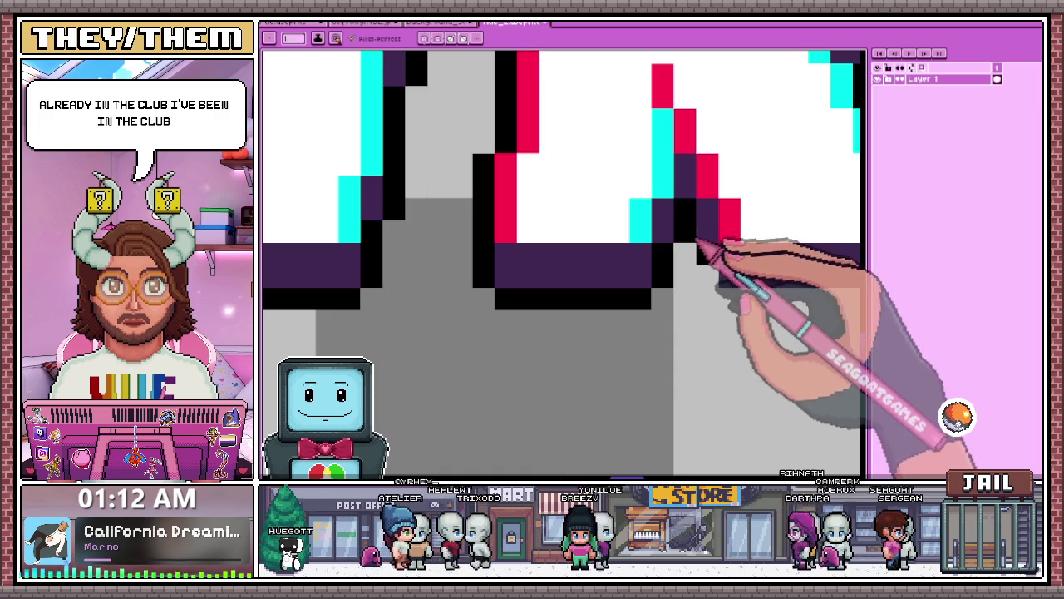
scroll(697, 243, "down", 3)
scroll(577, 241, "up", 3)
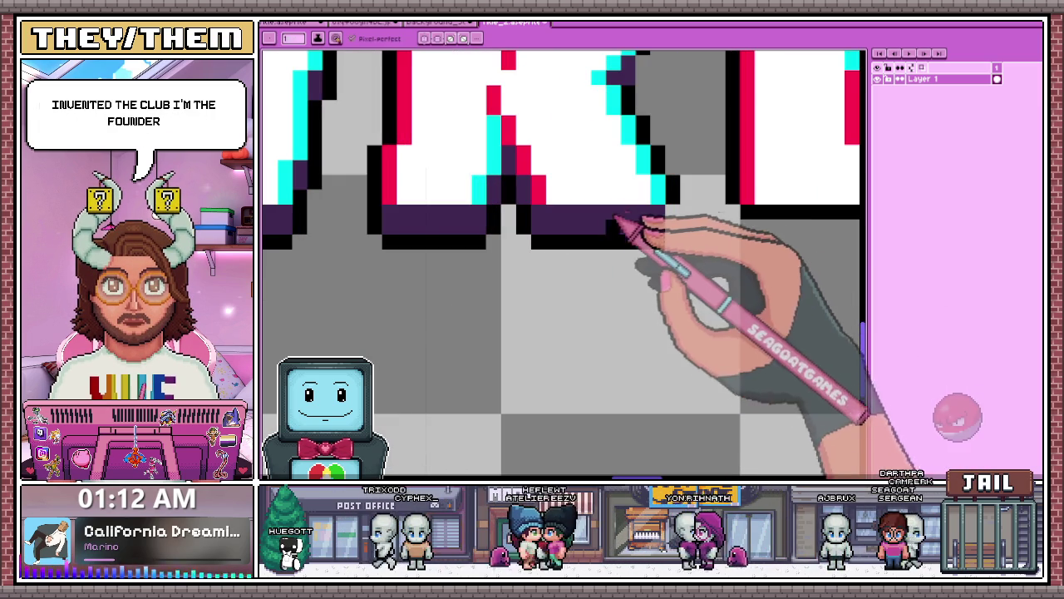
scroll(566, 281, "down", 2)
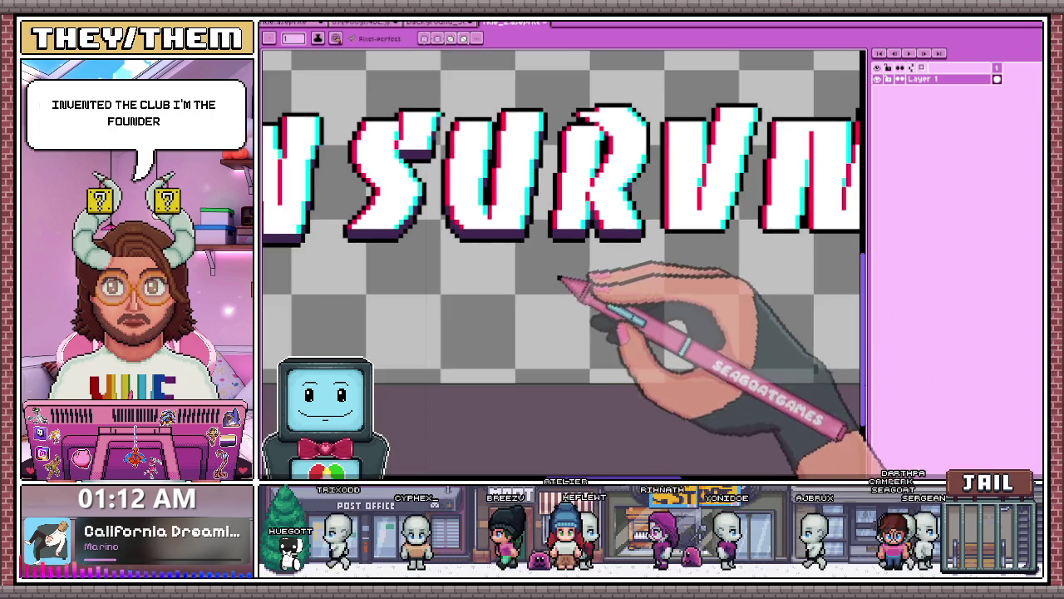
Paint a dark purple shadow strip along the bottom edge of the first SURVIVE letters
scroll(658, 235, "up", 1)
scroll(641, 235, "down", 1)
scroll(697, 223, "up", 1)
scroll(697, 220, "up", 2)
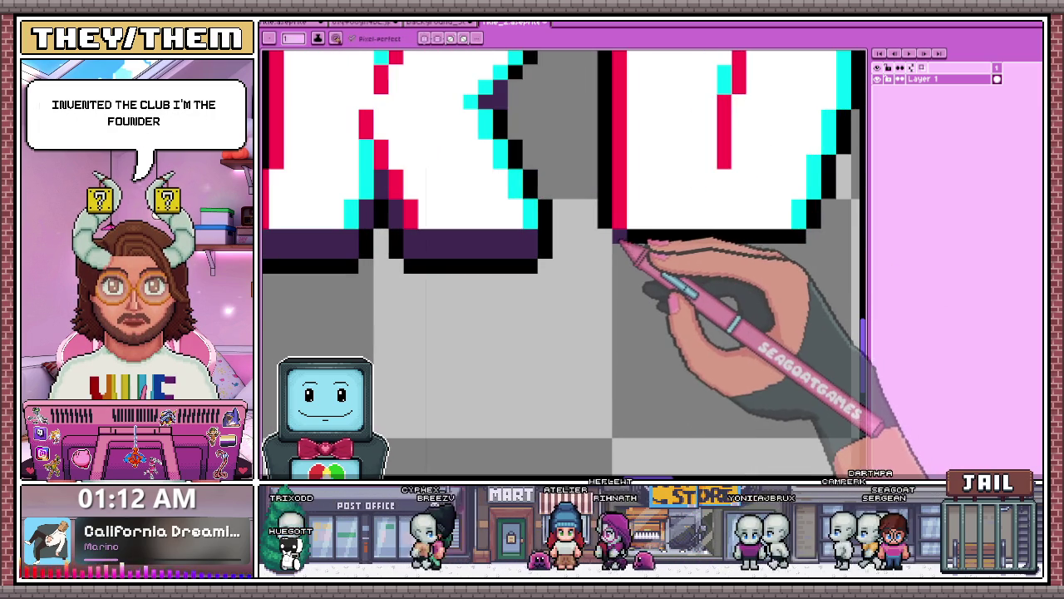
scroll(646, 243, "down", 2)
scroll(634, 275, "up", 1)
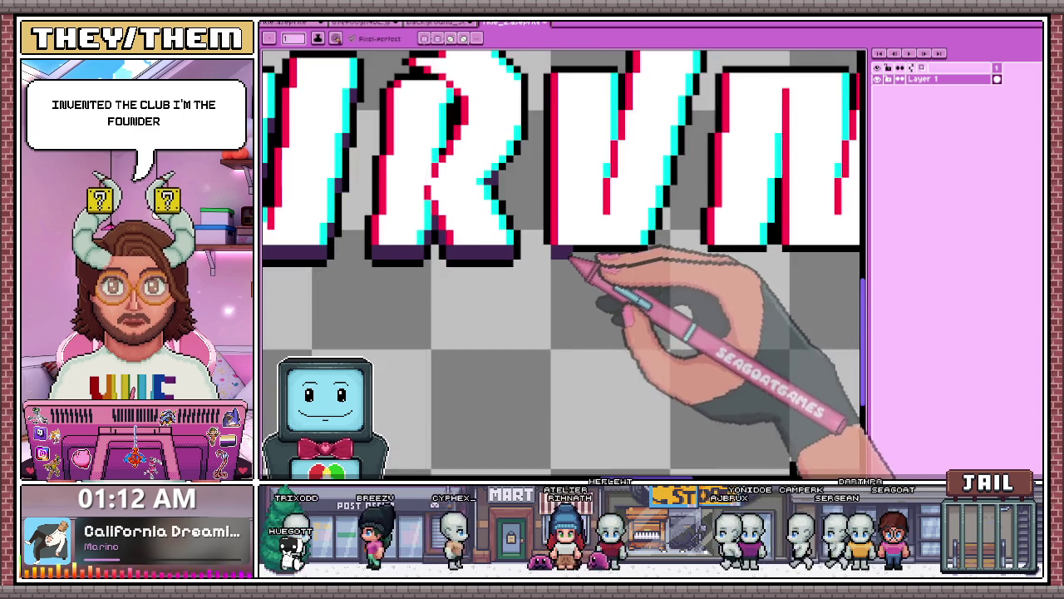
scroll(637, 313, "down", 1)
scroll(716, 374, "up", 4)
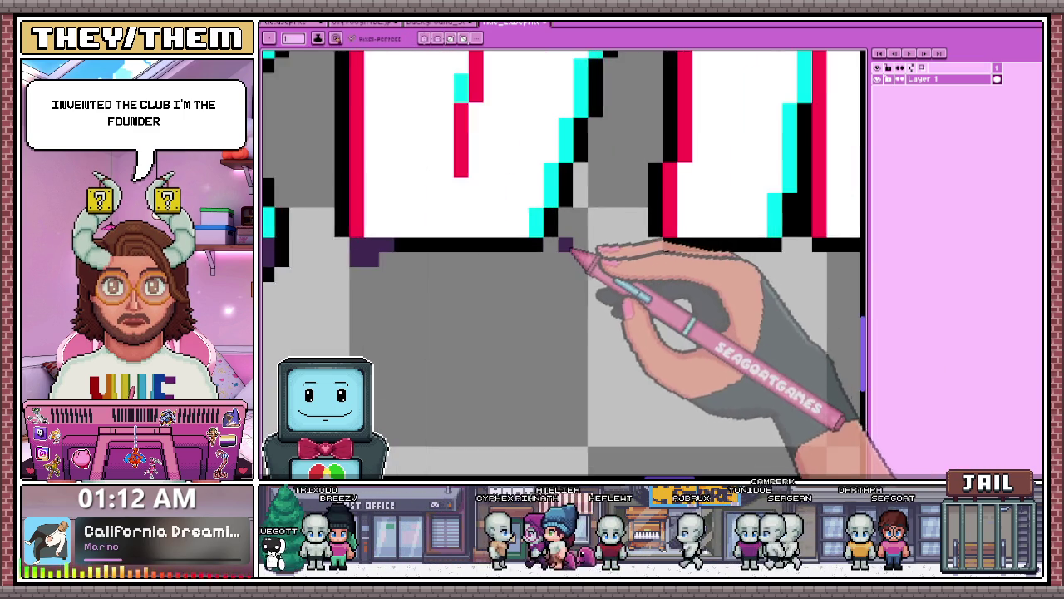
scroll(571, 230, "down", 2)
scroll(578, 172, "down", 1)
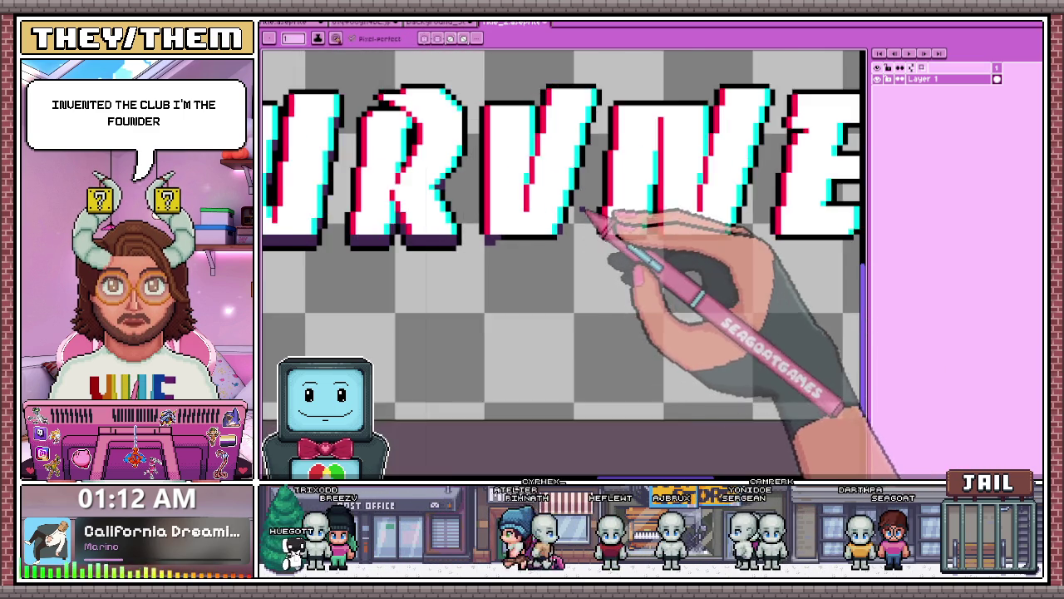
scroll(582, 214, "up", 1)
scroll(571, 185, "down", 1)
scroll(582, 183, "up", 1)
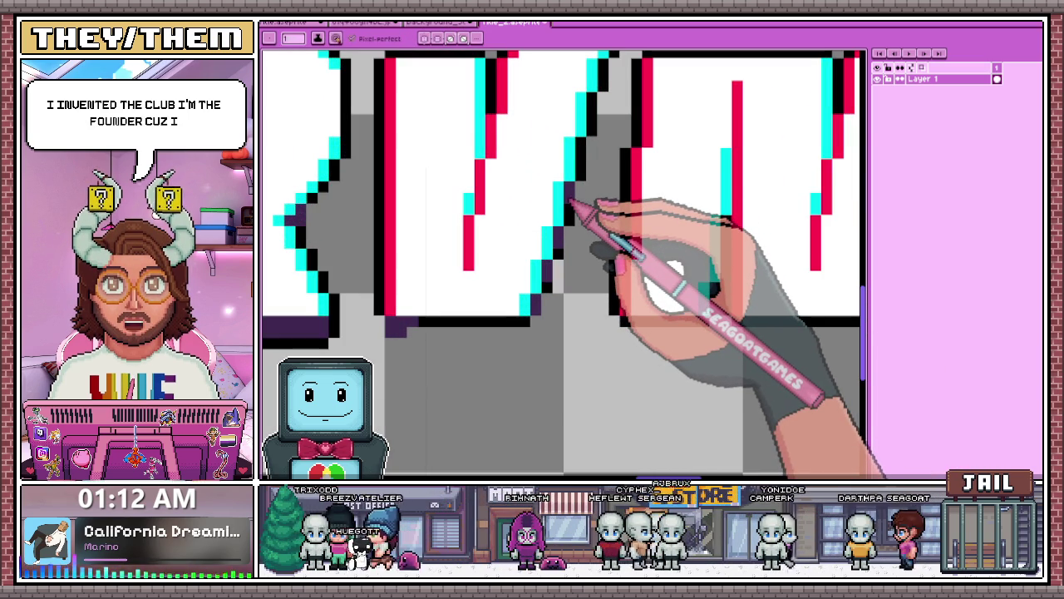
scroll(570, 202, "down", 1)
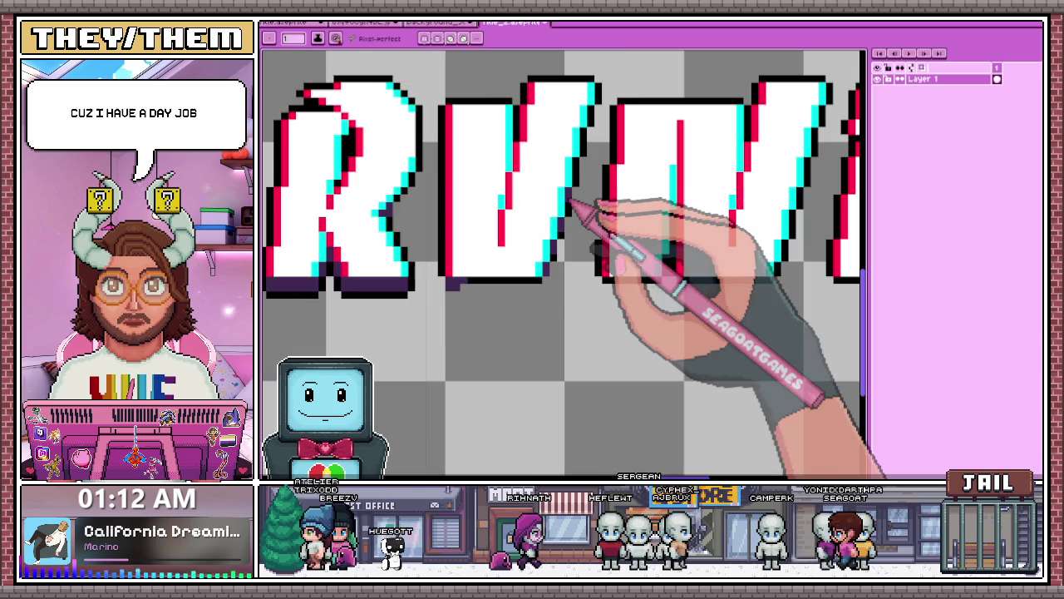
scroll(619, 199, "up", 1)
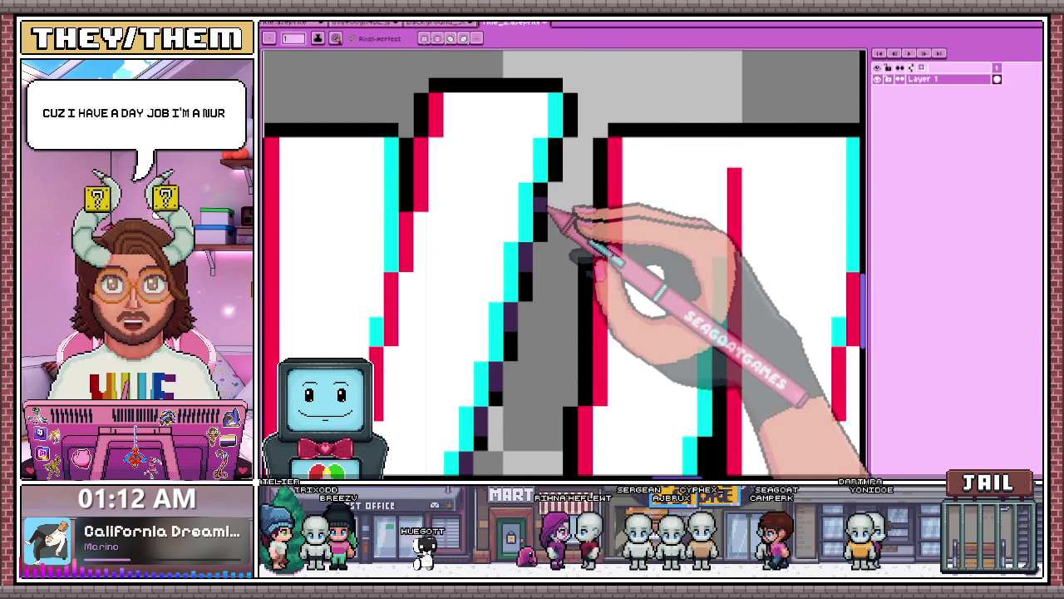
scroll(565, 171, "down", 1)
scroll(606, 161, "up", 1)
left_click_drag(489, 255, 542, 267)
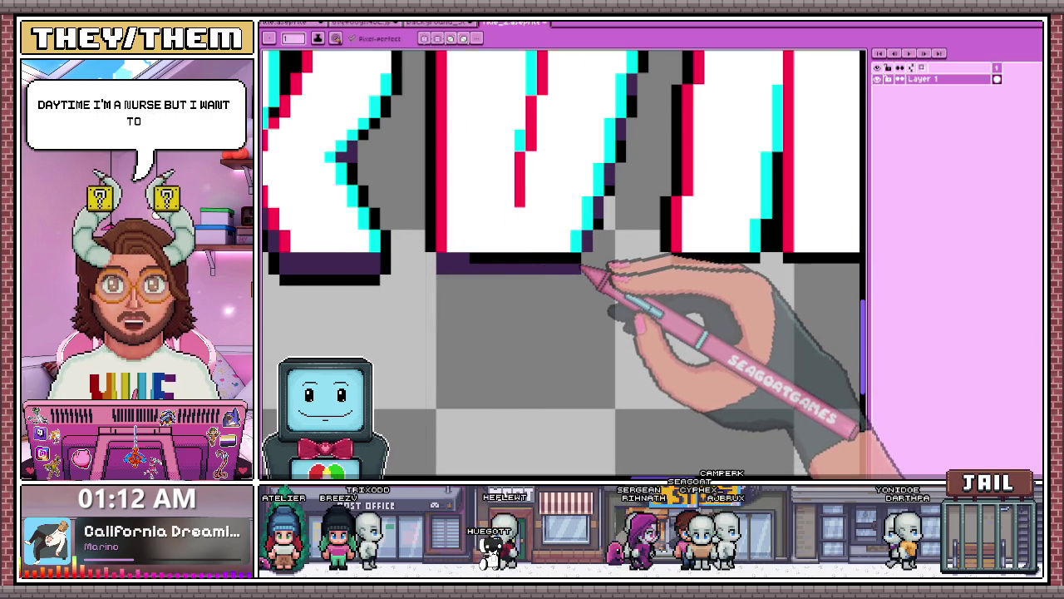
Continue the purple shadow under the black edges, closing the gaps beneath V, I and V
scroll(528, 249, "down", 1)
scroll(488, 230, "up", 1)
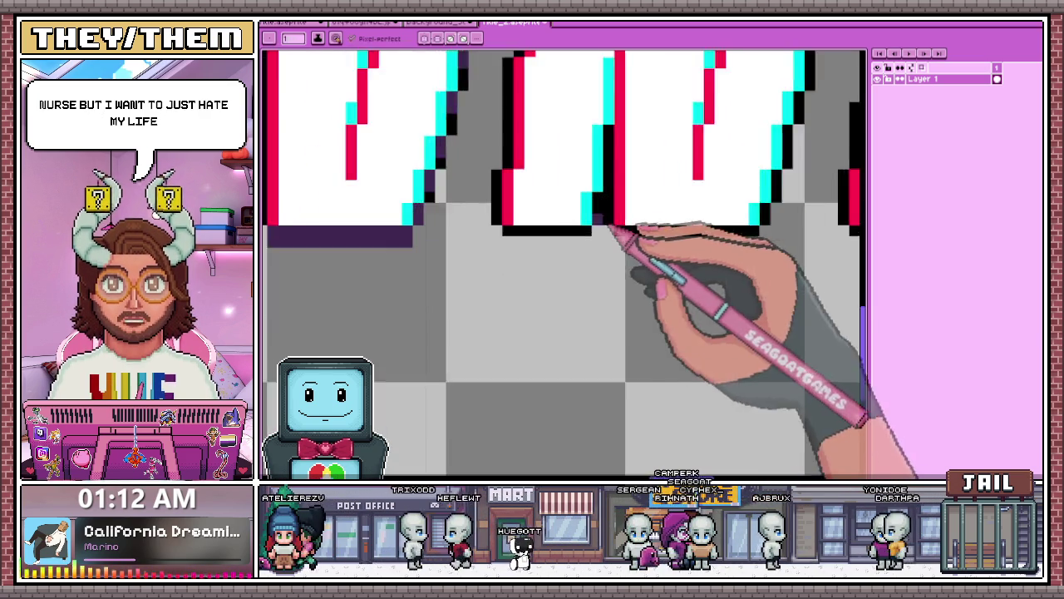
left_click_drag(498, 239, 590, 250)
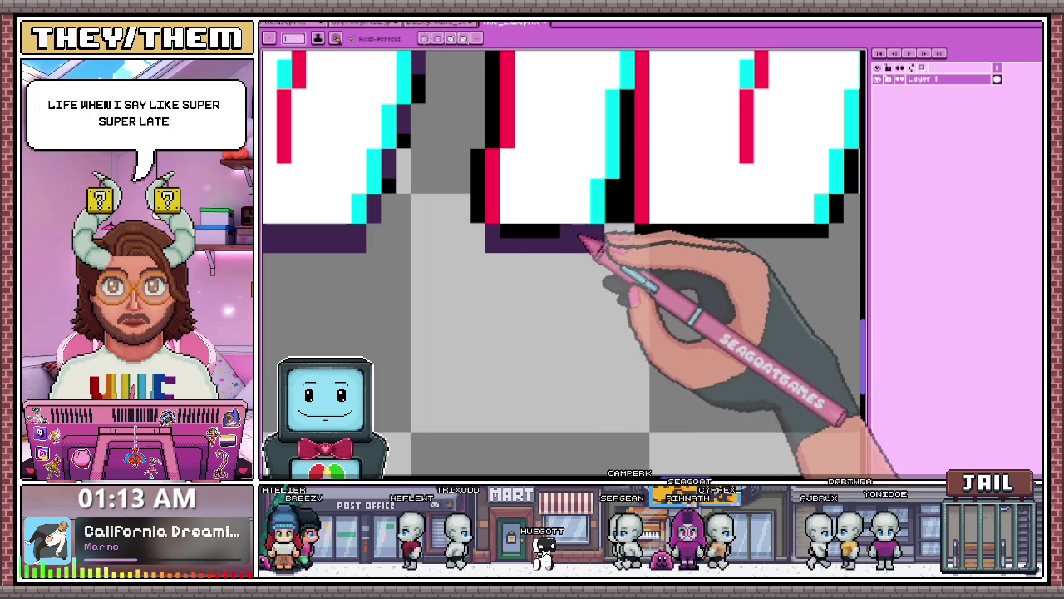
scroll(628, 179, "down", 1)
scroll(624, 168, "up", 1)
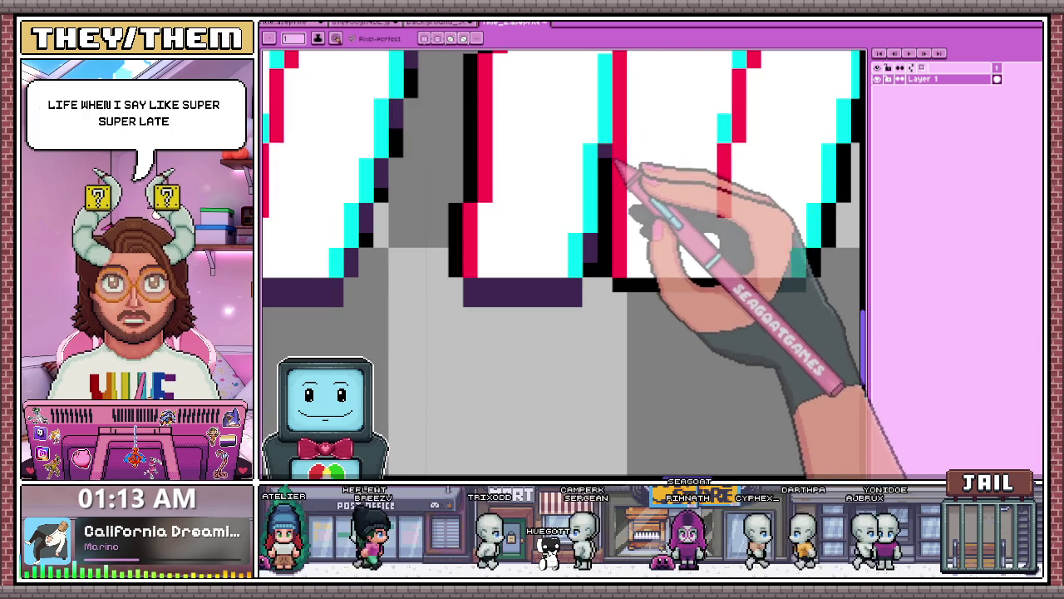
scroll(634, 172, "down", 1)
scroll(614, 229, "up", 1)
left_click_drag(604, 248, 782, 238)
scroll(582, 237, "down", 1)
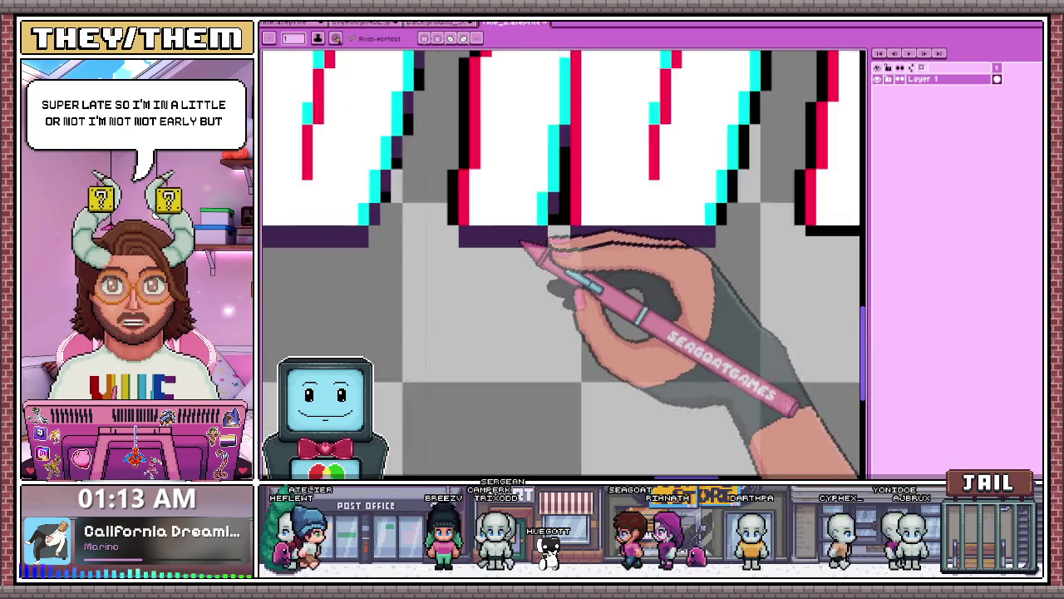
scroll(582, 416, "up", 1)
scroll(642, 250, "up", 1)
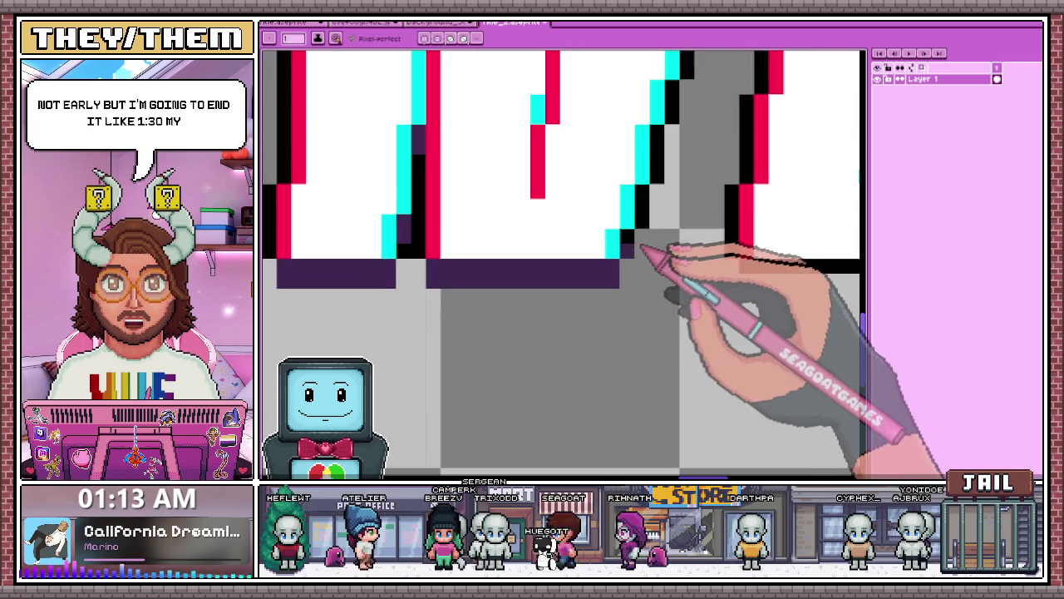
scroll(629, 250, "up", 1)
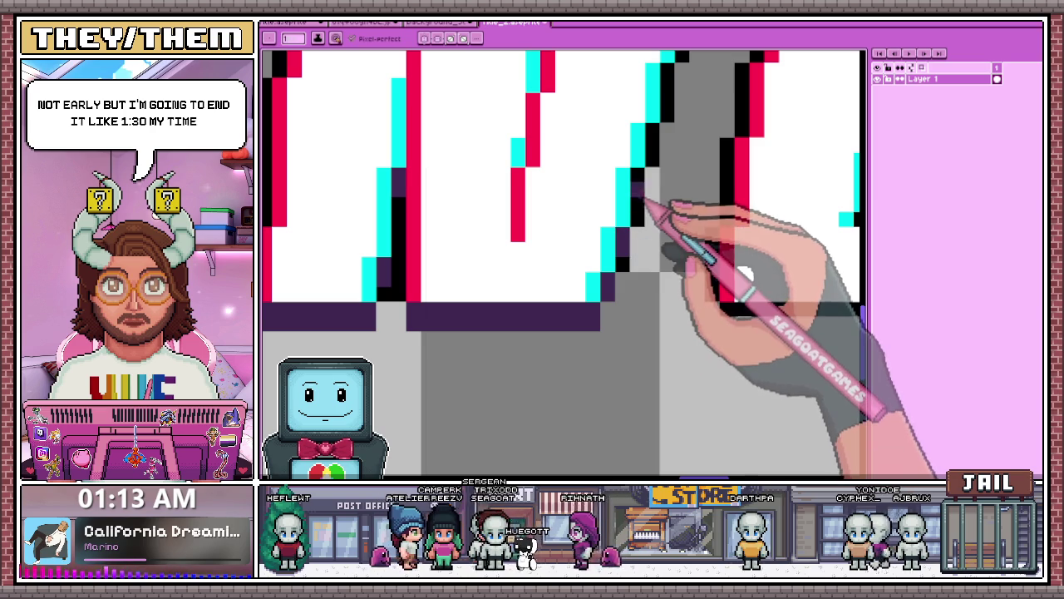
scroll(646, 177, "down", 2)
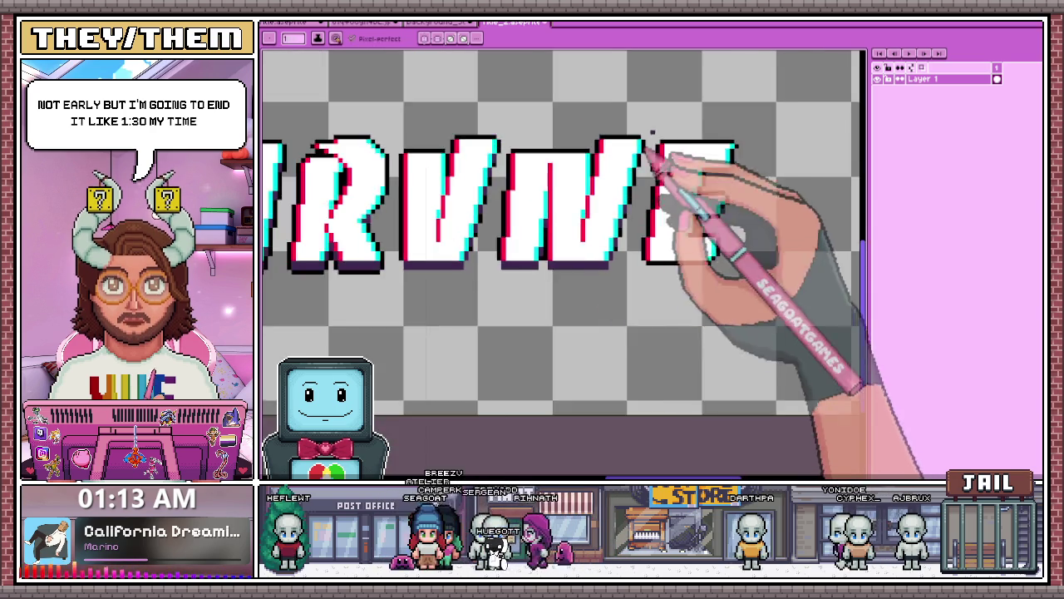
Paint a dark purple shadow row under the final E and add shadow pixels beneath its bars
scroll(632, 199, "up", 2)
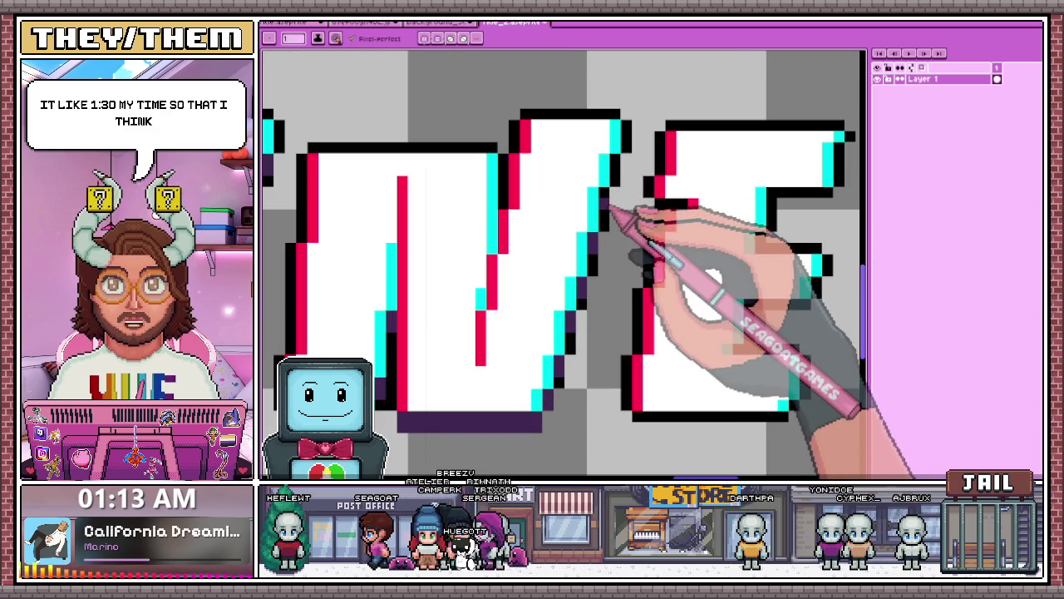
scroll(623, 174, "down", 2)
scroll(640, 174, "up", 3)
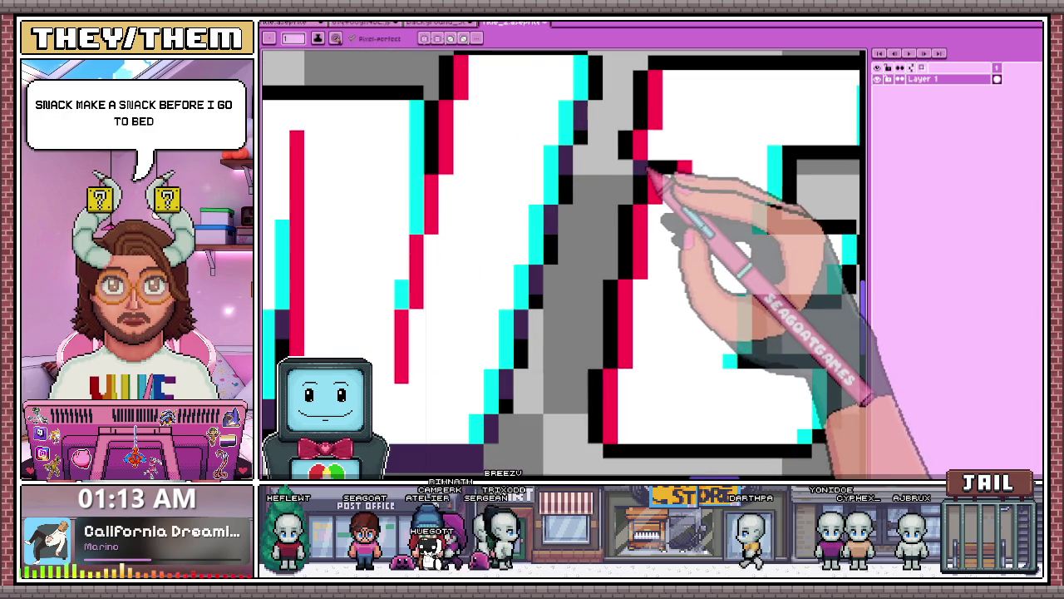
scroll(625, 241, "down", 3)
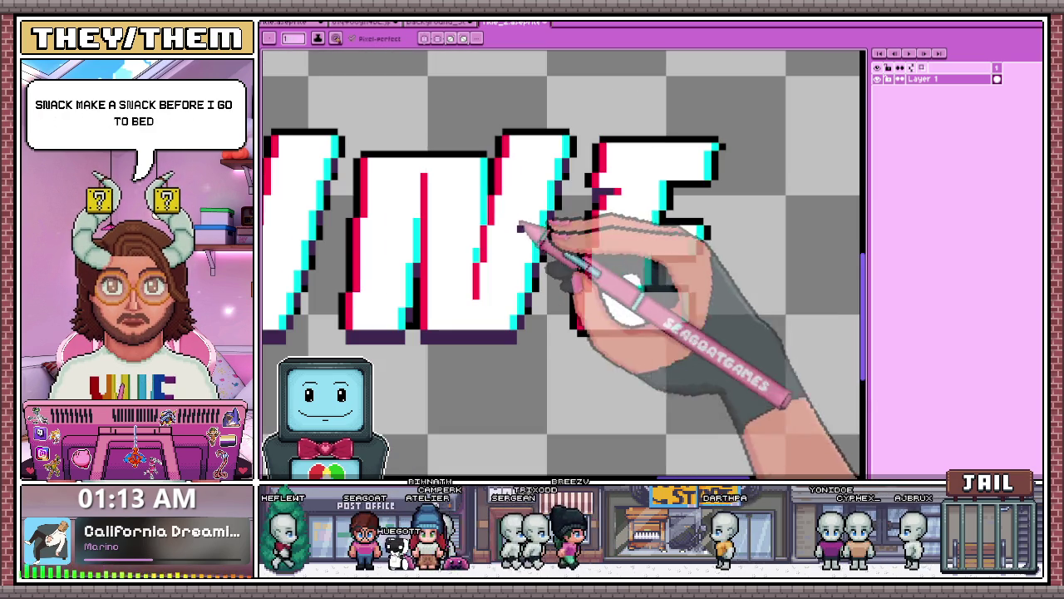
scroll(725, 208, "up", 1)
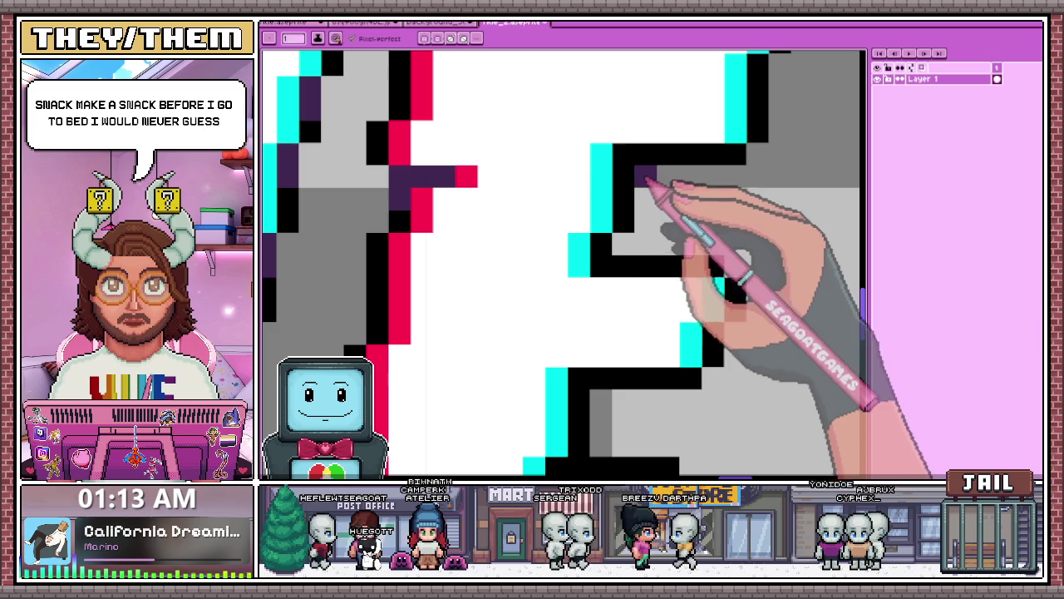
scroll(642, 172, "up", 2)
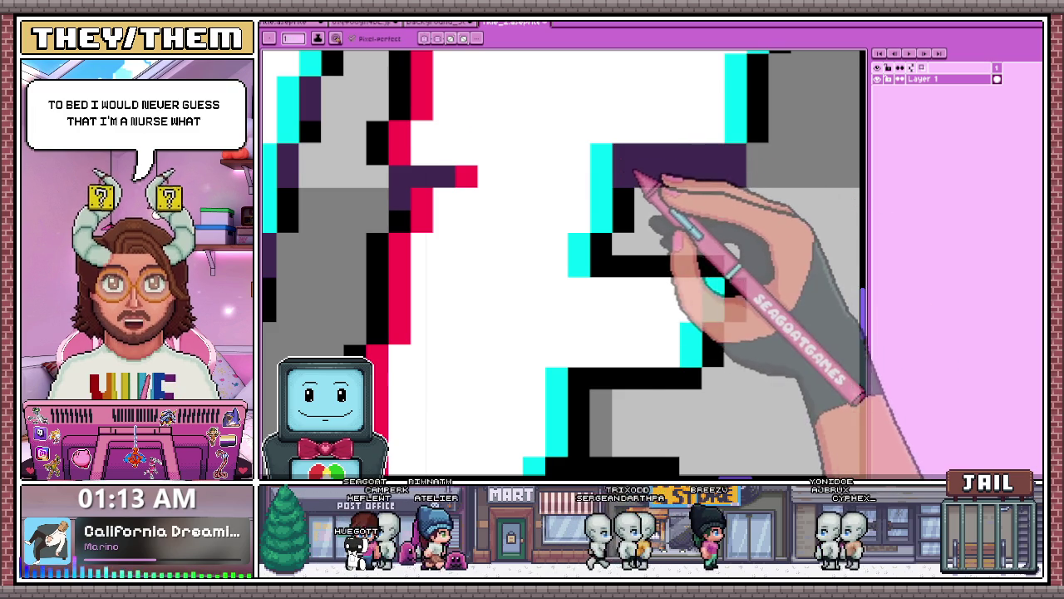
scroll(660, 171, "down", 2)
scroll(670, 166, "up", 2)
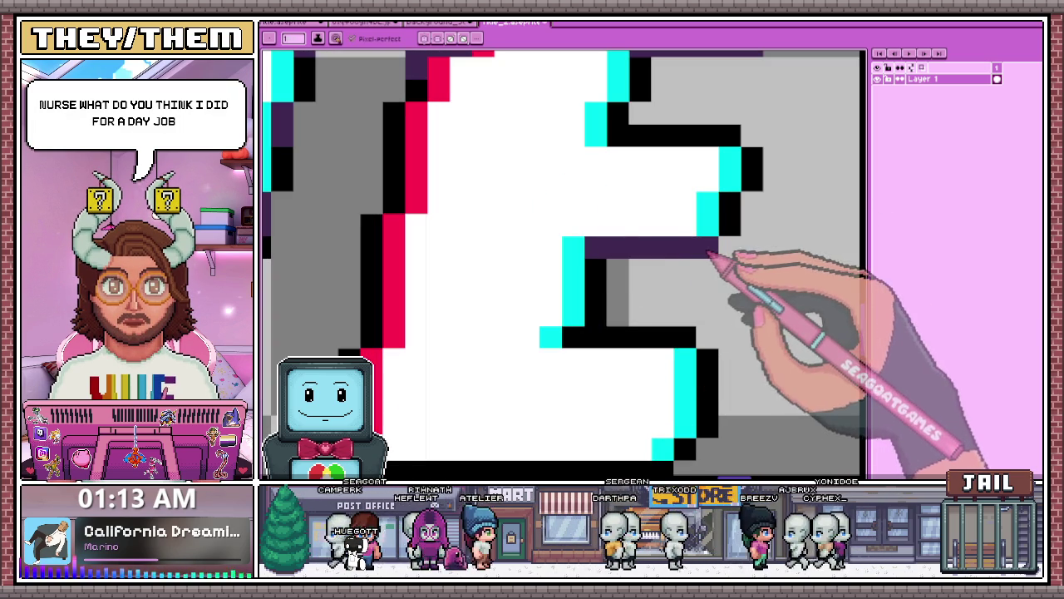
scroll(724, 218, "down", 3)
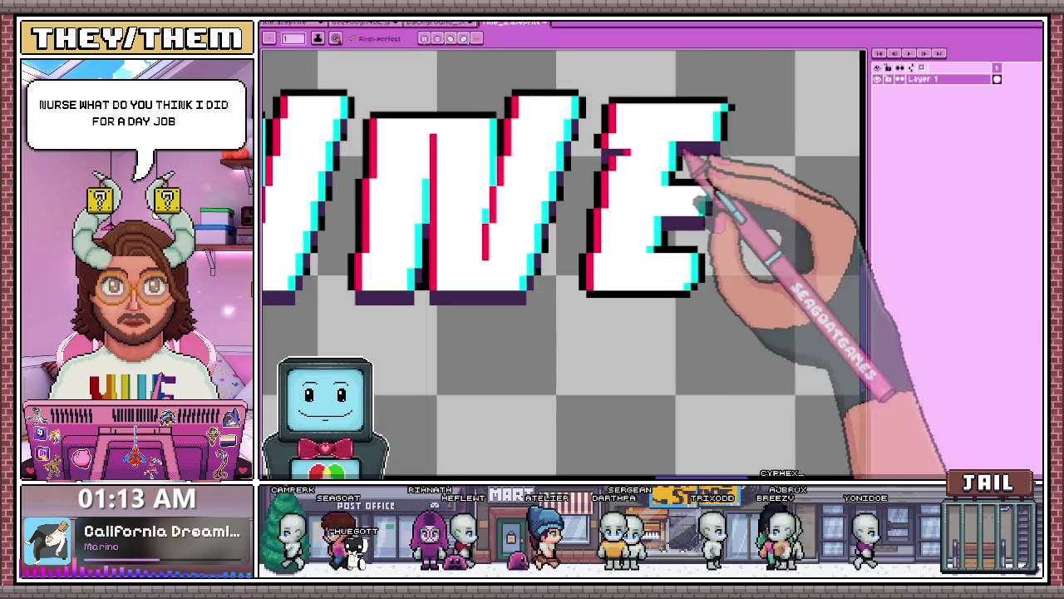
scroll(714, 286, "up", 3)
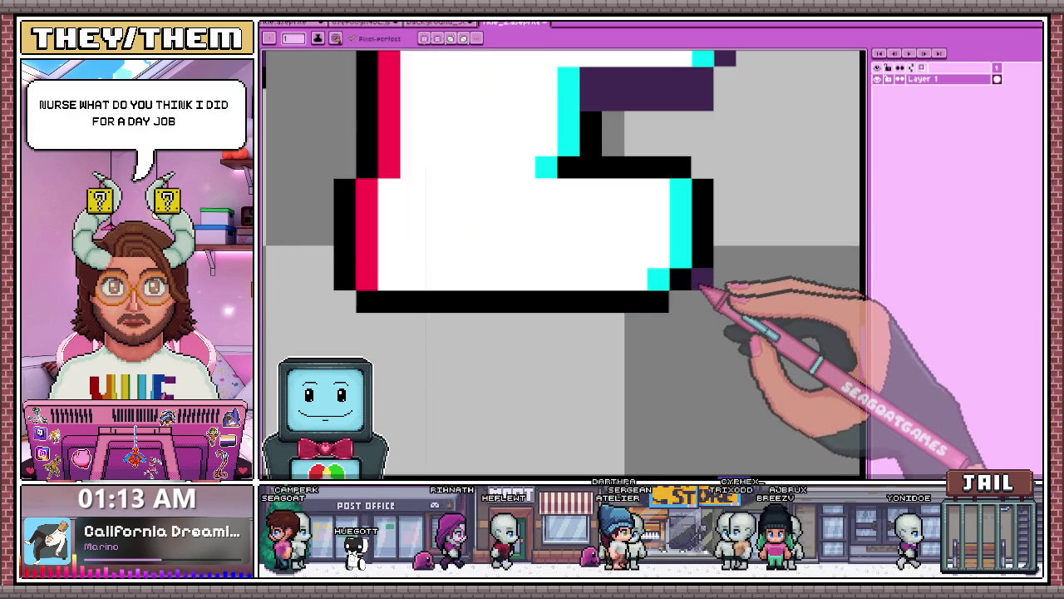
mouse_move(687, 297)
left_mouse_down()
mouse_move(388, 320)
mouse_move(645, 335)
left_mouse_up()
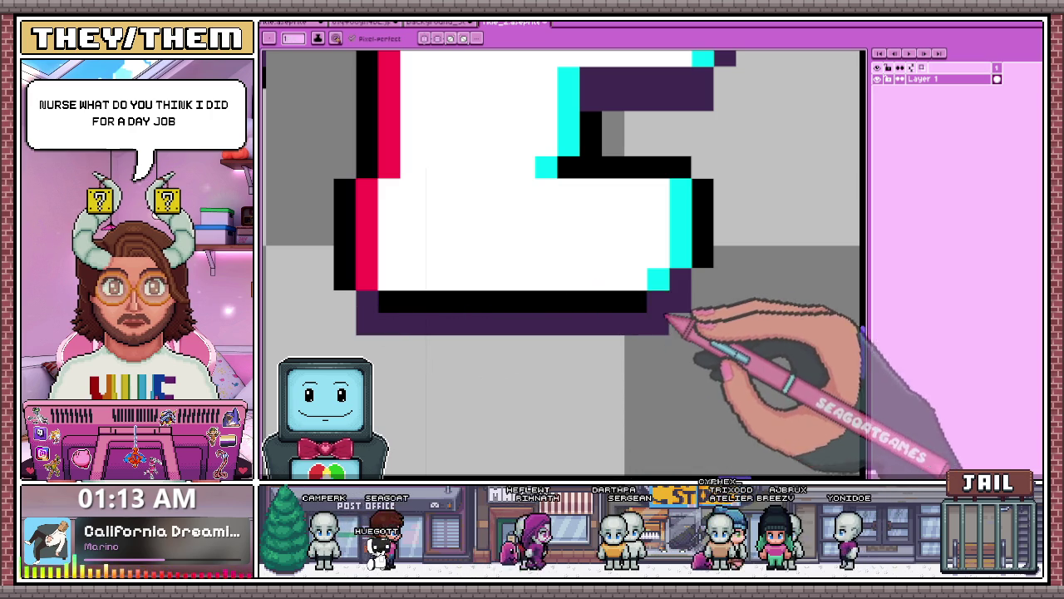
left_click(433, 279)
left_click(456, 256)
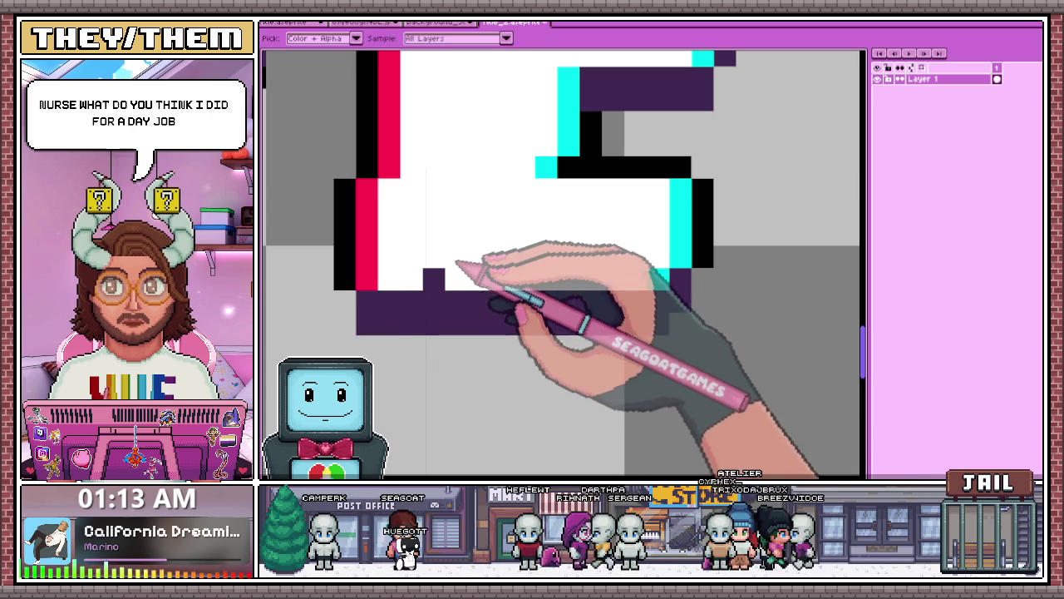
scroll(475, 308, "down", 3)
scroll(568, 262, "up", 1)
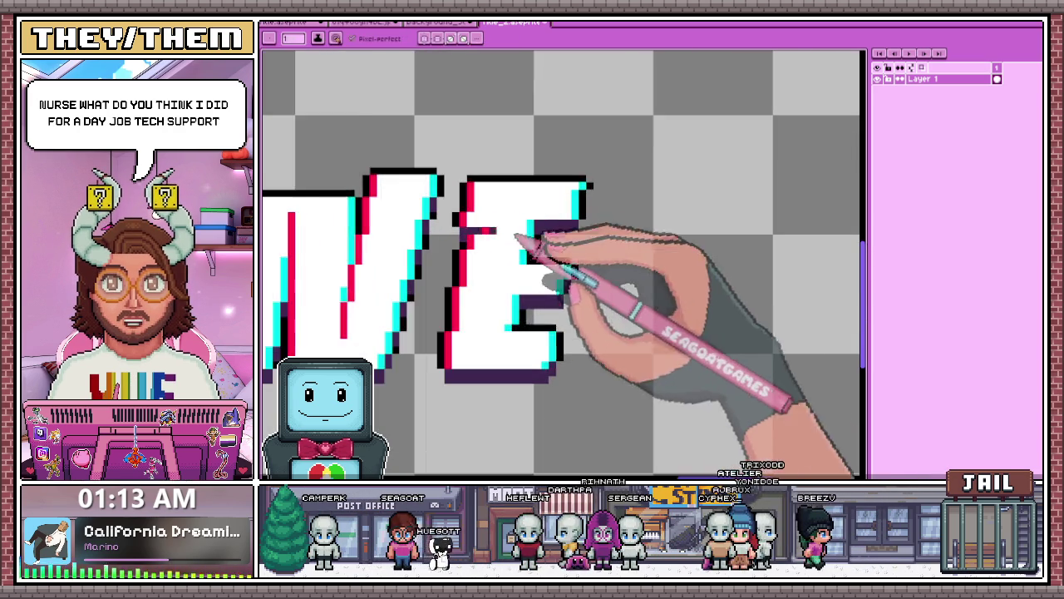
scroll(539, 249, "up", 1)
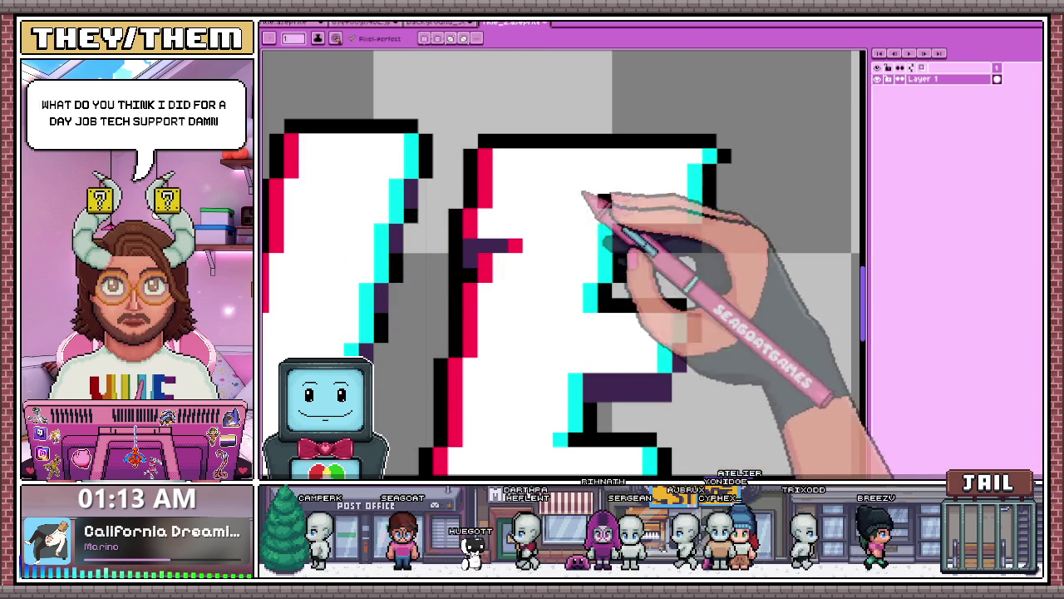
scroll(713, 254, "down", 2)
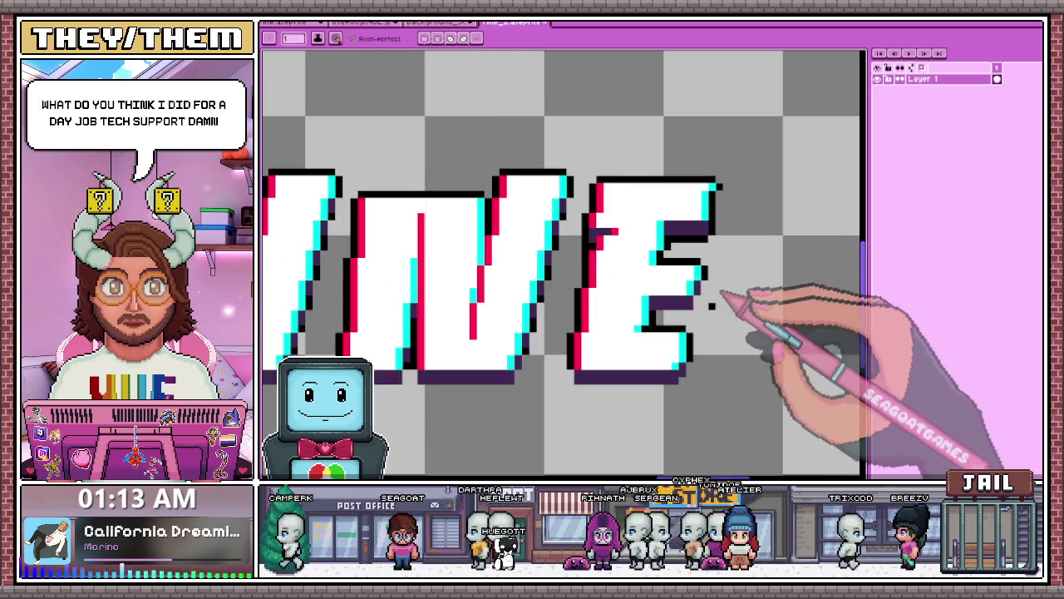
scroll(713, 282, "up", 3)
scroll(712, 241, "down", 3)
scroll(704, 209, "up", 4)
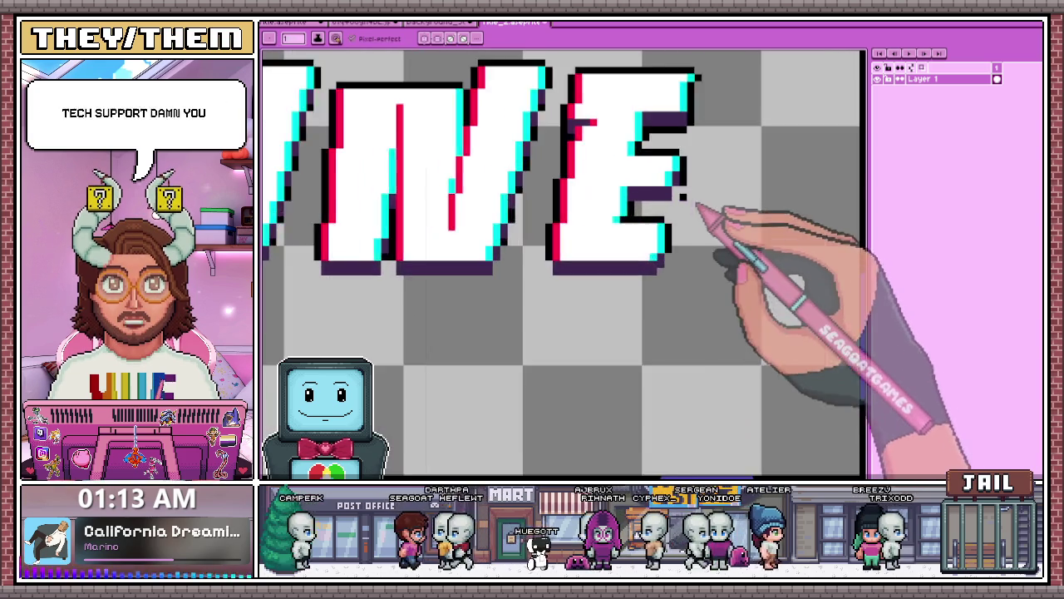
scroll(676, 246, "down", 2)
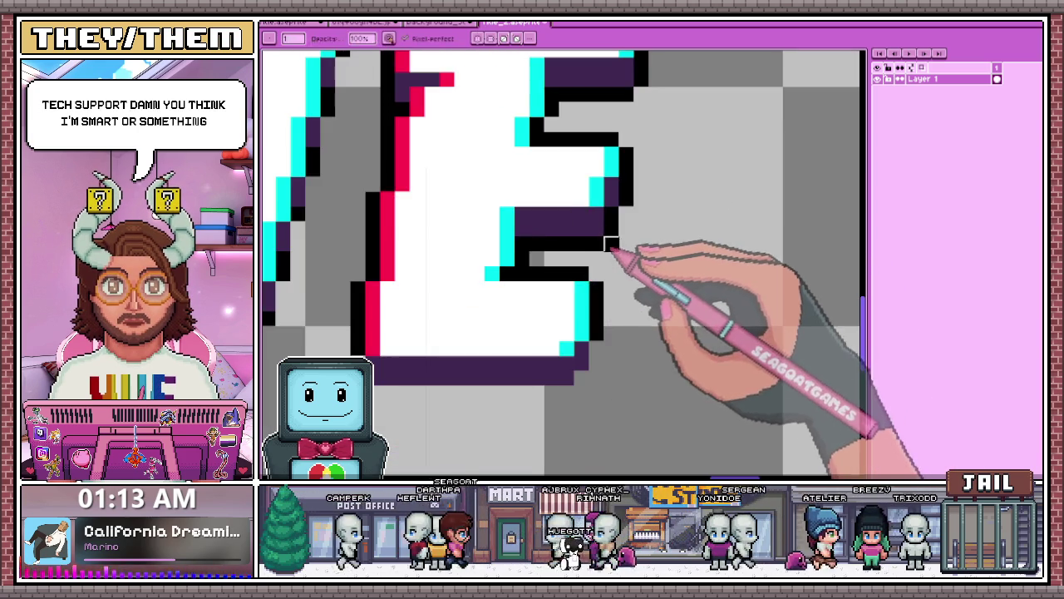
scroll(587, 306, "up", 1)
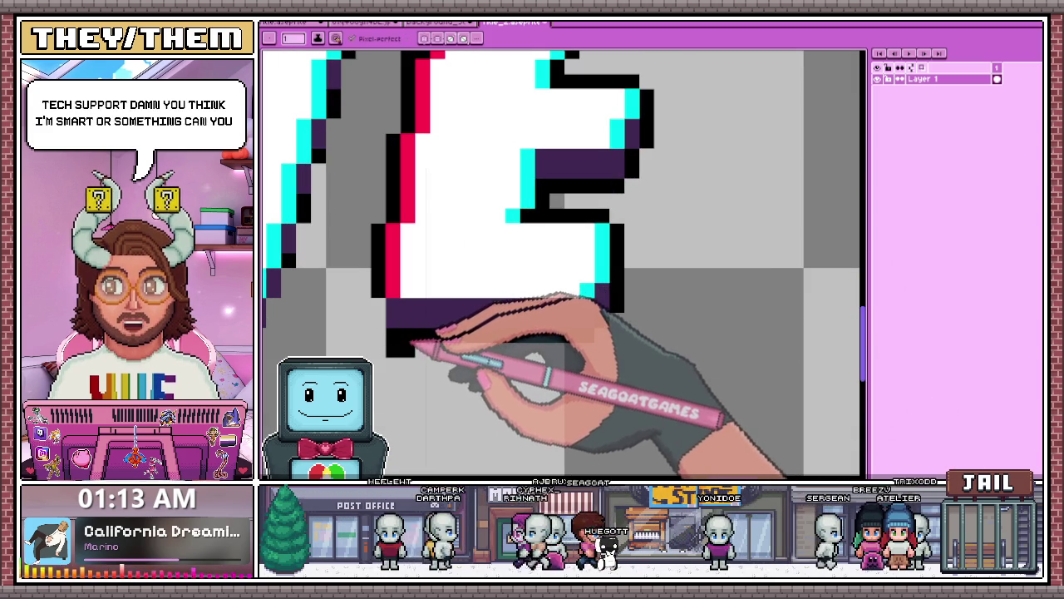
scroll(391, 321, "down", 2)
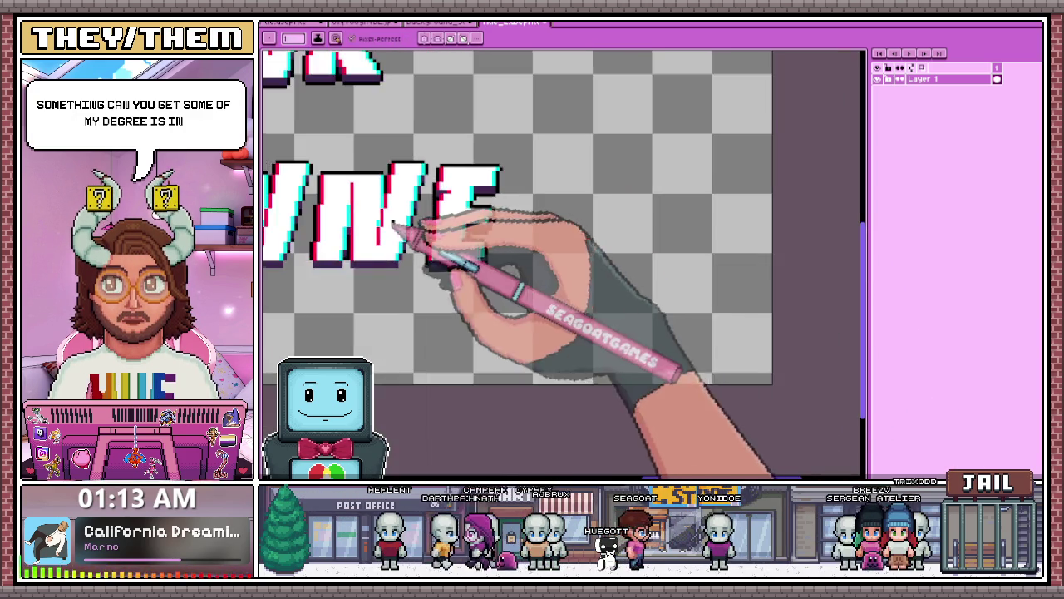
scroll(401, 227, "up", 3)
scroll(431, 199, "up", 3)
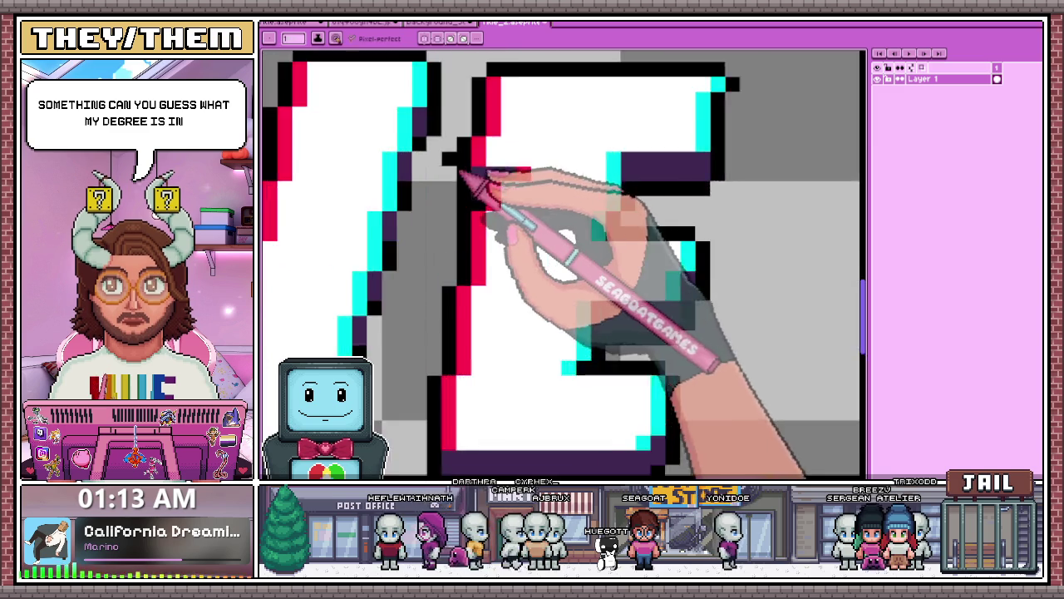
scroll(452, 178, "down", 3)
scroll(415, 166, "up", 3)
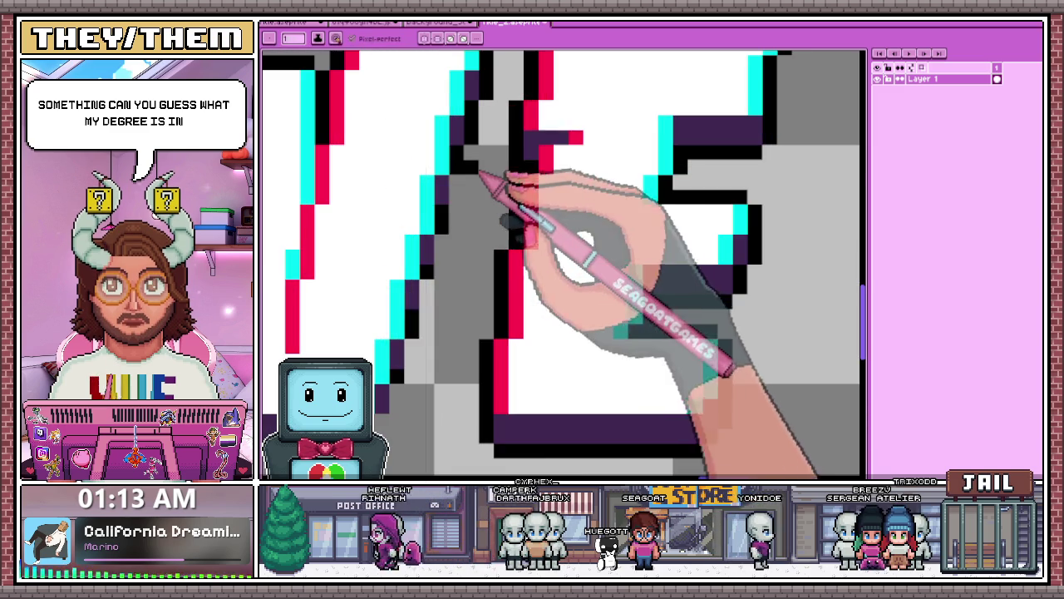
scroll(464, 191, "down", 3)
scroll(475, 167, "up", 3)
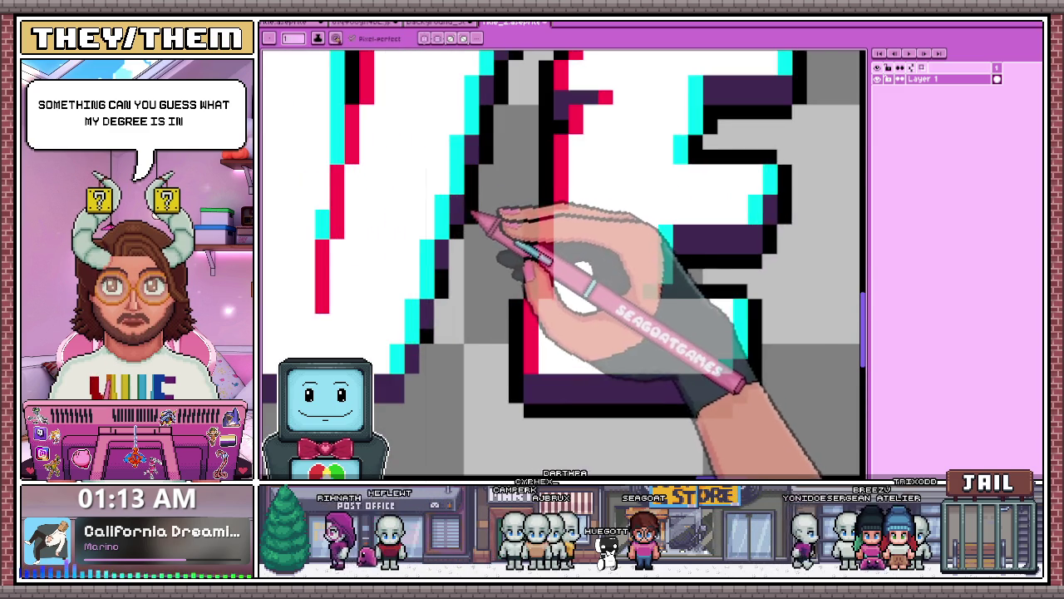
scroll(479, 200, "down", 3)
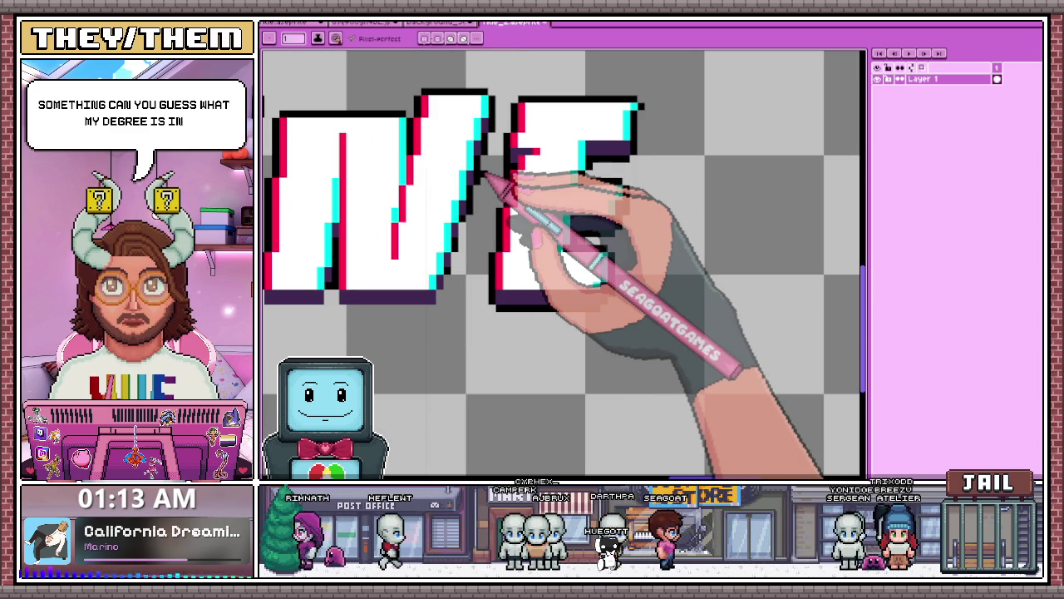
scroll(417, 203, "up", 3)
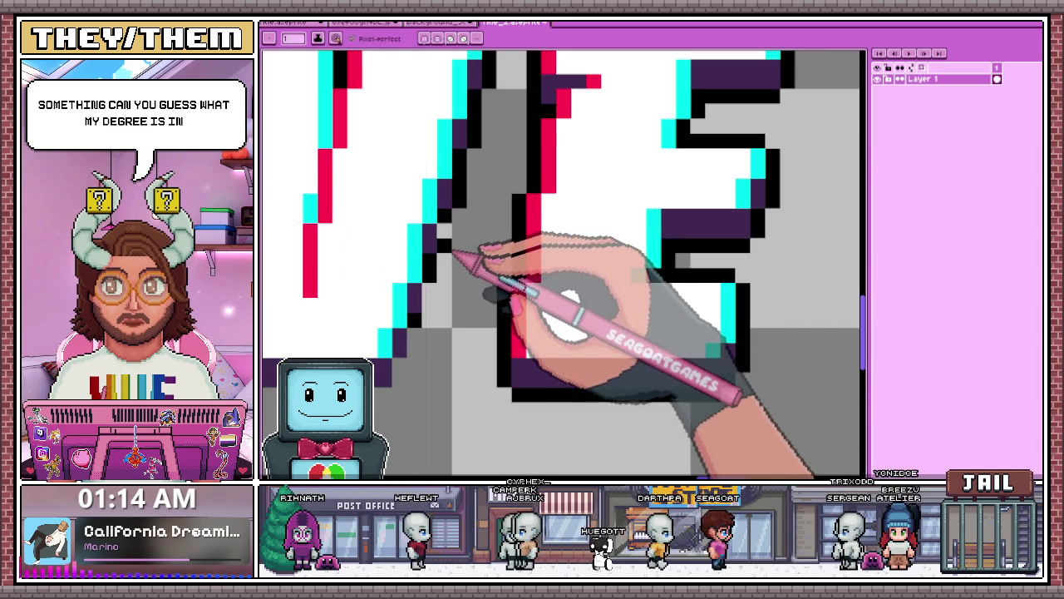
scroll(453, 251, "down", 3)
scroll(457, 218, "up", 3)
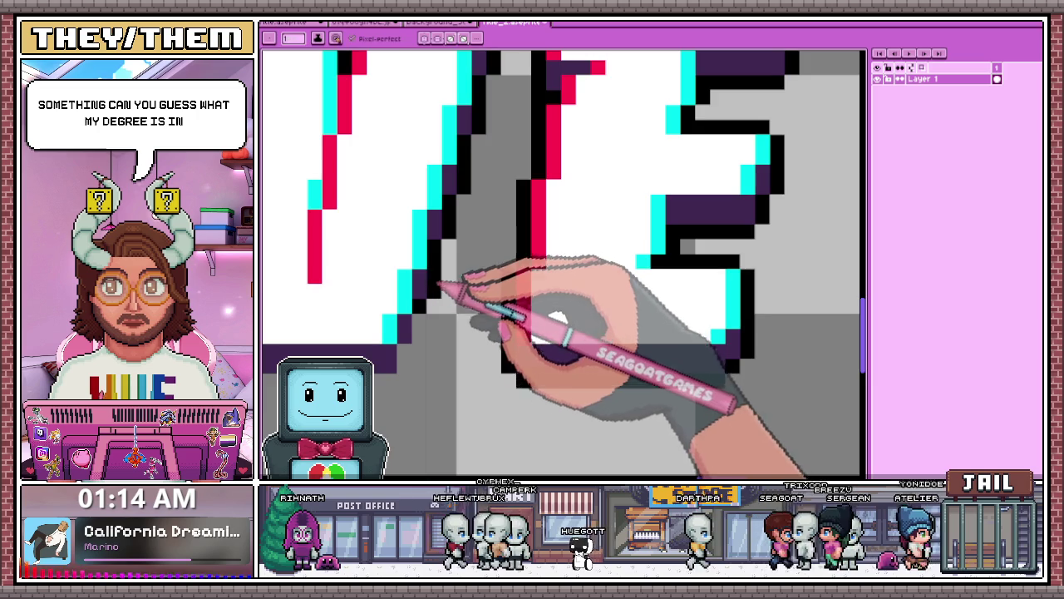
scroll(416, 304, "down", 3)
scroll(433, 300, "up", 3)
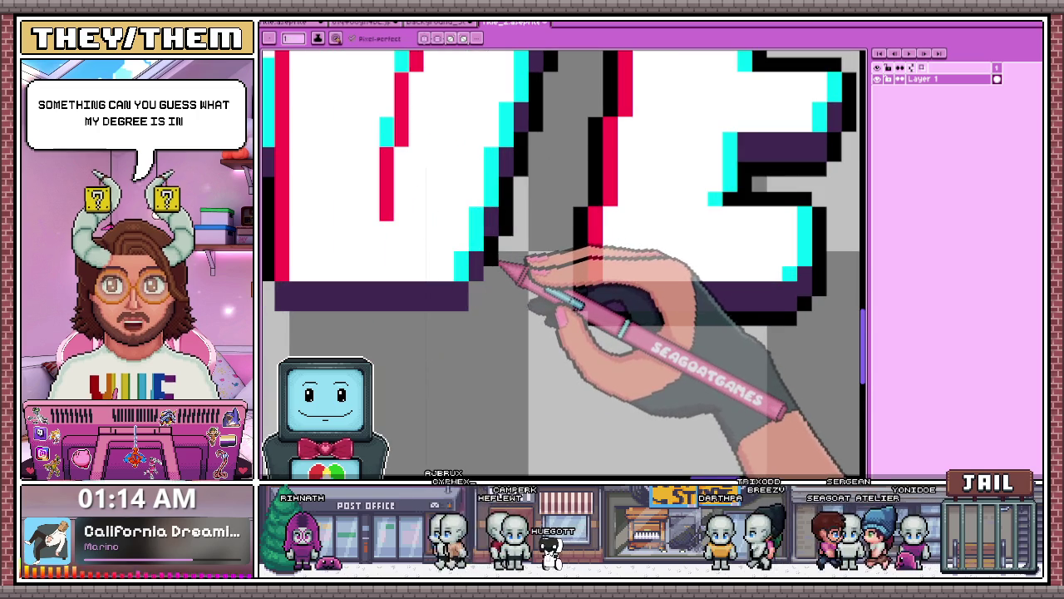
scroll(562, 192, "down", 3)
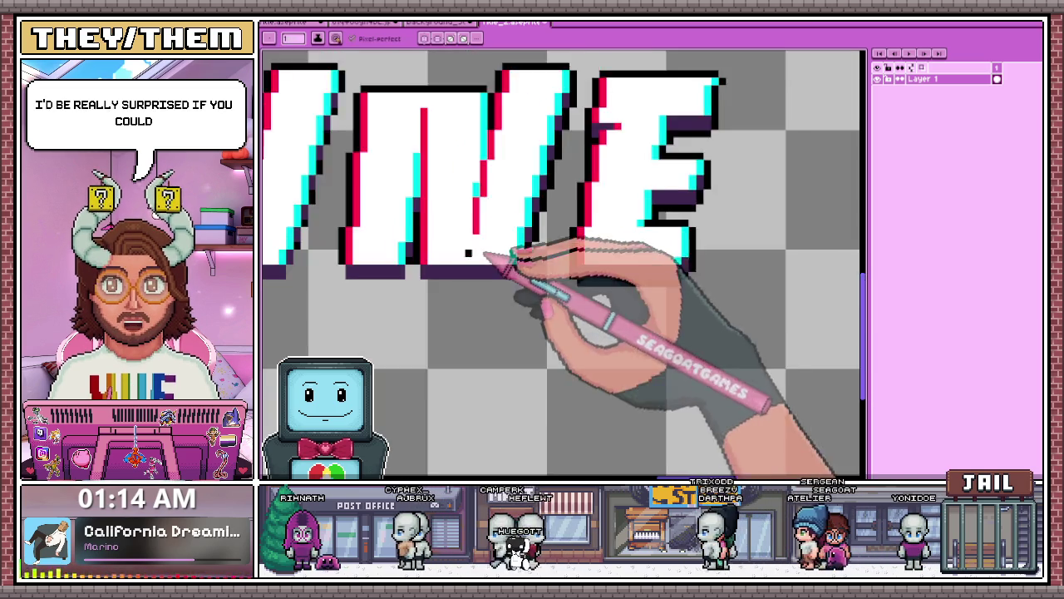
Draw a black outline line beneath the purple shadow running under SURVIVE's letters up to the E
scroll(499, 249, "up", 3)
scroll(619, 296, "down", 1)
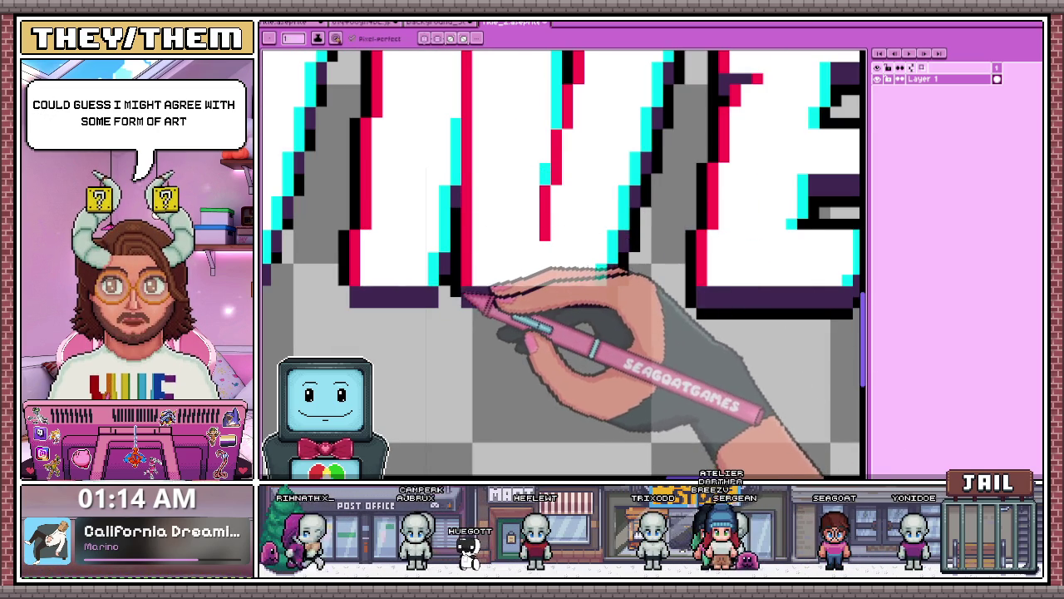
scroll(492, 279, "up", 1)
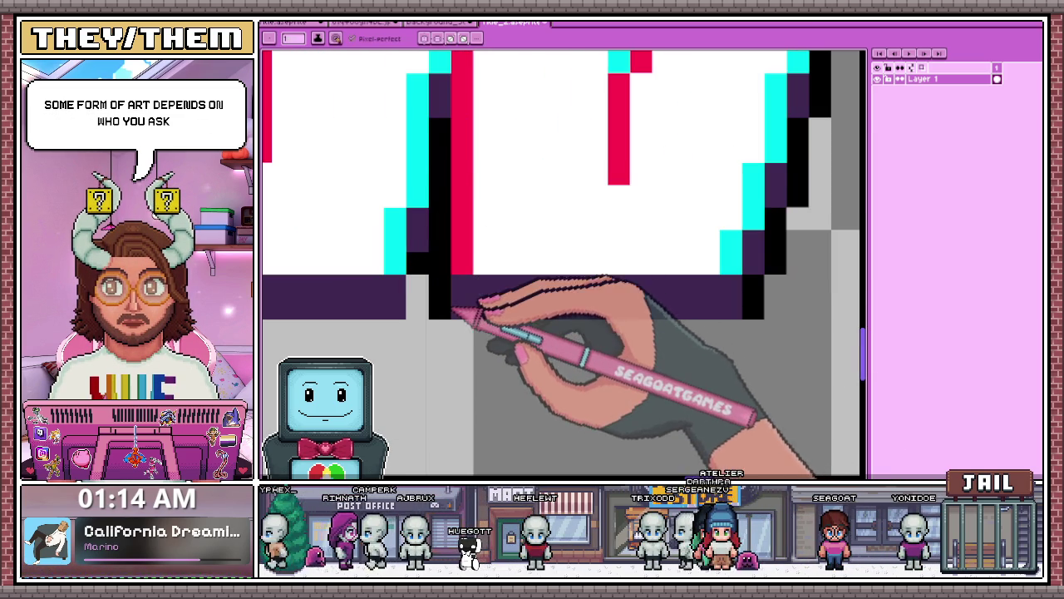
scroll(781, 321, "down", 1)
scroll(587, 320, "up", 1)
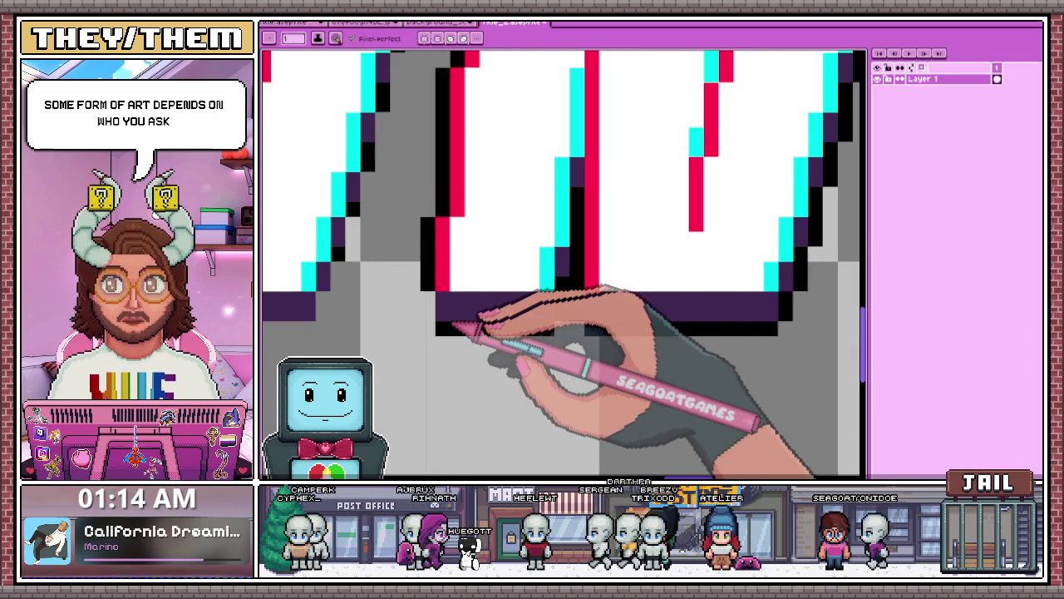
scroll(433, 317, "down", 2)
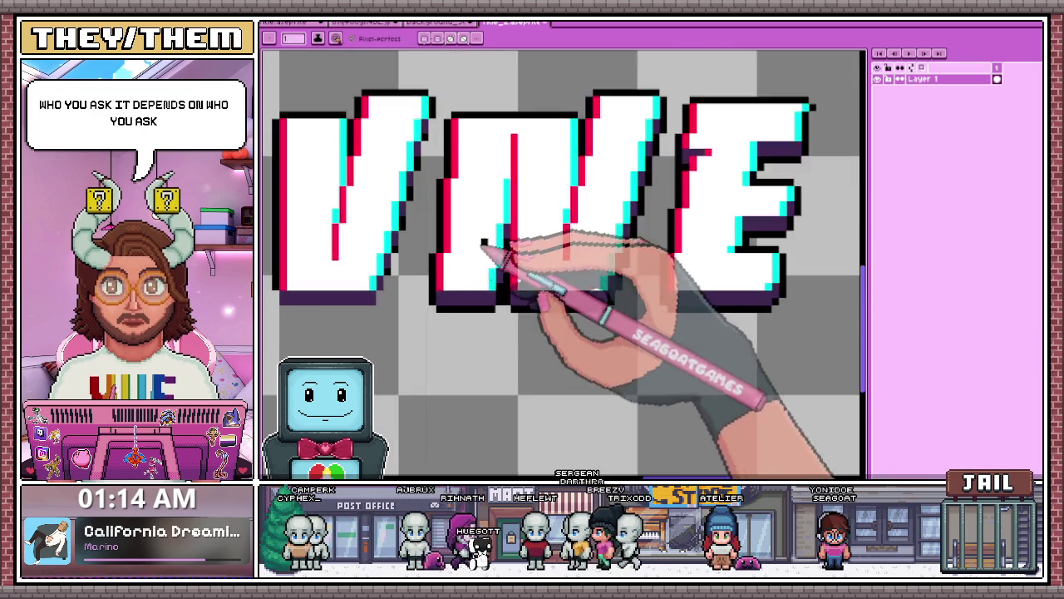
scroll(380, 285, "up", 2)
left_click(414, 227)
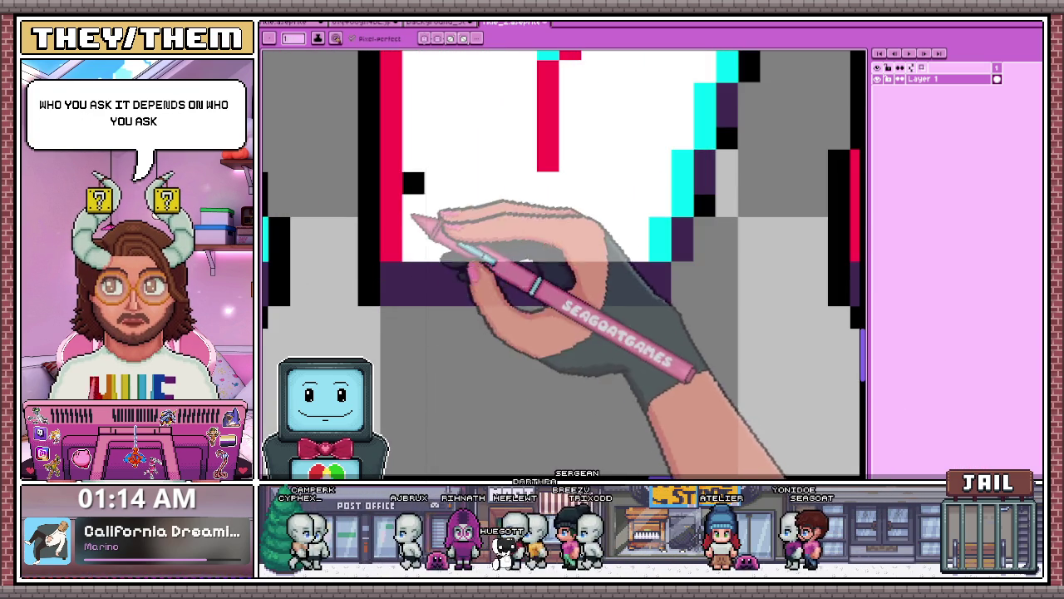
left_click_drag(431, 317, 602, 321)
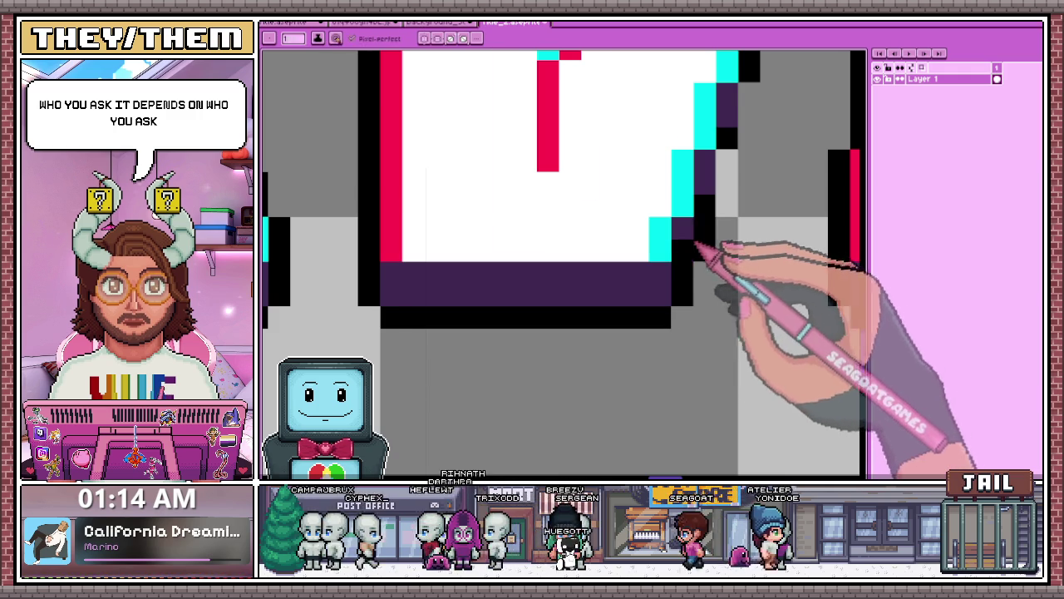
scroll(695, 246, "down", 2)
scroll(665, 238, "up", 2)
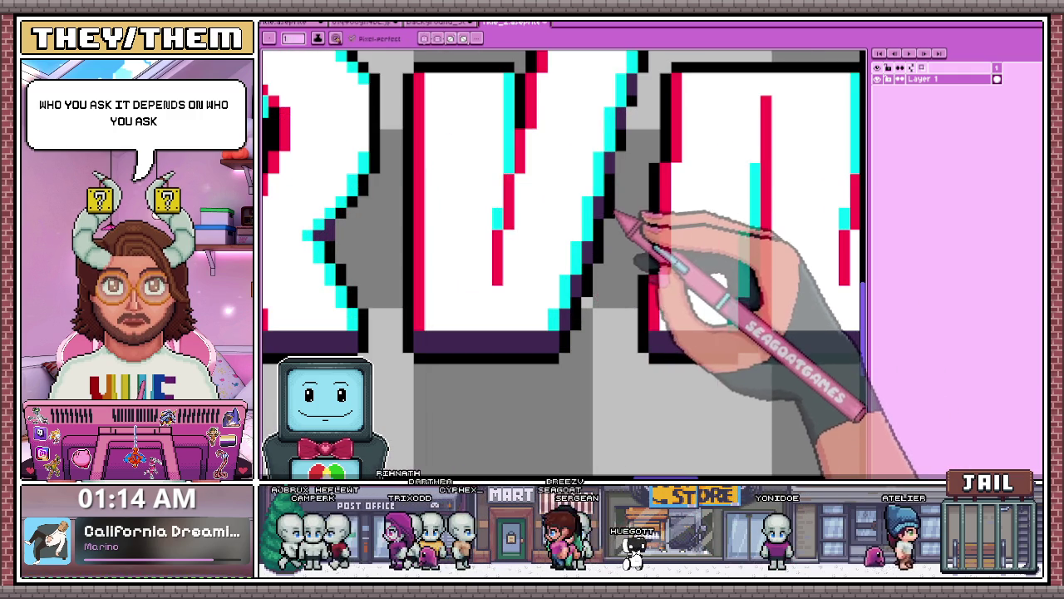
scroll(647, 147, "down", 2)
scroll(613, 100, "up", 2)
scroll(603, 244, "up", 1)
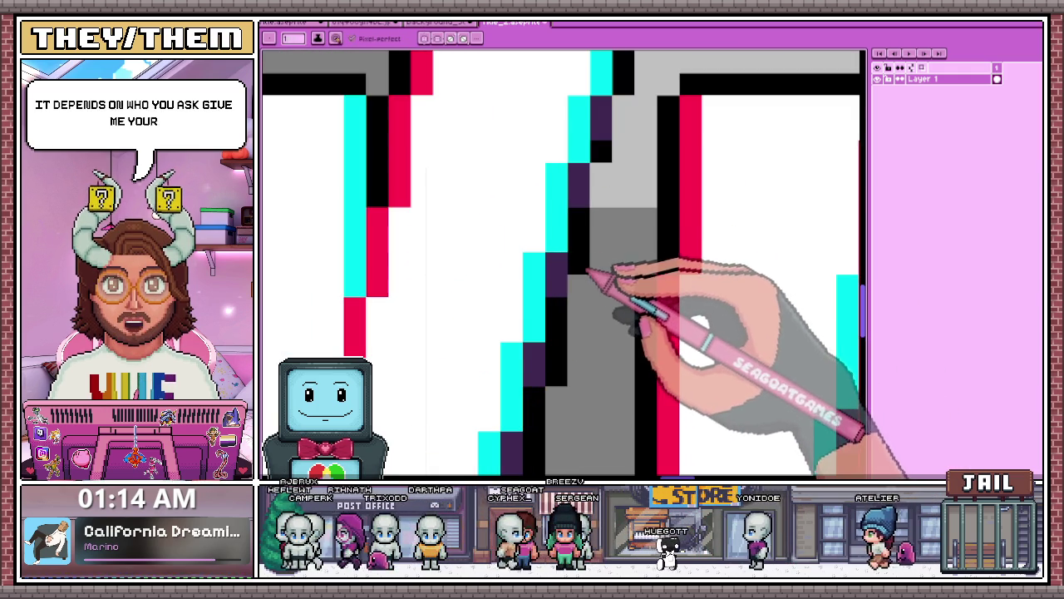
scroll(587, 270, "down", 1)
scroll(607, 178, "down", 1)
scroll(602, 189, "up", 1)
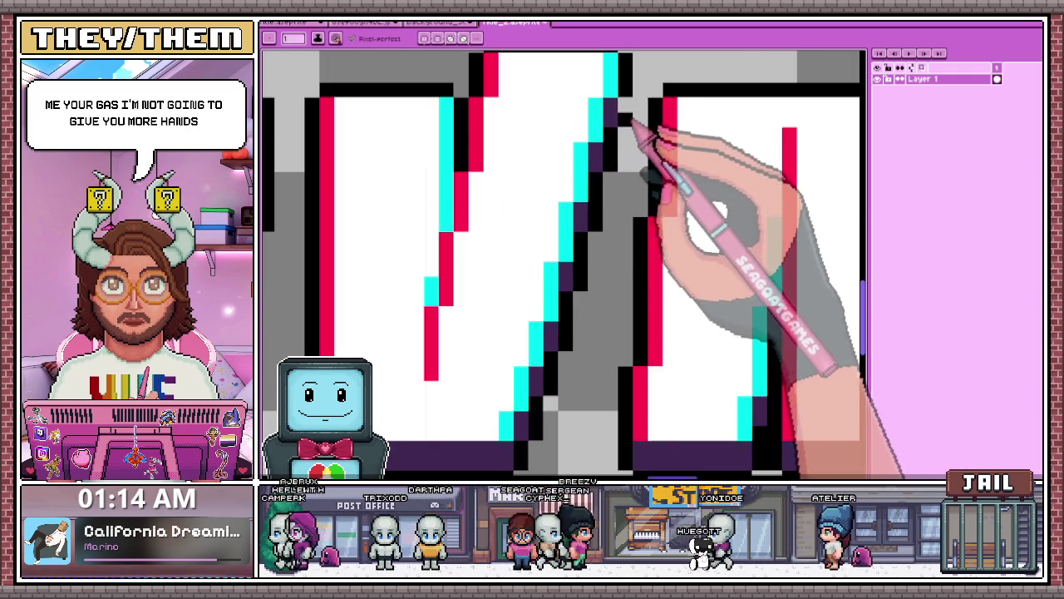
scroll(624, 141, "down", 2)
scroll(508, 125, "down", 3)
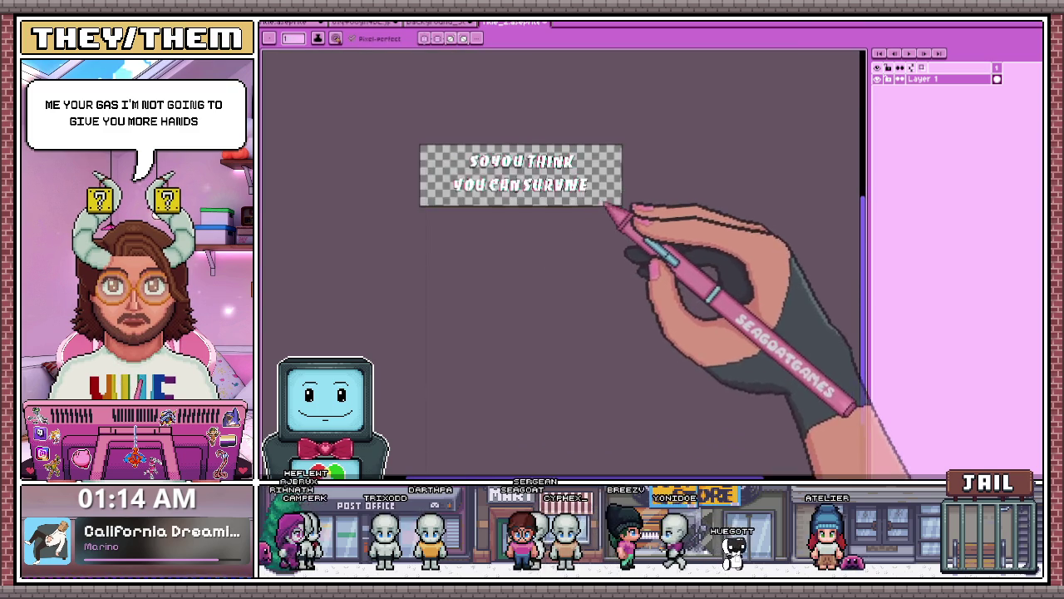
scroll(511, 155, "up", 2)
scroll(483, 183, "down", 1)
scroll(424, 154, "up", 1)
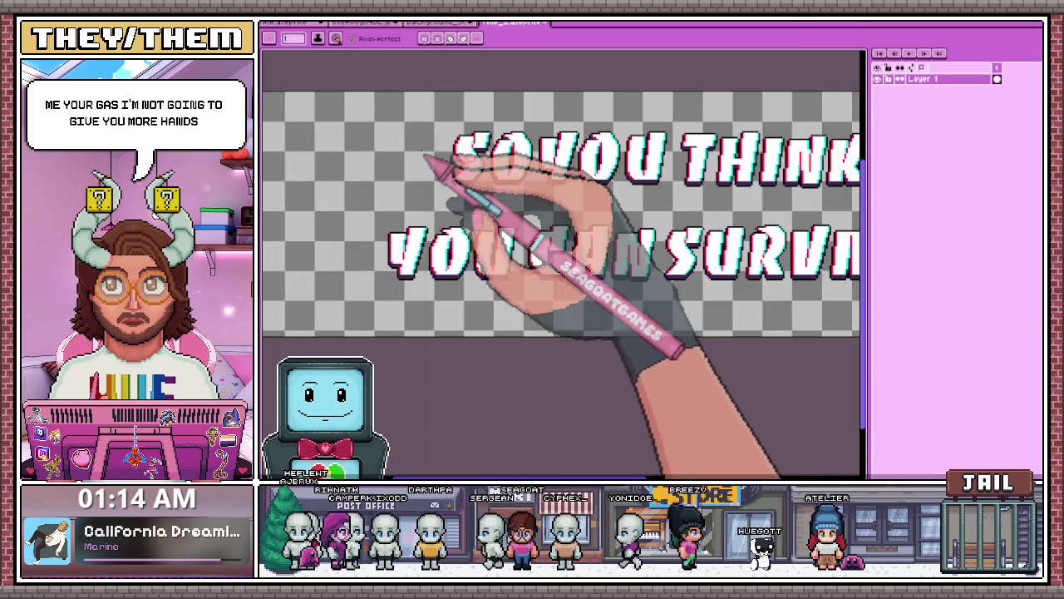
scroll(428, 158, "up", 1)
scroll(473, 147, "up", 2)
scroll(499, 191, "up", 1)
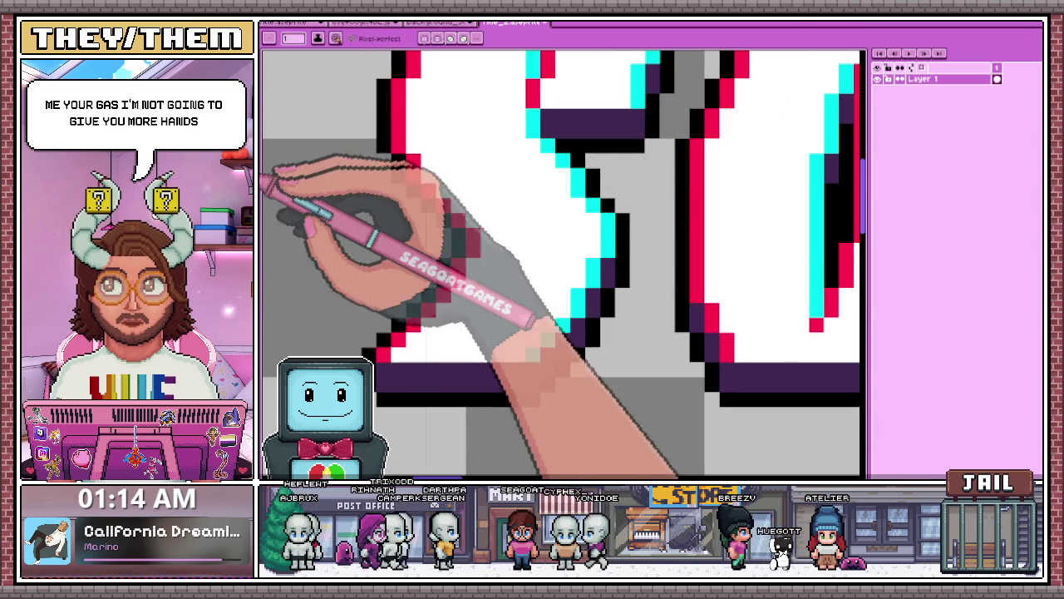
scroll(465, 225, "down", 1)
scroll(499, 244, "up", 1)
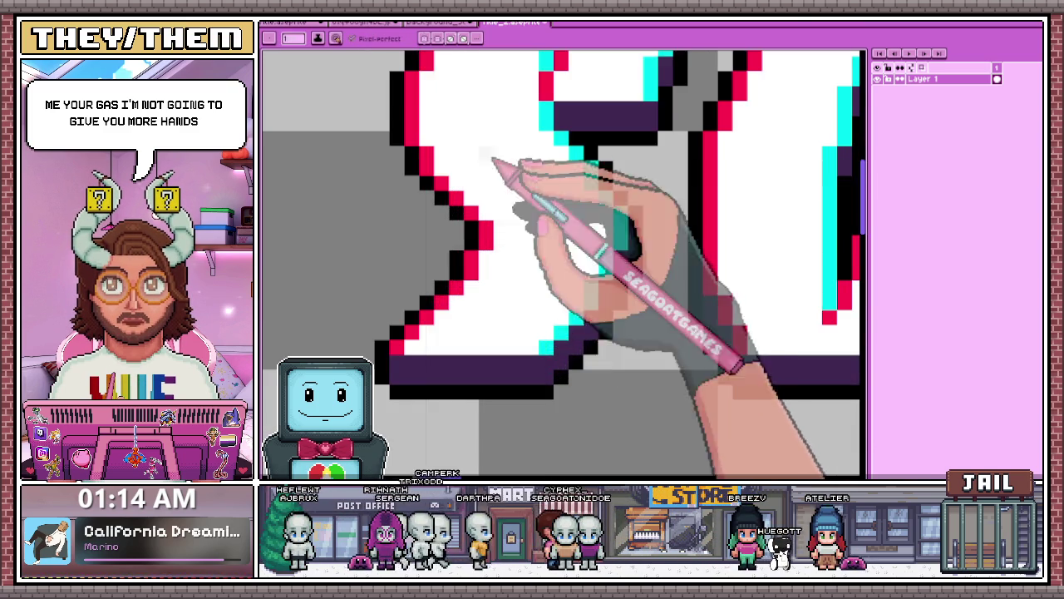
scroll(492, 158, "down", 1)
scroll(529, 193, "up", 1)
scroll(480, 217, "down", 4)
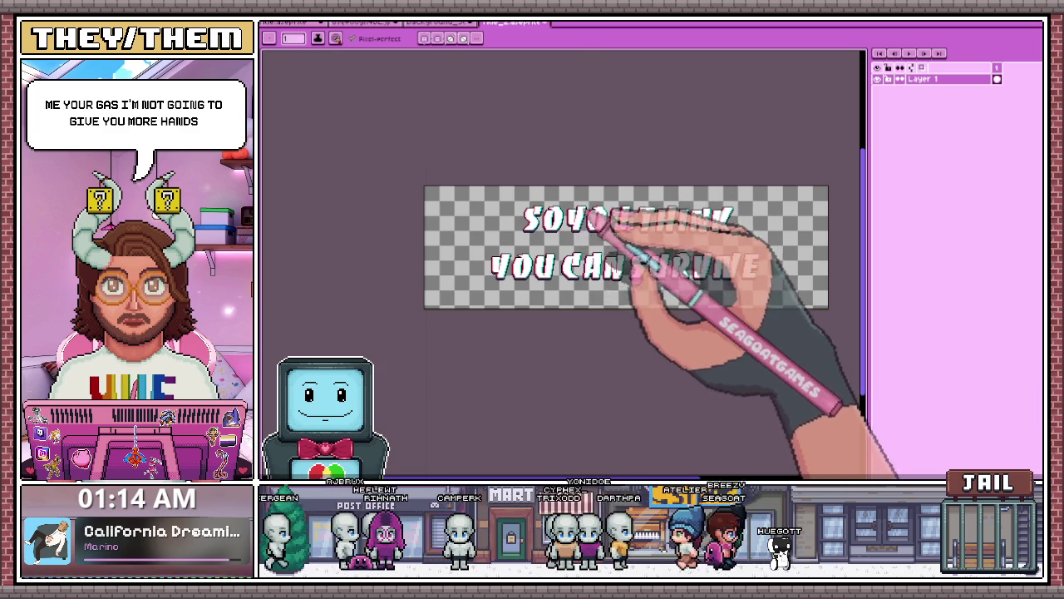
scroll(547, 219, "up", 3)
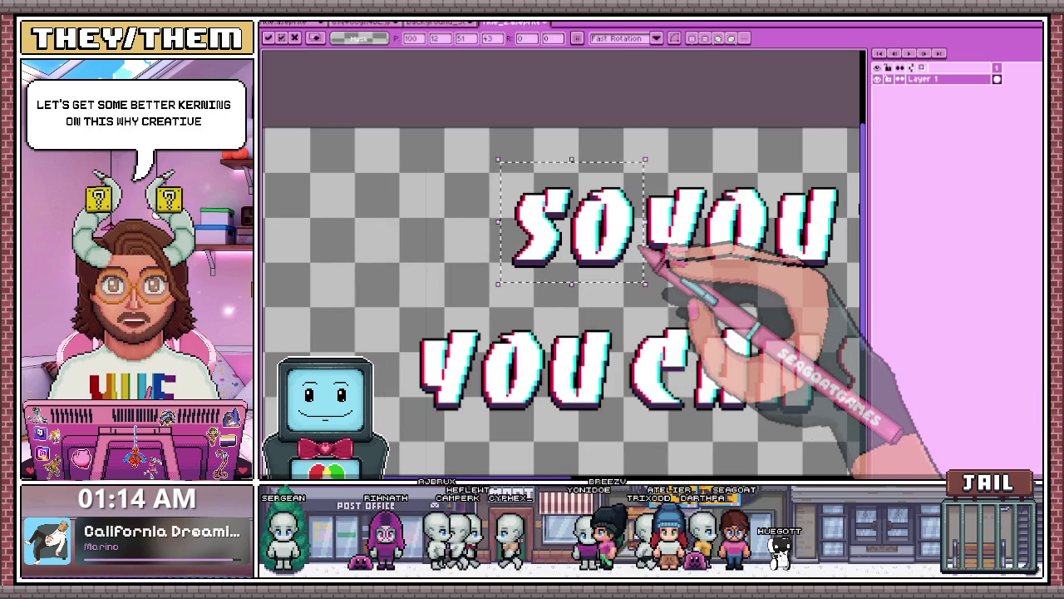
Marquee-select the word THINK and nudge it one pixel to the right
scroll(657, 254, "down", 5)
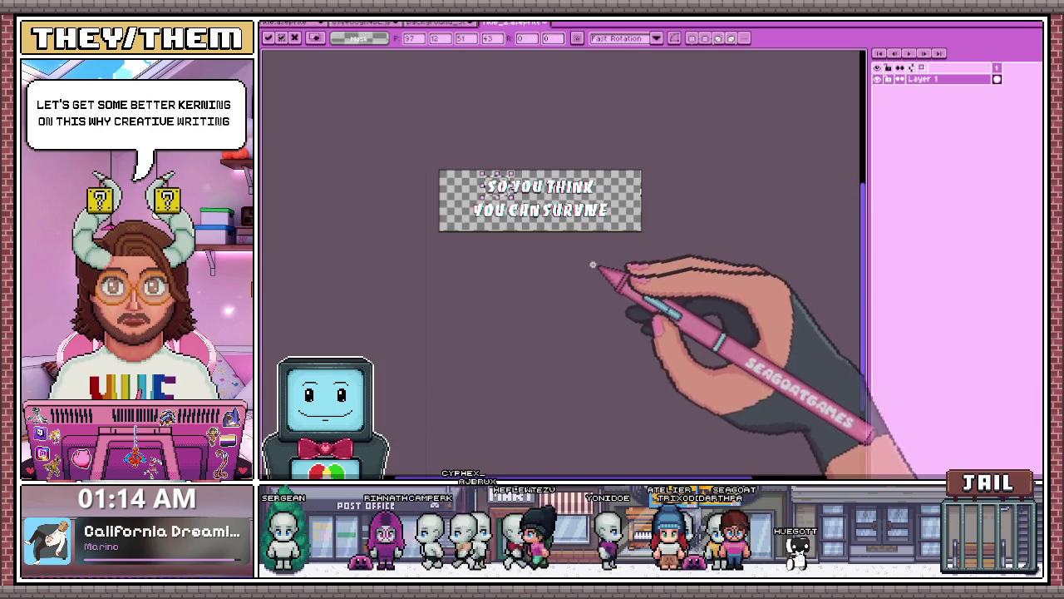
scroll(553, 188, "up", 2)
scroll(553, 188, "up", 3)
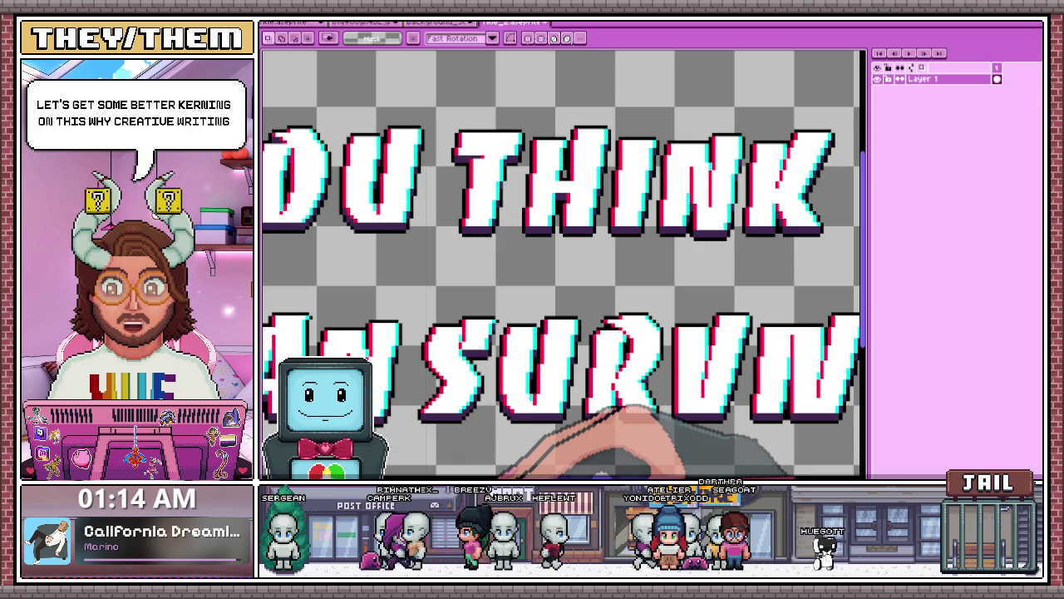
left_click_drag(611, 329, 611, 412)
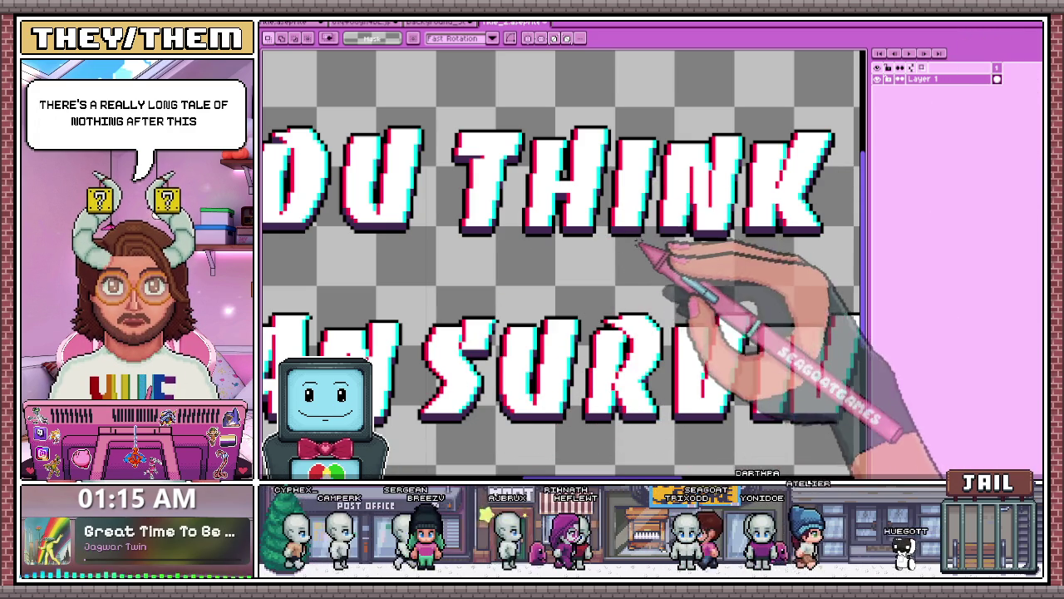
scroll(475, 115, "down", 1)
mouse_move(461, 100)
left_mouse_down()
mouse_move(488, 142)
mouse_move(794, 237)
left_mouse_up()
key("Right")
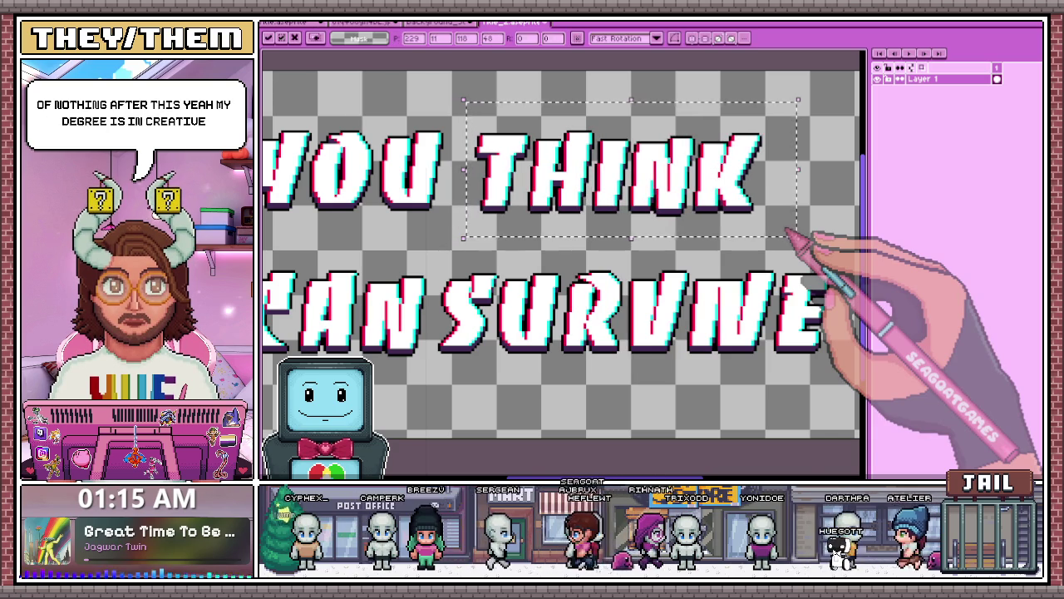
scroll(792, 237, "down", 2)
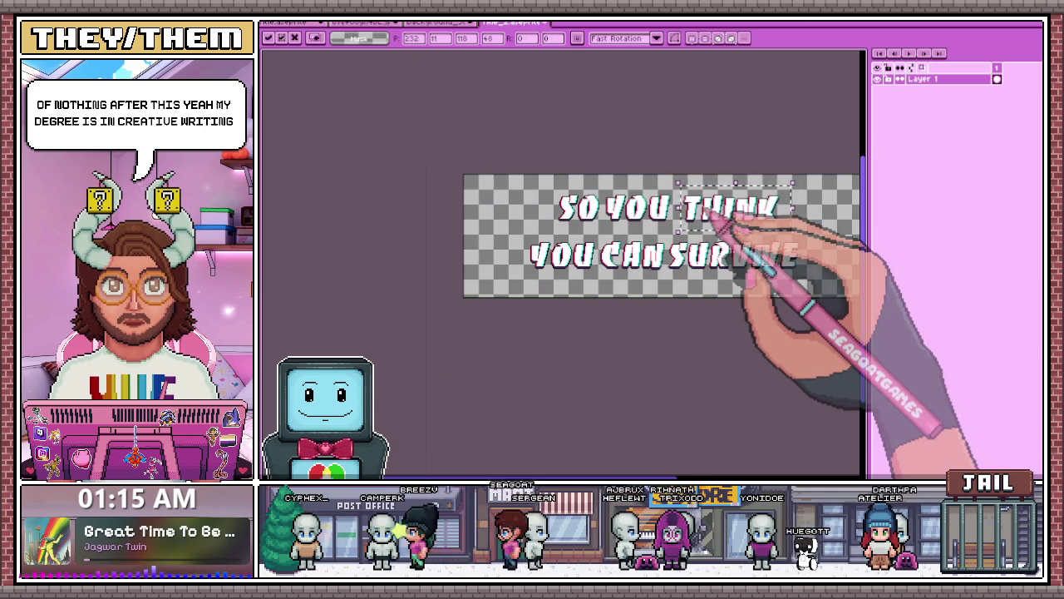
Commit THINK's new position, then reselect and shift the YOU CAN SURVIVE line into place
left_click(541, 189)
scroll(540, 187, "up", 2)
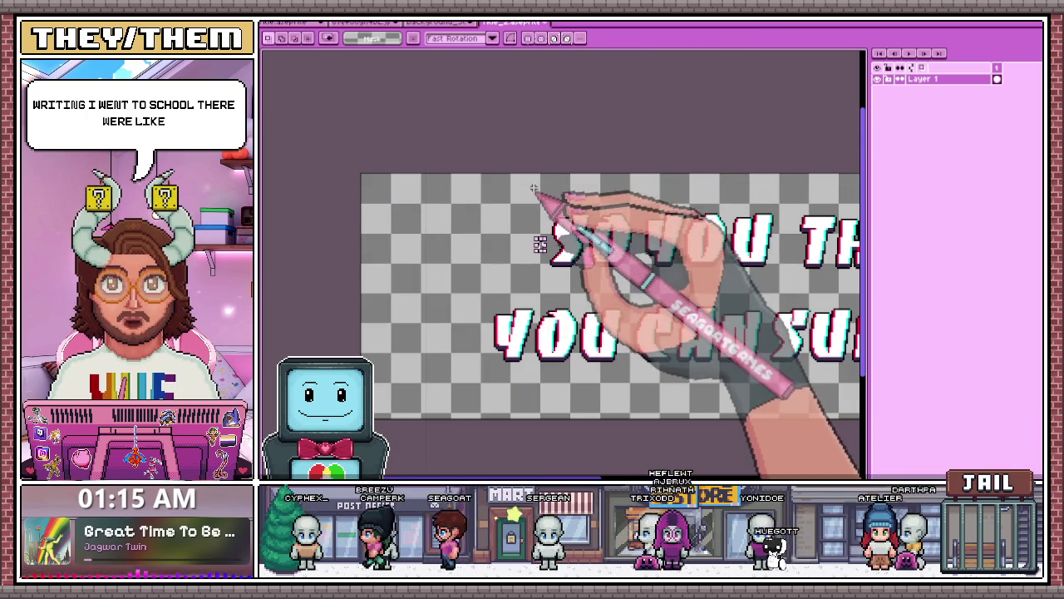
left_click_drag(519, 191, 636, 283)
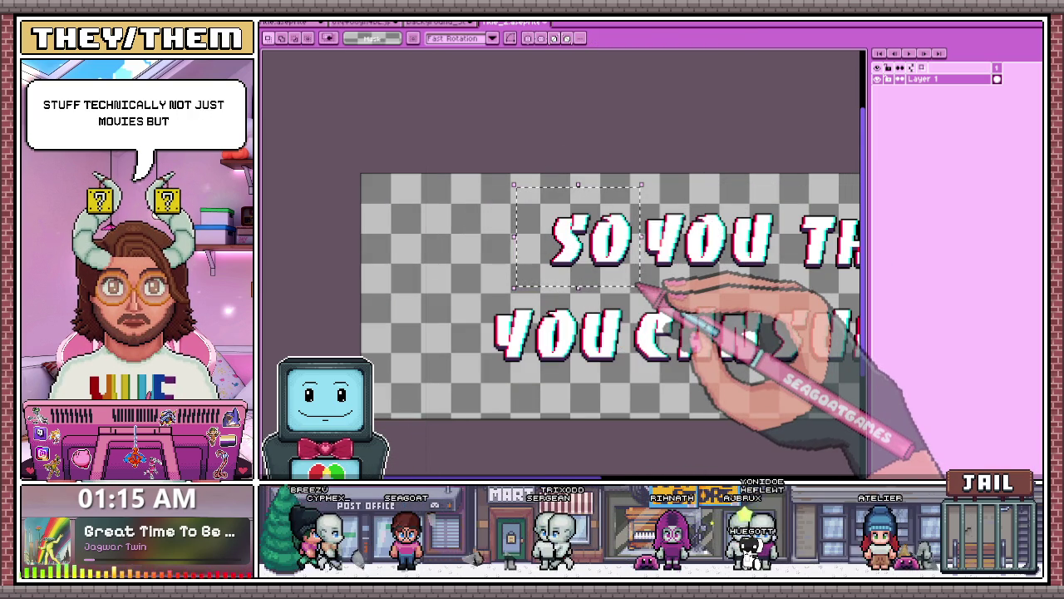
left_click_drag(456, 276, 625, 380)
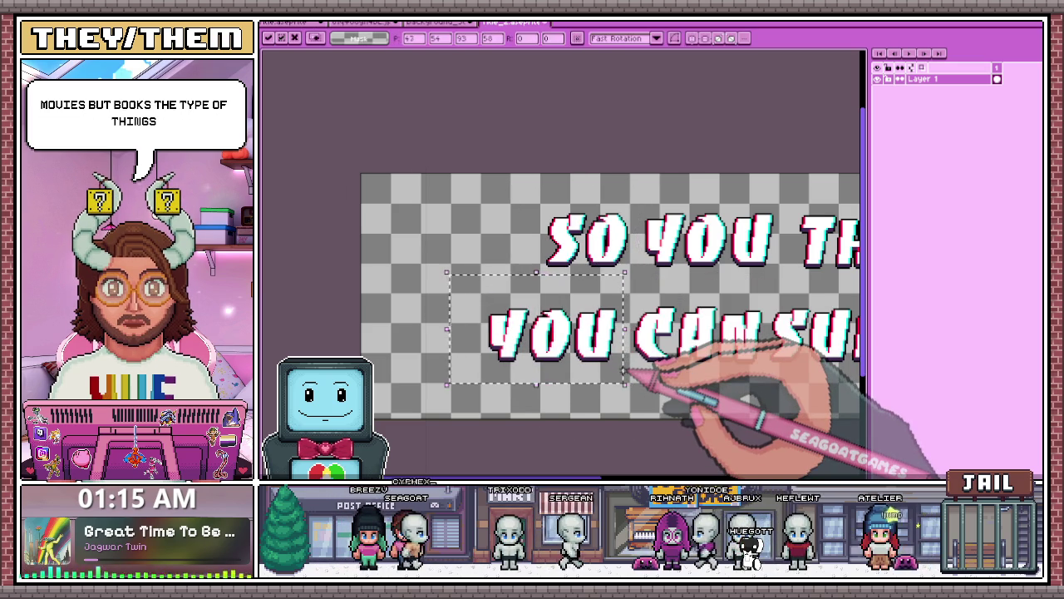
scroll(574, 241, "down", 3)
scroll(516, 216, "up", 5)
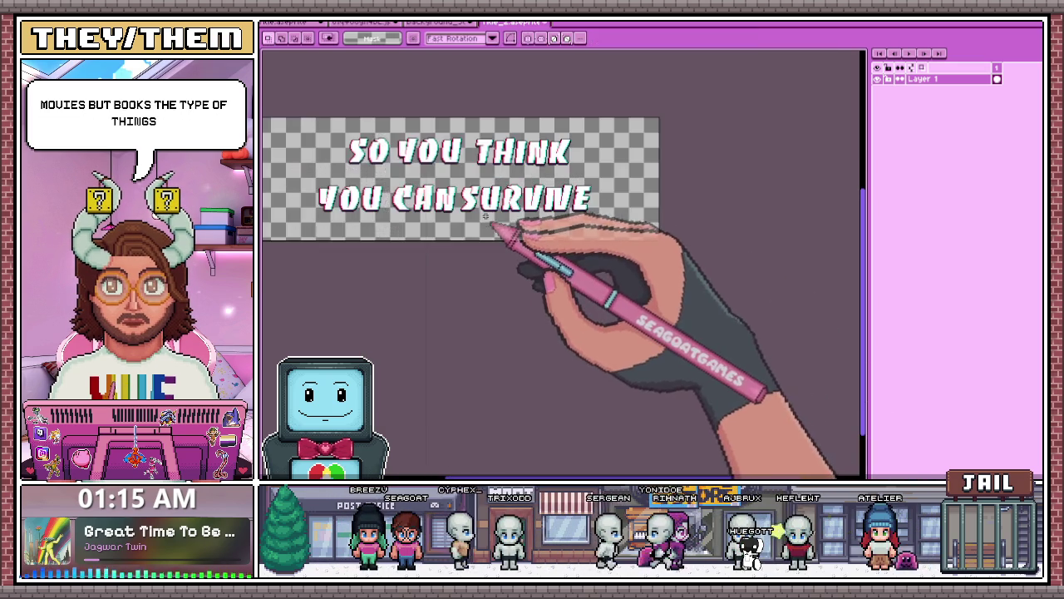
mouse_move(467, 218)
left_mouse_down()
mouse_move(712, 261)
mouse_move(787, 258)
left_mouse_up()
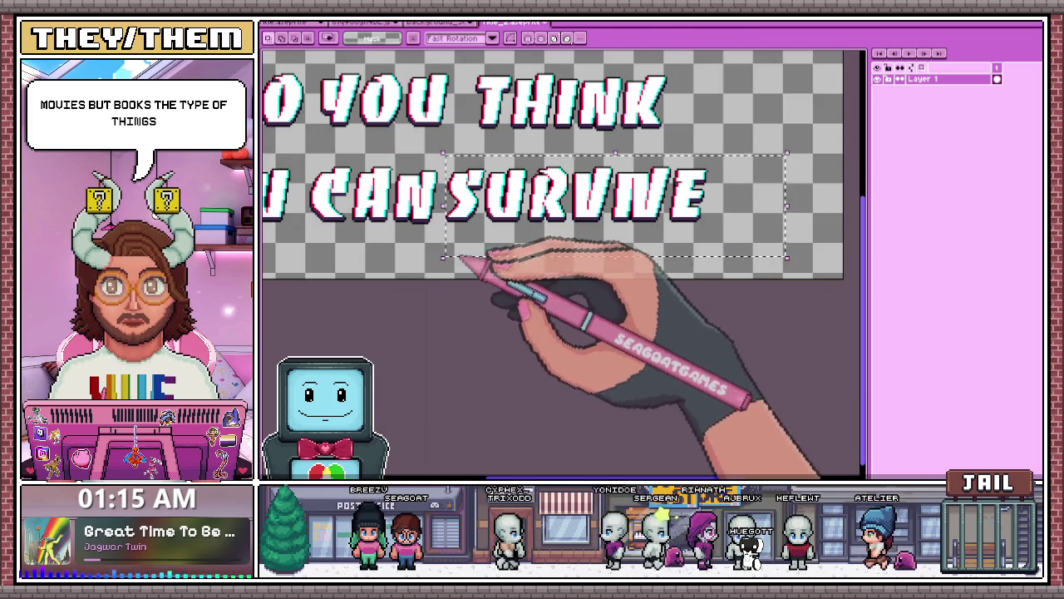
key("Return")
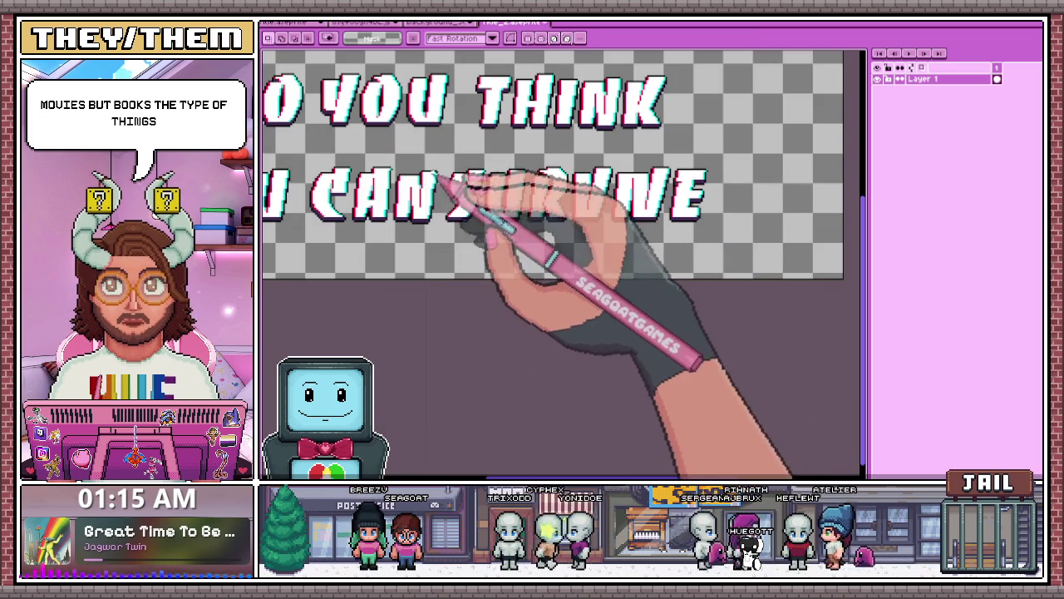
mouse_move(443, 151)
left_mouse_down()
mouse_move(711, 251)
mouse_move(747, 248)
left_mouse_up()
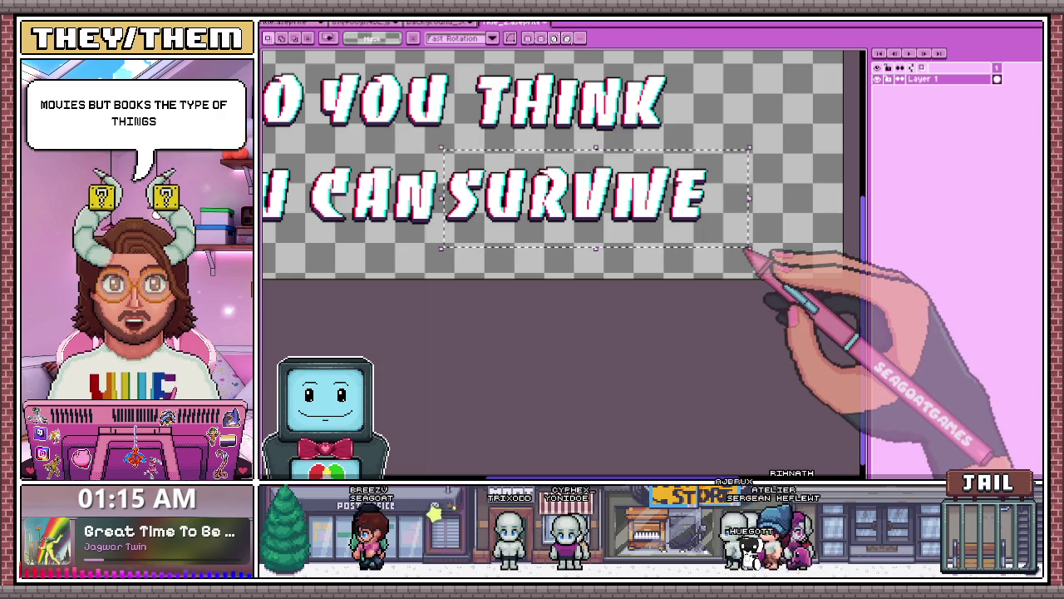
scroll(747, 248, "down", 4)
scroll(551, 183, "up", 3)
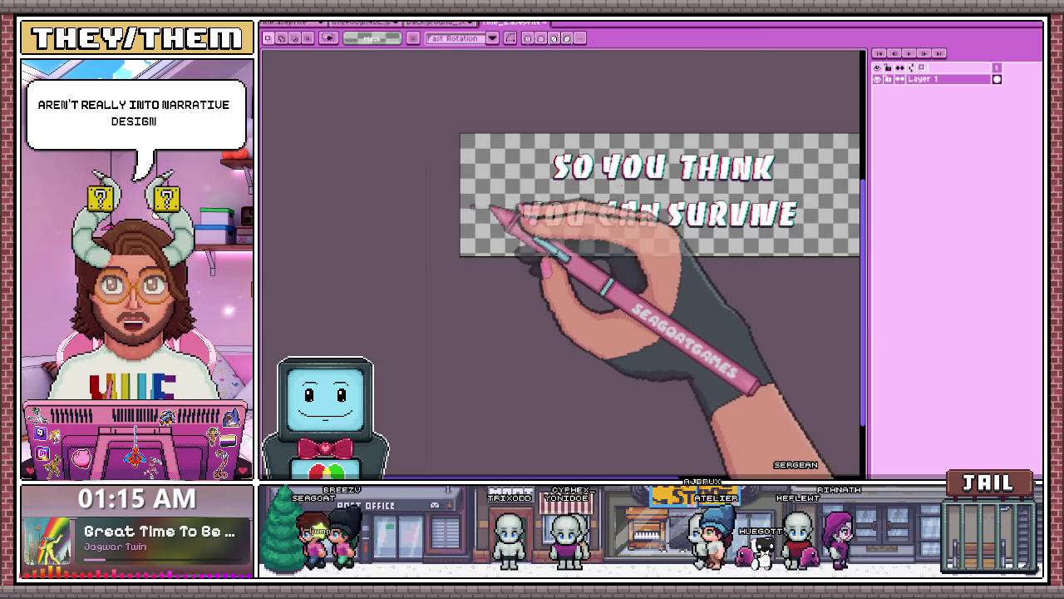
scroll(582, 233, "up", 2)
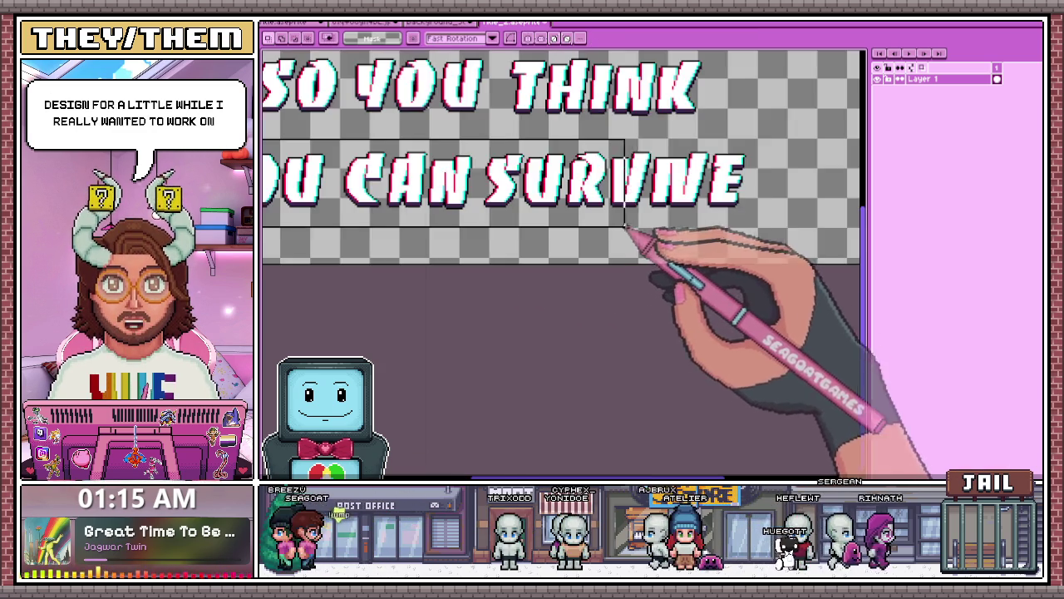
scroll(759, 225, "down", 2)
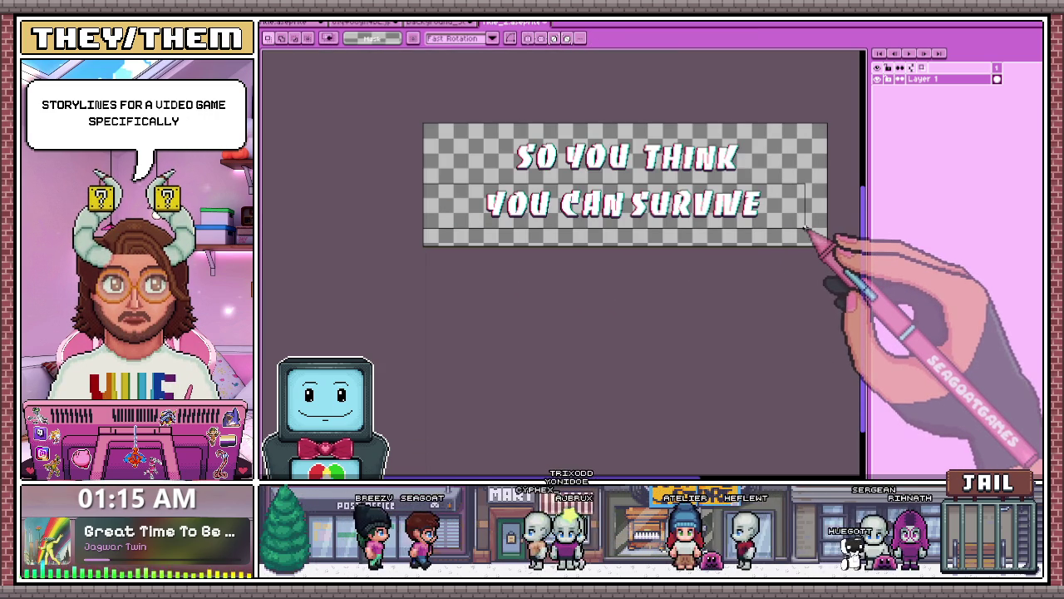
left_click_drag(804, 227, 842, 232)
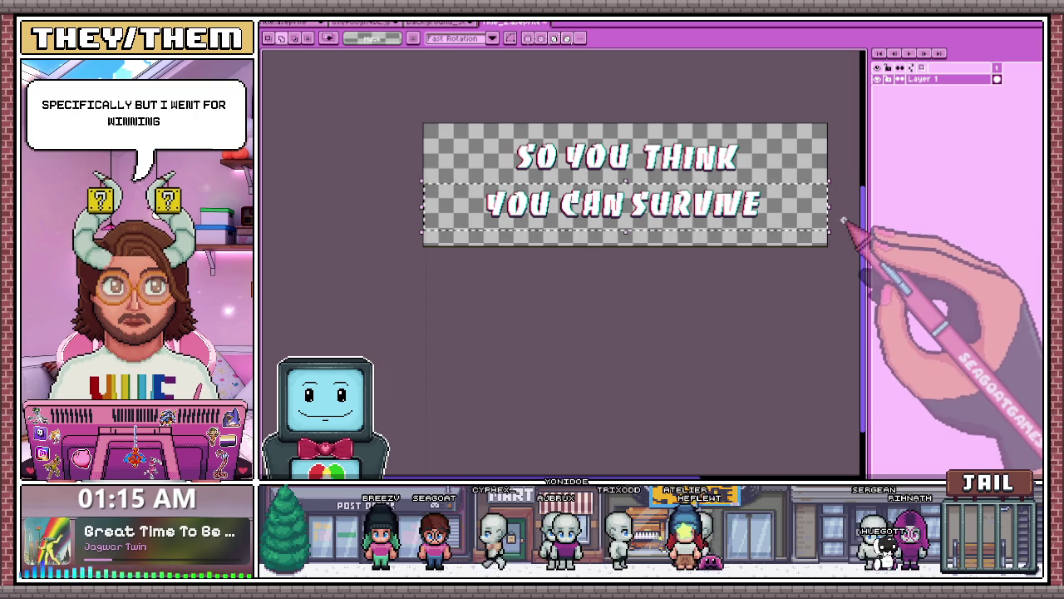
left_click(418, 119)
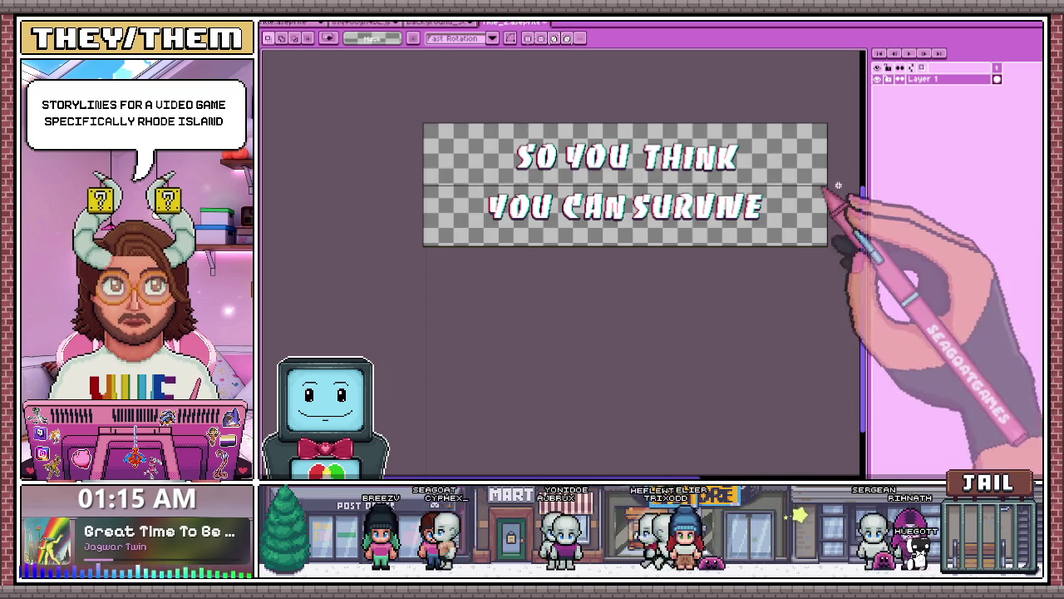
Nudge the SO YOU THINK line down to tighten the gap above YOU CAN SURVIVE
left_click(380, 234)
mouse_move(420, 121)
left_mouse_down()
mouse_move(535, 178)
mouse_move(846, 190)
mouse_move(847, 176)
left_mouse_up()
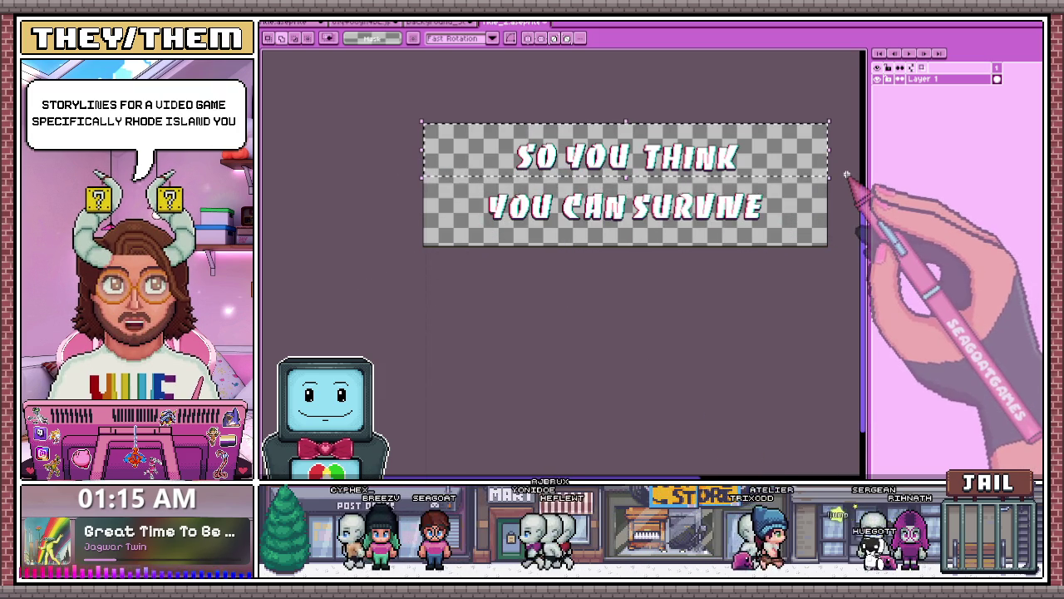
key("Up")
key("Up")
key("Up")
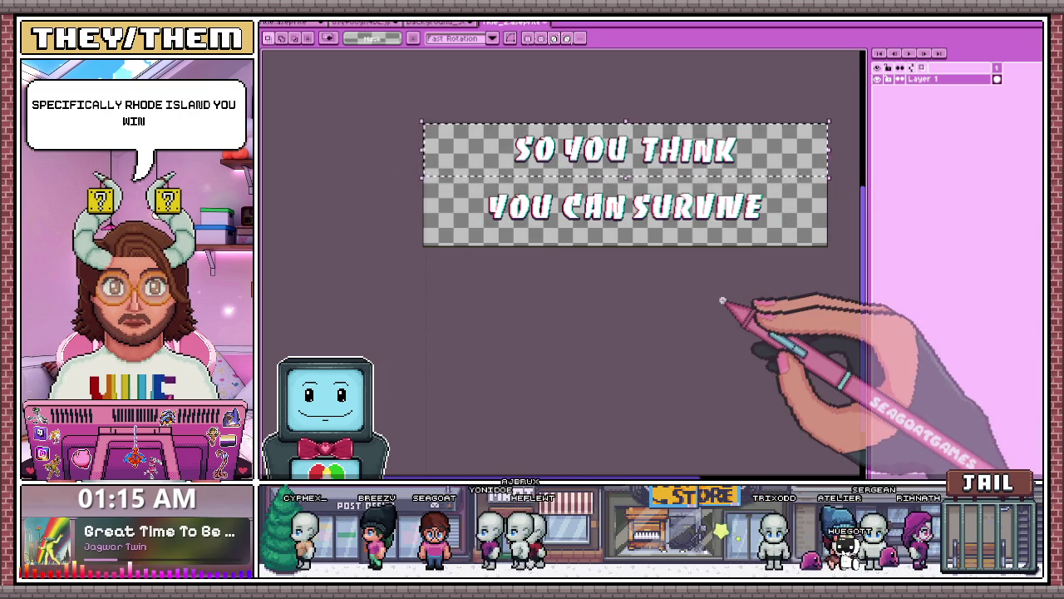
key("ctrl+d")
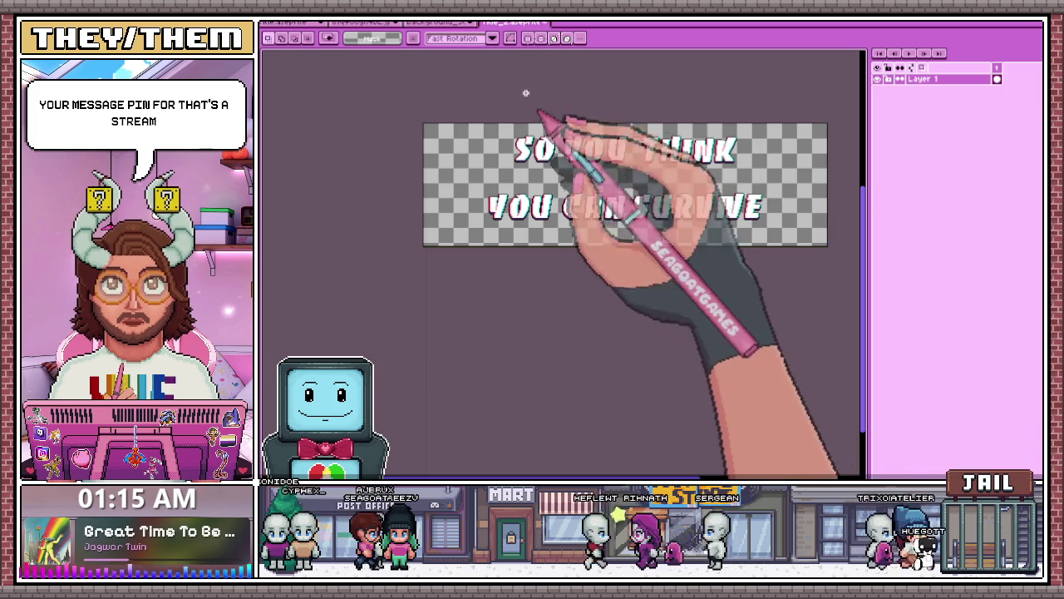
mouse_move(486, 123)
left_mouse_down()
mouse_move(647, 172)
mouse_move(795, 184)
left_mouse_up()
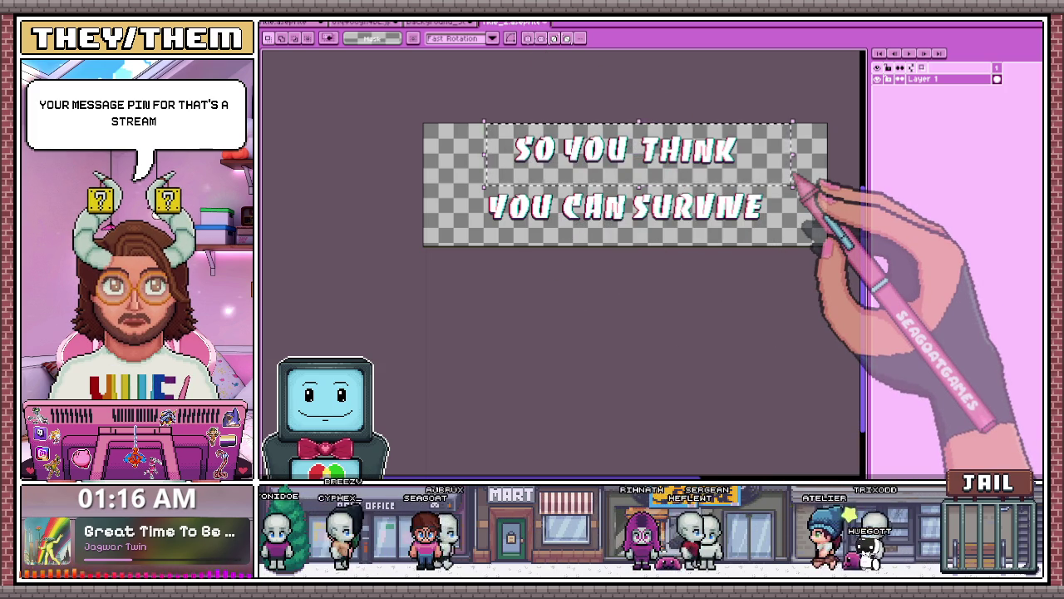
key("Down")
key("Down")
key("Down")
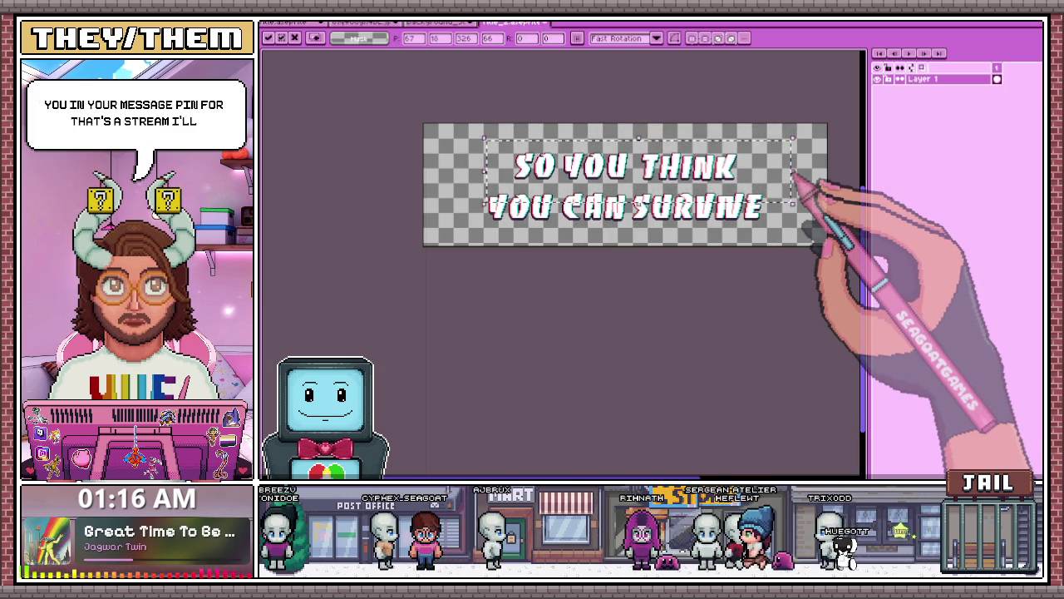
key("Down")
key("Down")
key("ctrl+d")
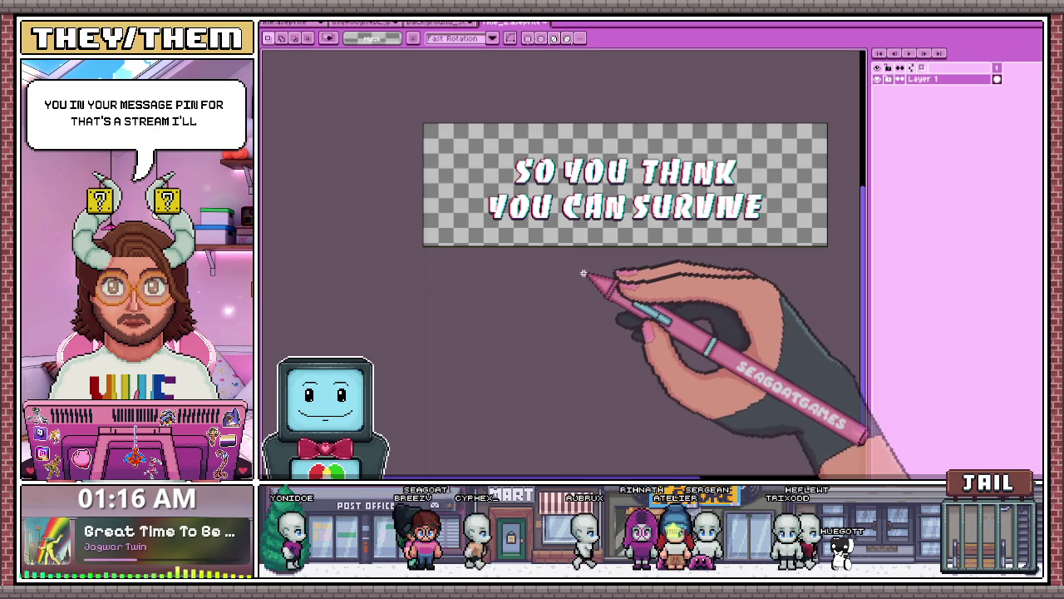
left_click(275, 25)
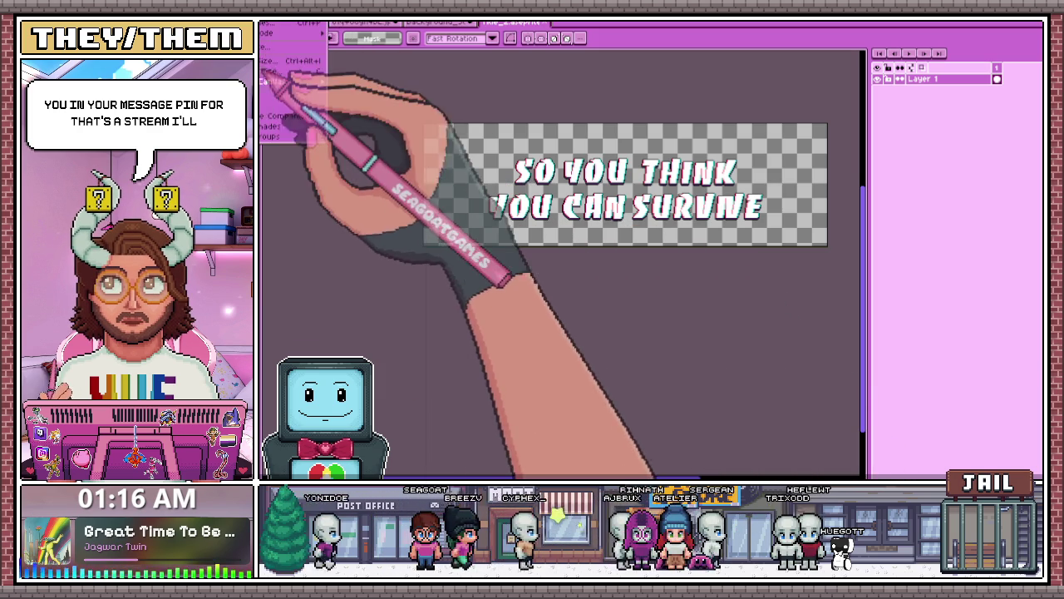
Resize the text sprite to 200% with Nearest-neighbor in Sprite Size
left_click(308, 63)
left_click(391, 192)
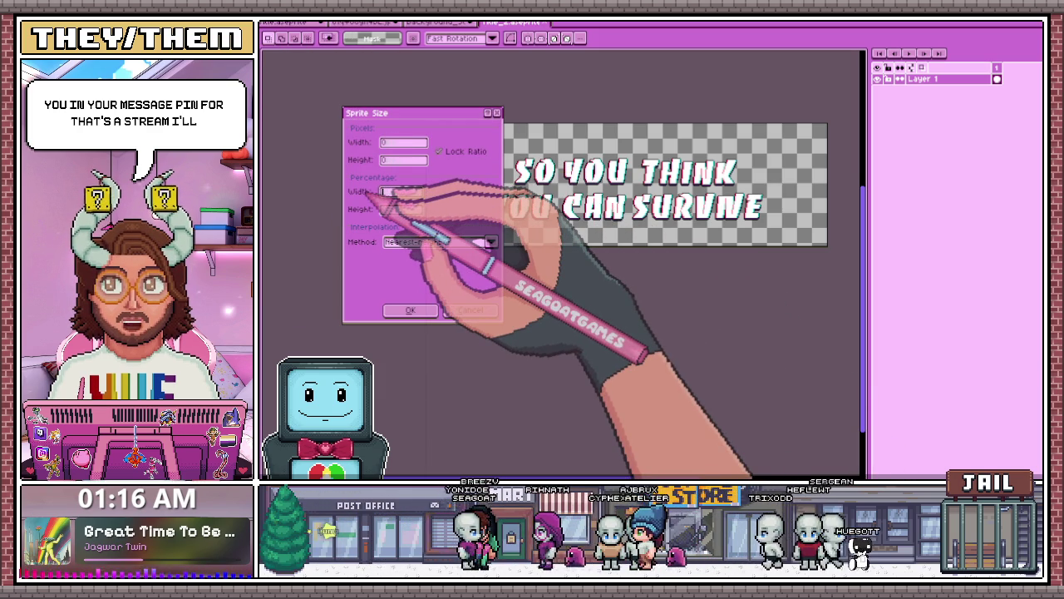
left_click(470, 310)
key("ctrl+alt+c")
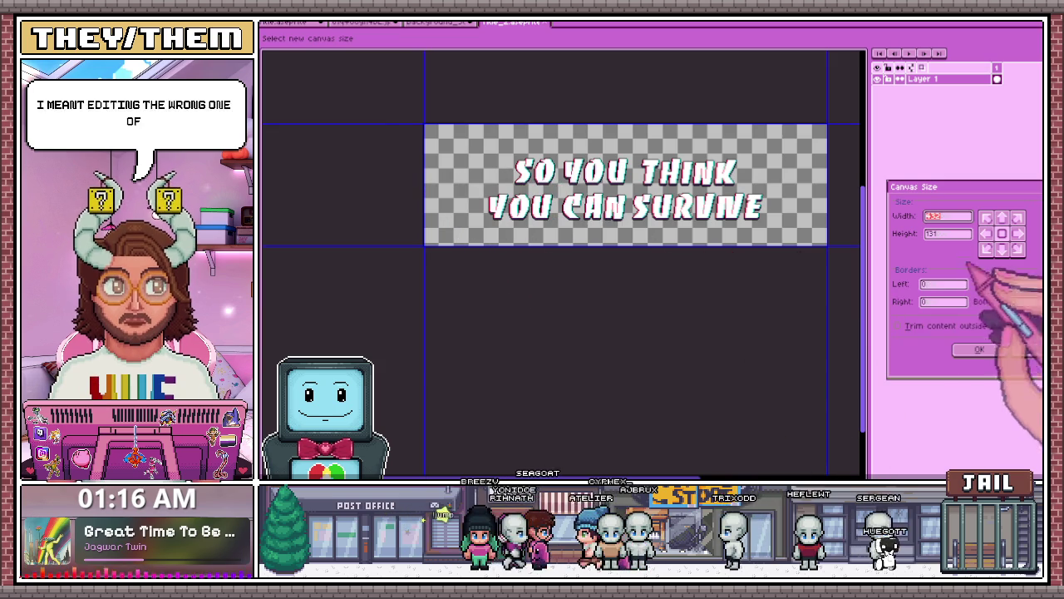
left_click(1022, 350)
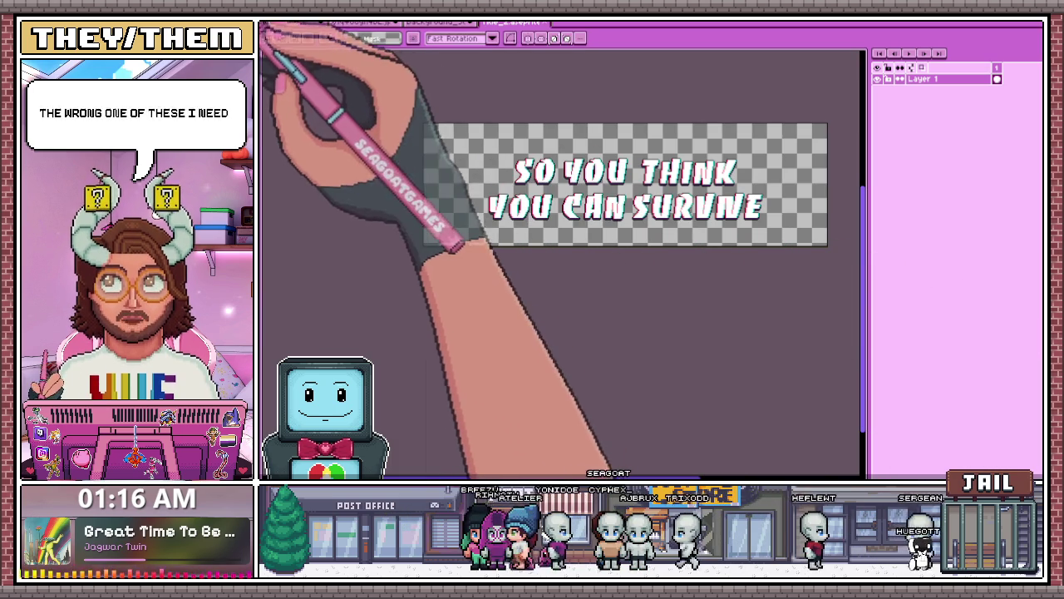
left_click(268, 33)
left_click(280, 67)
left_click(404, 192)
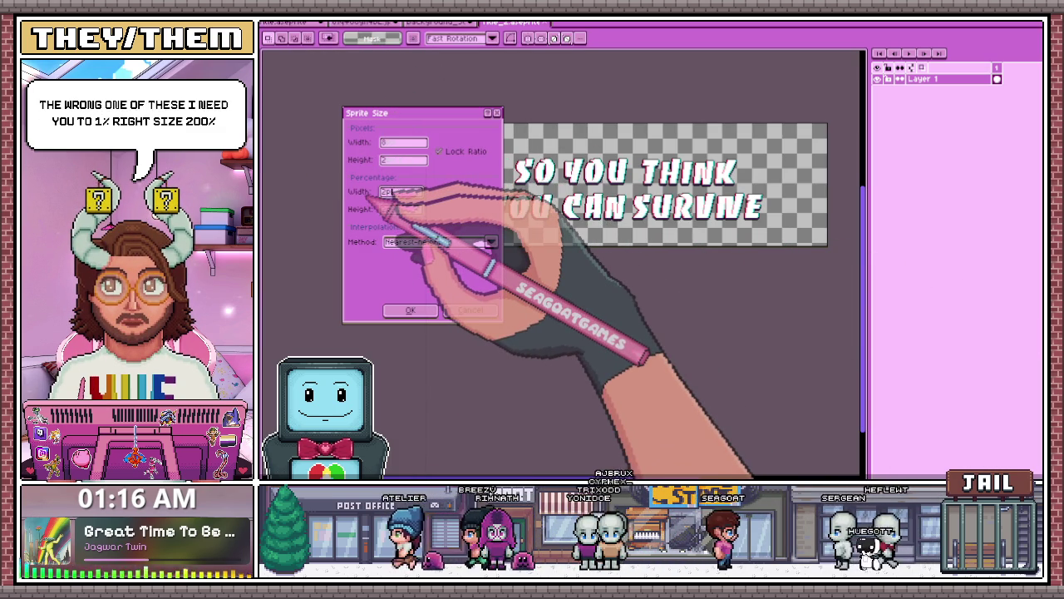
left_click(416, 309)
Select all of the enlarged lettering and return to the layered title document
scroll(441, 283, "down", 2)
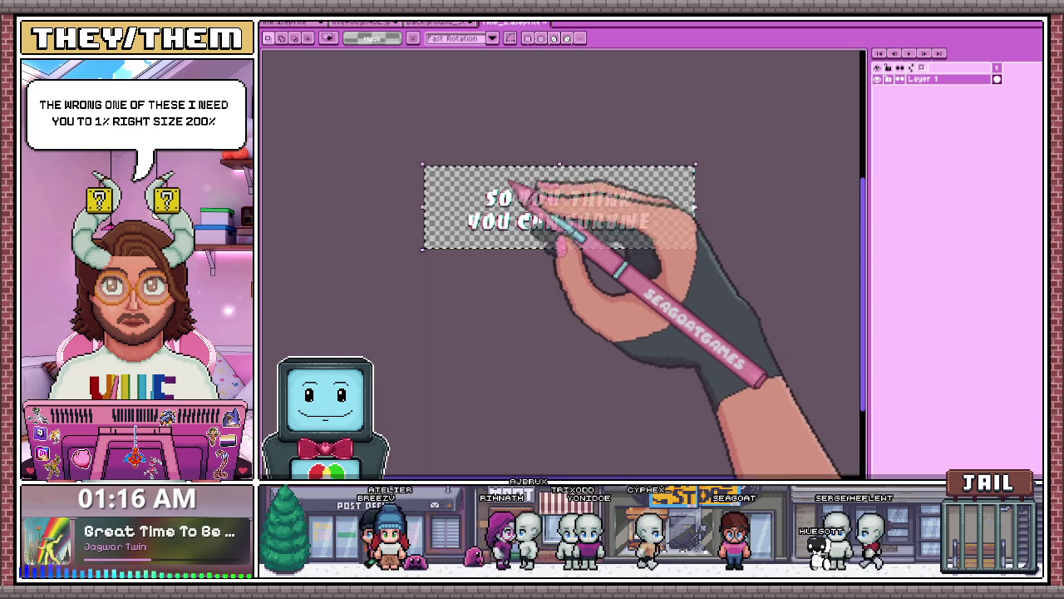
key("ctrl+a")
left_click(315, 35)
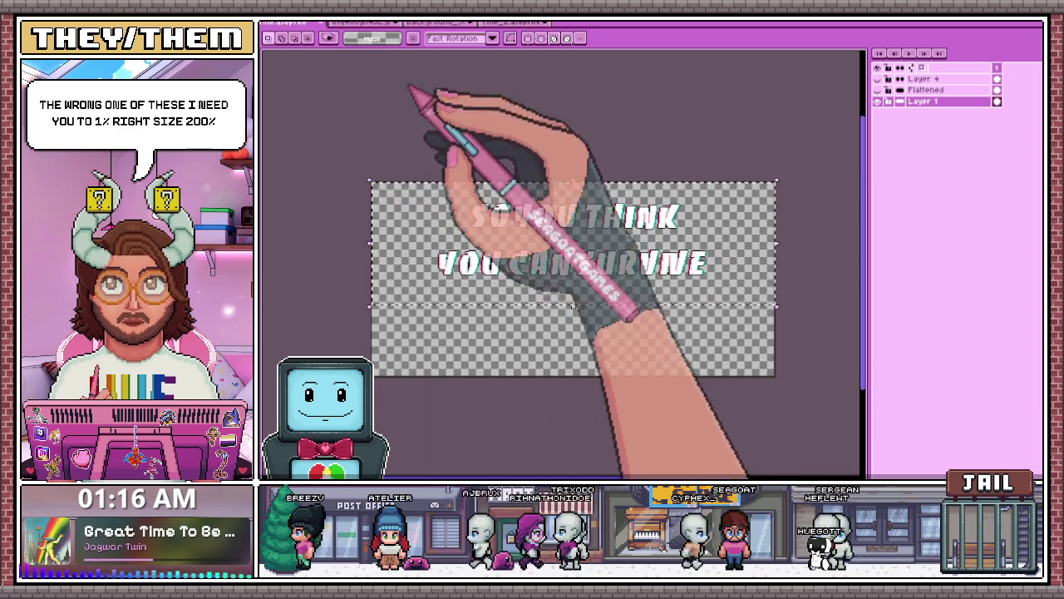
Add a new Layer 5 and paste the enlarged lettering onto it
left_click(886, 102)
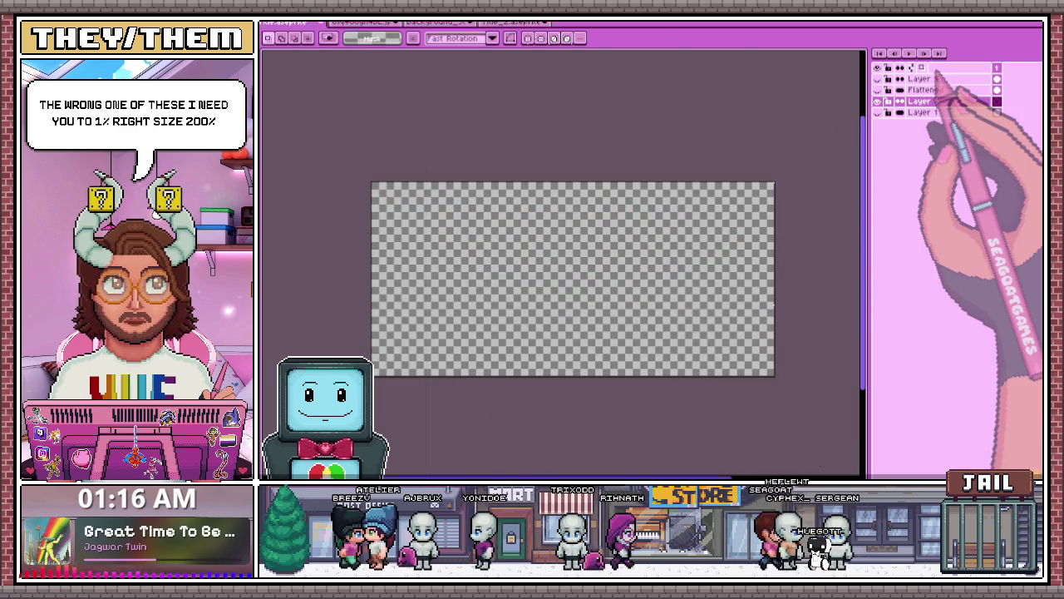
key("ctrl+v")
left_click(878, 101)
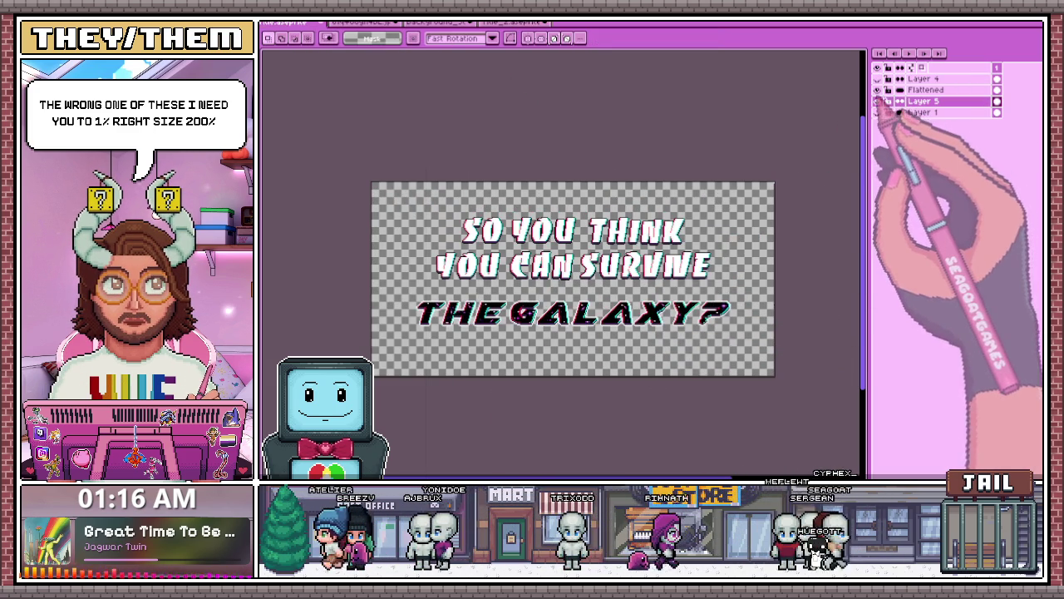
scroll(589, 360, "up", 1)
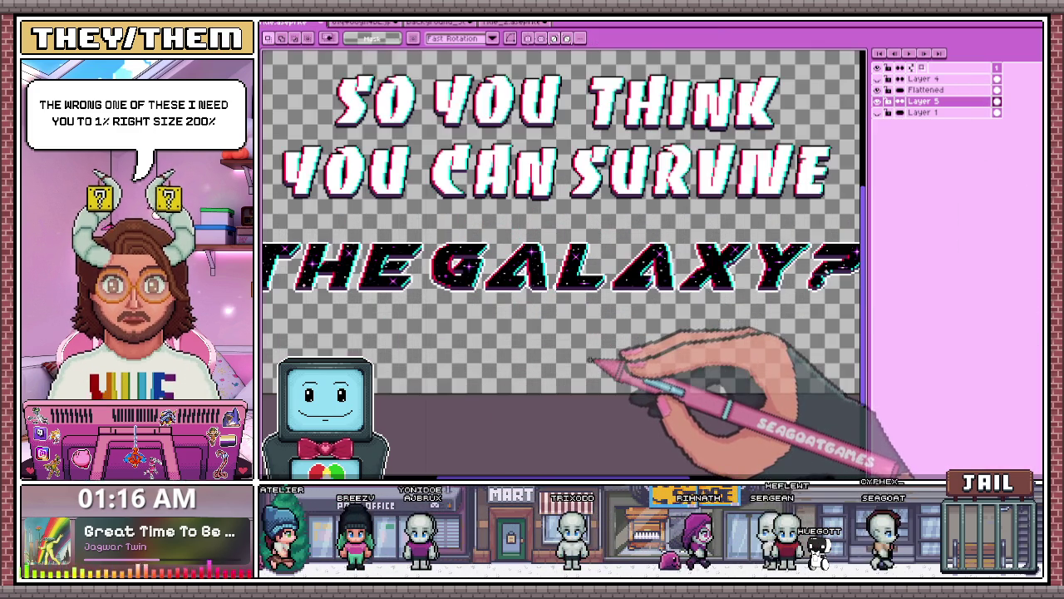
scroll(706, 300, "down", 1)
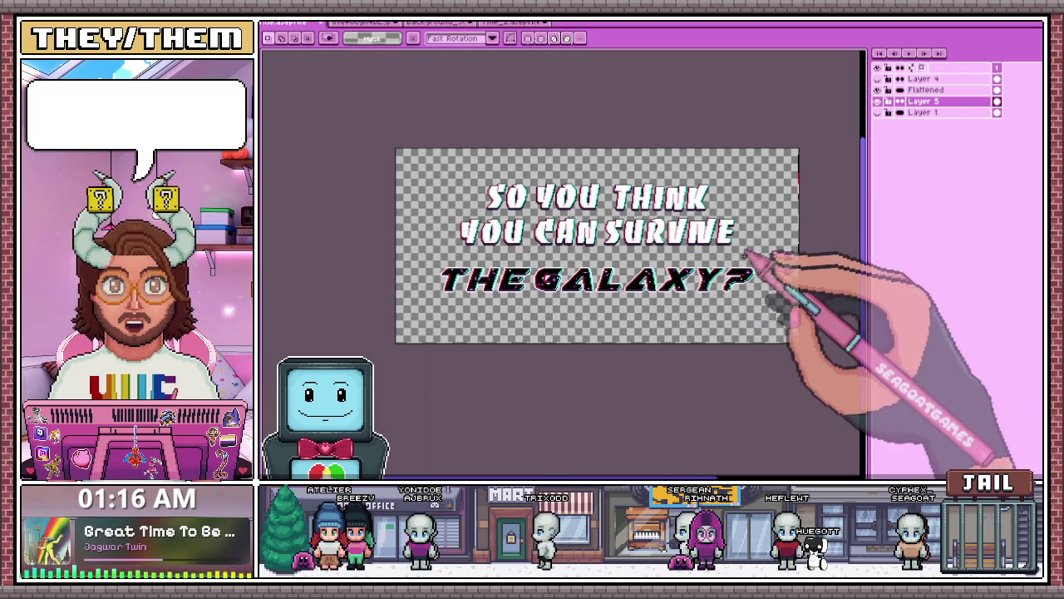
Select the top two text lines, test a delete and undo it, then toggle Layer 5's visibility
mouse_move(426, 150)
left_mouse_down()
mouse_move(432, 170)
mouse_move(735, 247)
left_mouse_up()
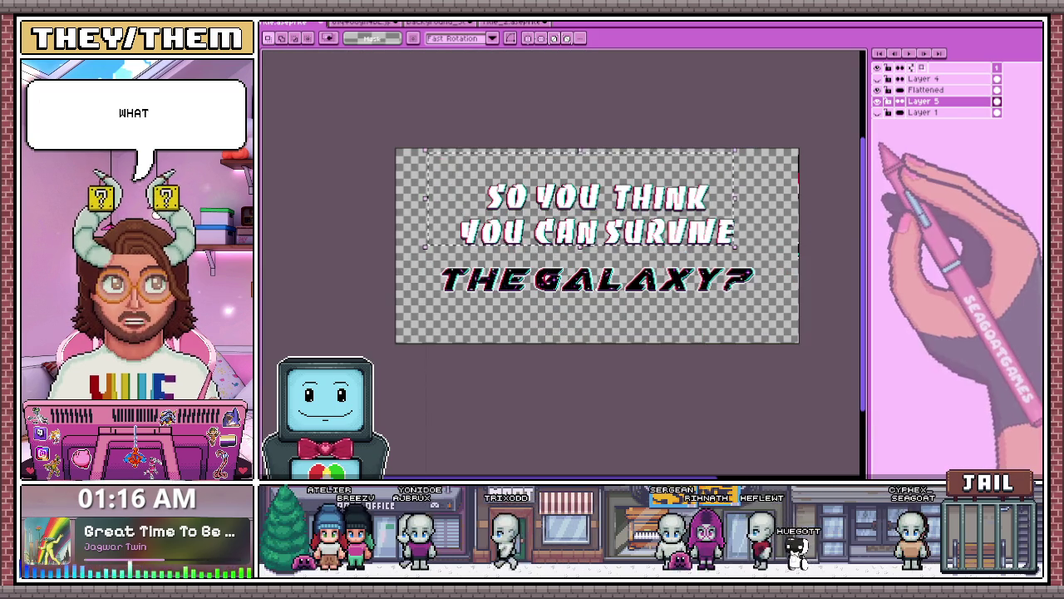
key("Delete")
key("ctrl+z")
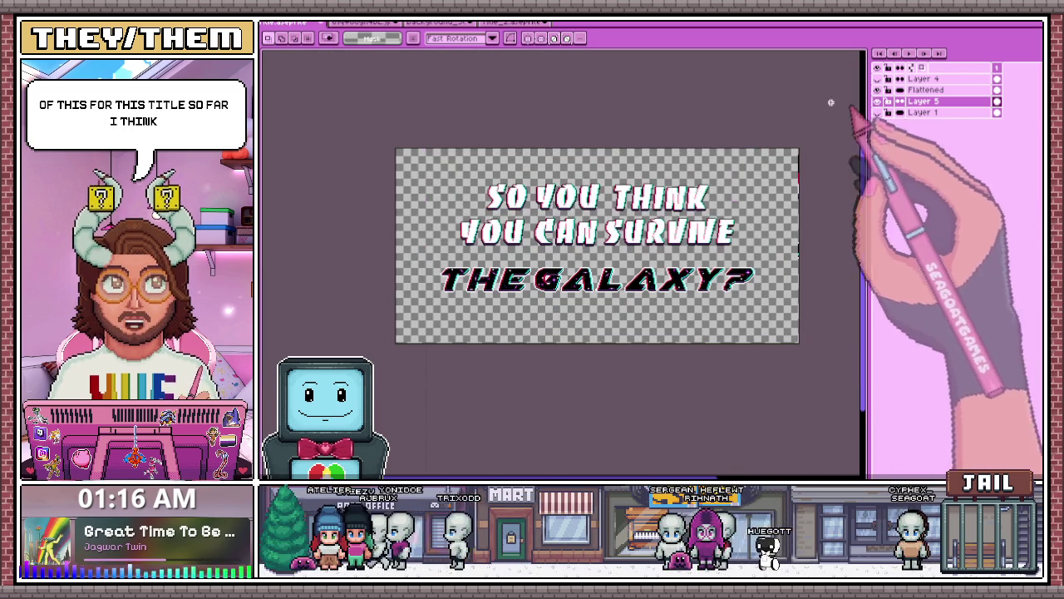
mouse_move(439, 153)
left_mouse_down()
mouse_move(740, 255)
mouse_move(769, 252)
left_mouse_up()
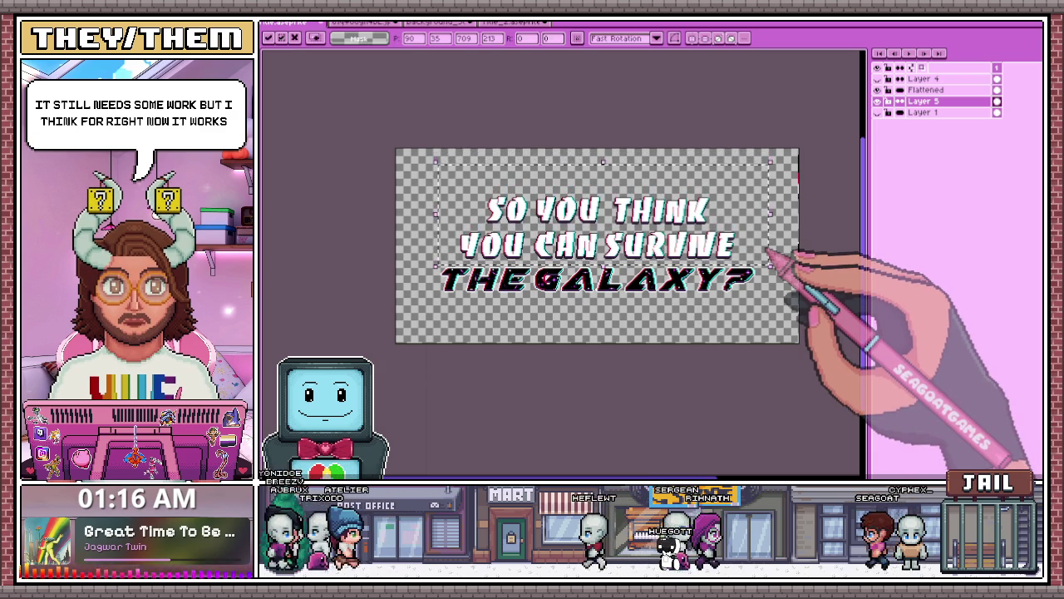
scroll(615, 349, "up", 2)
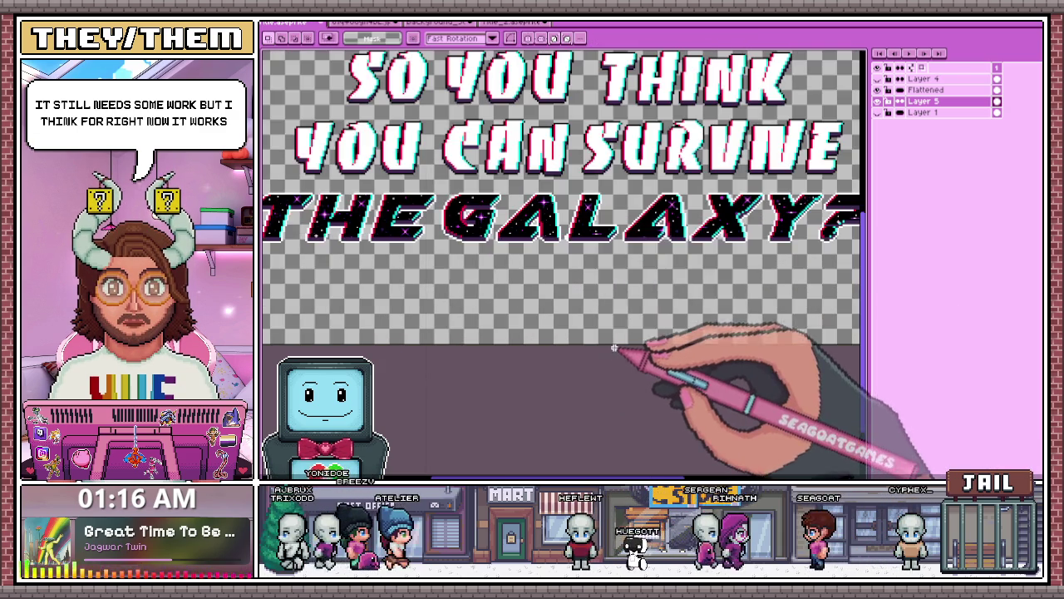
scroll(416, 183, "down", 2)
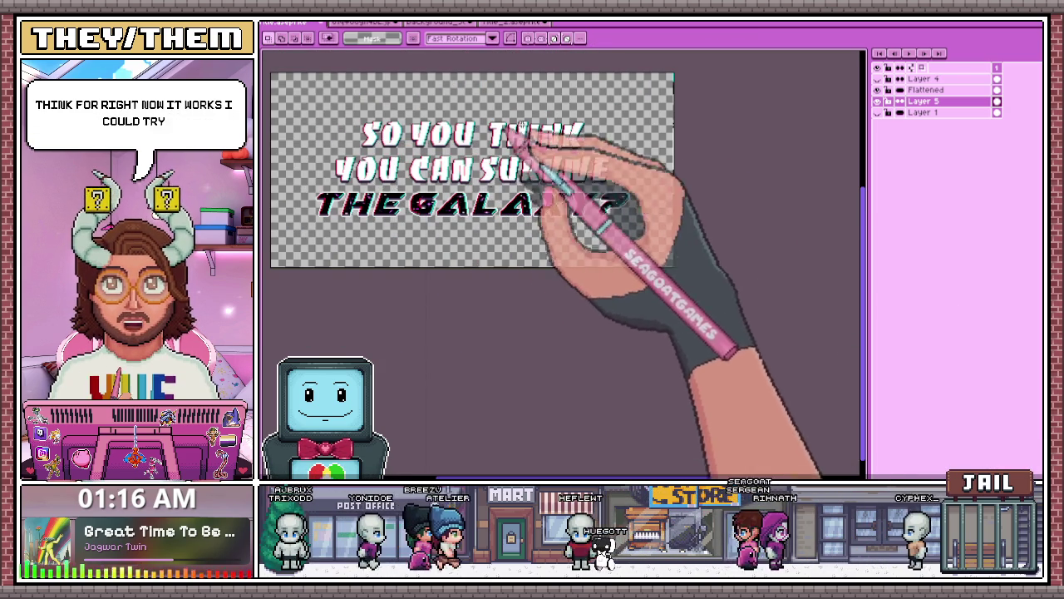
left_click(877, 101)
left_click(878, 101)
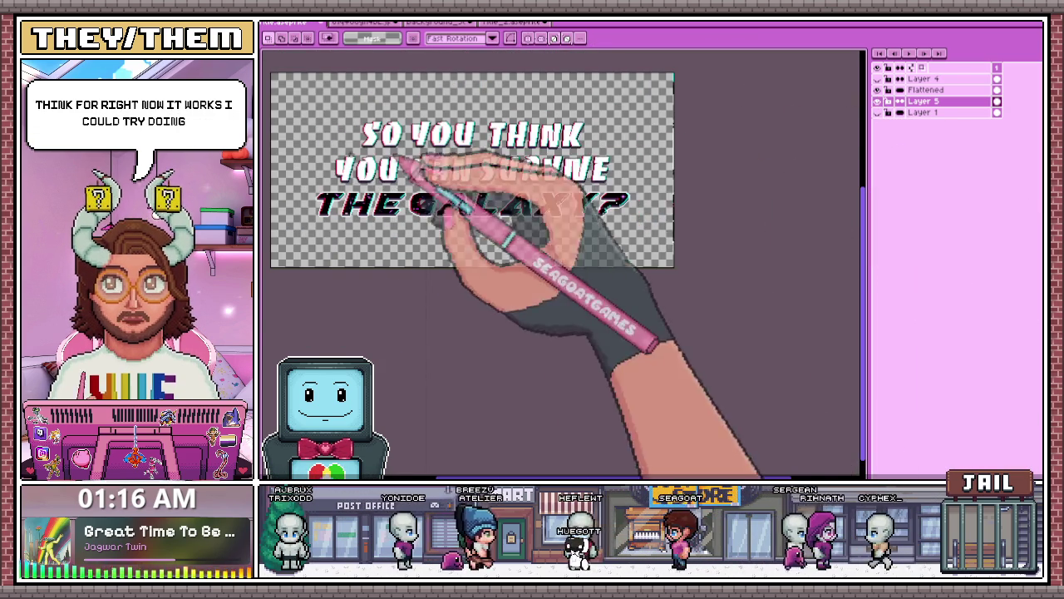
scroll(427, 171, "up", 2)
scroll(432, 191, "down", 2)
scroll(314, 155, "up", 2)
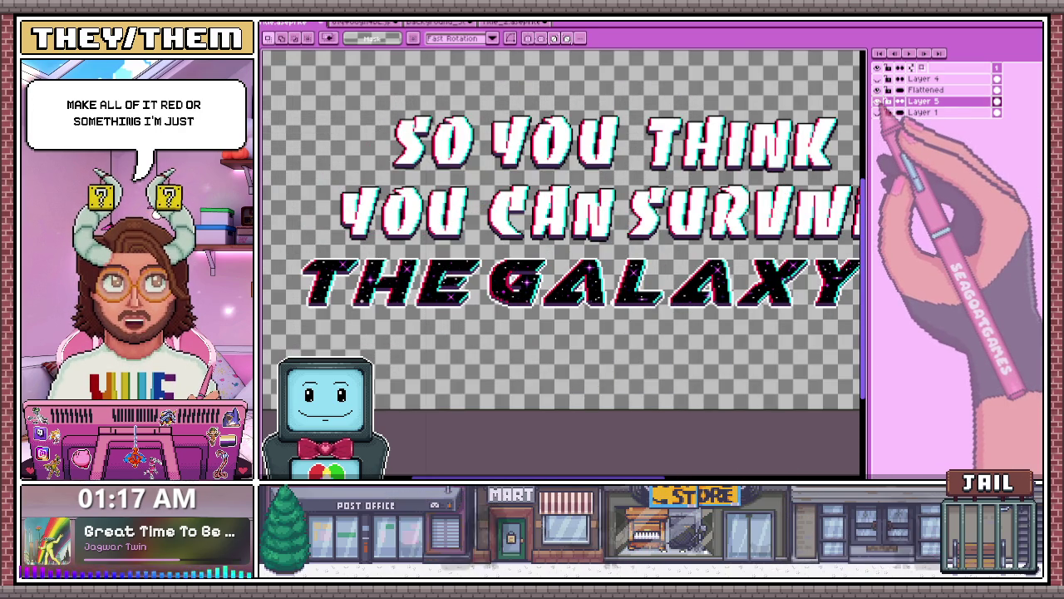
right_click(942, 101)
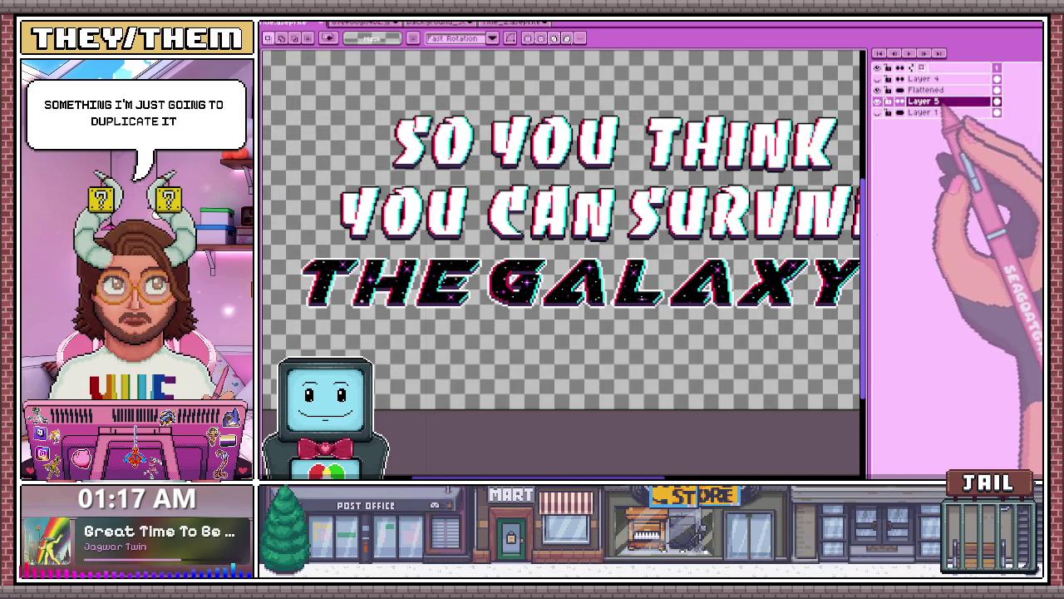
Duplicate Layer 5 and fill the Magic Wand-selected top lines with dark red
left_click(967, 155)
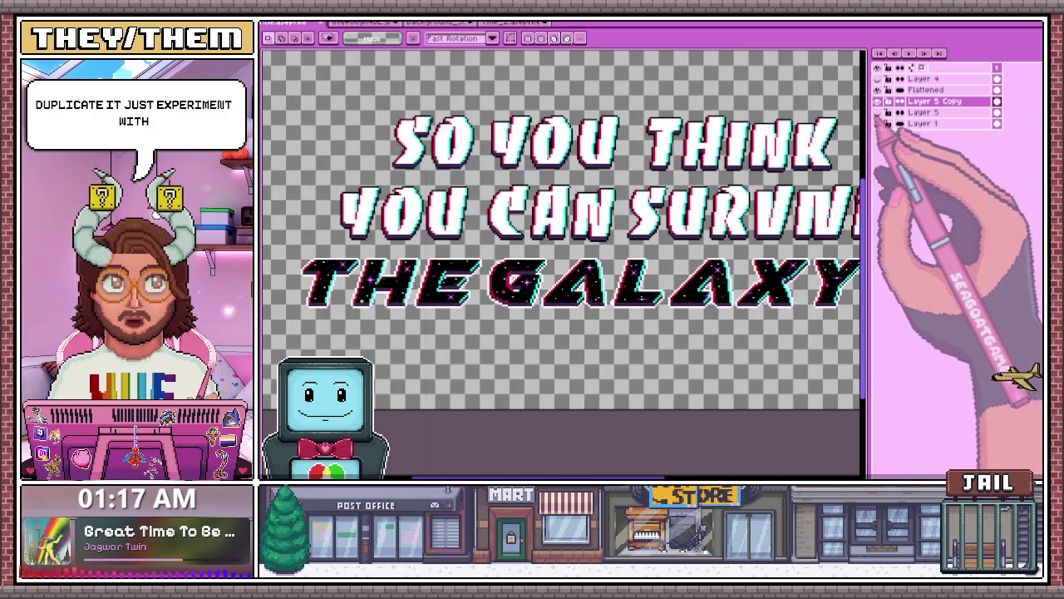
key("w")
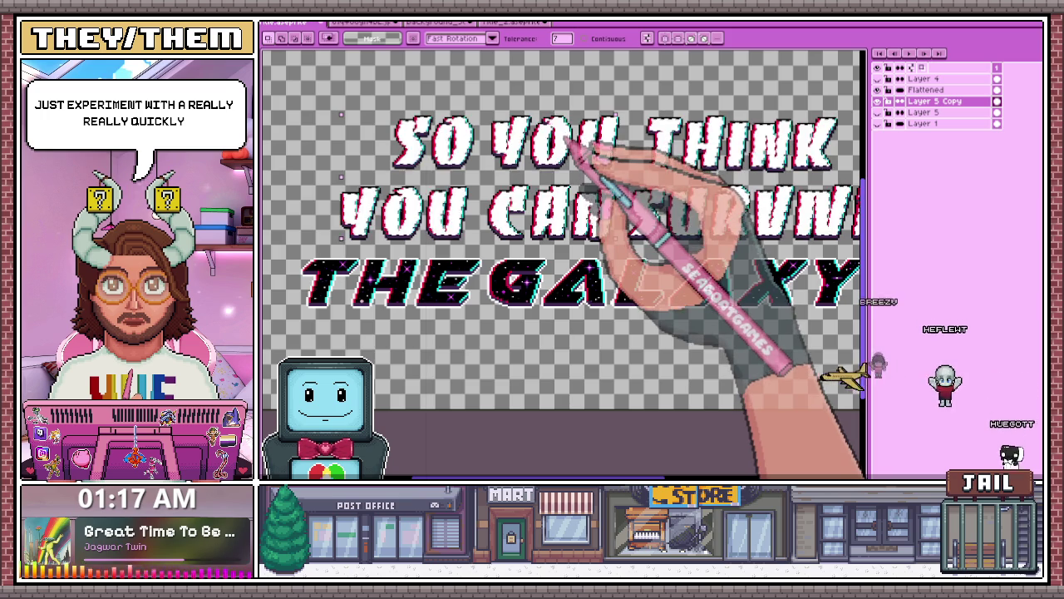
left_click(290, 208)
scroll(481, 147, "up", 1)
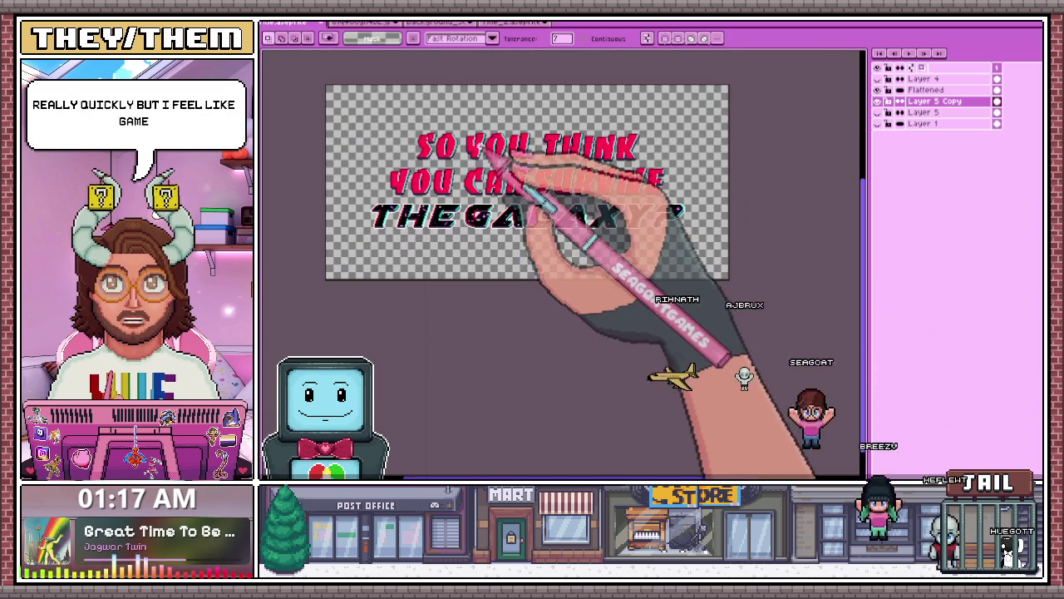
scroll(541, 220, "up", 2)
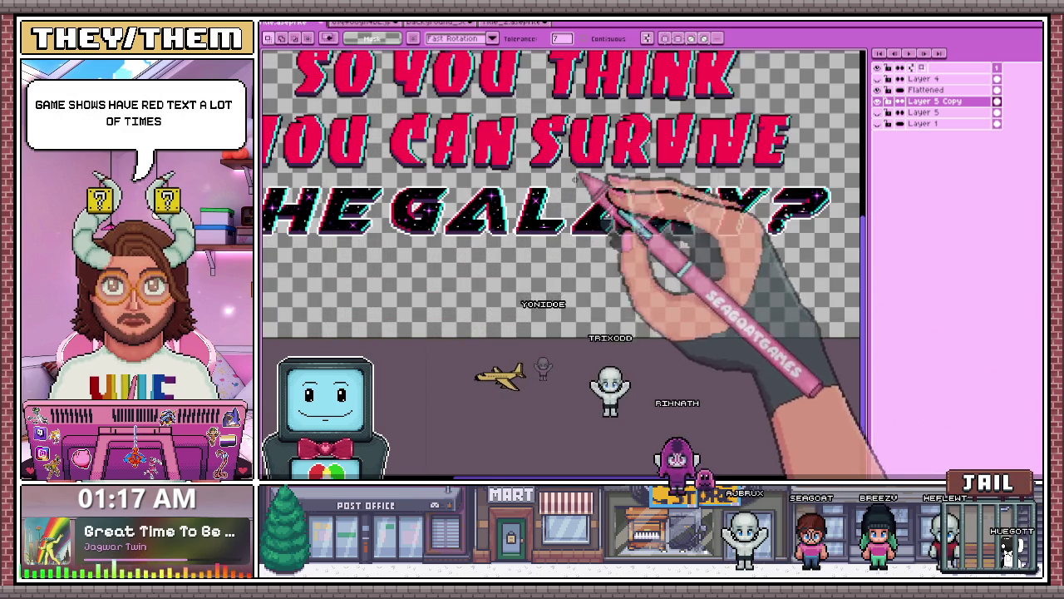
scroll(578, 176, "down", 2)
scroll(445, 148, "up", 2)
left_click(409, 131)
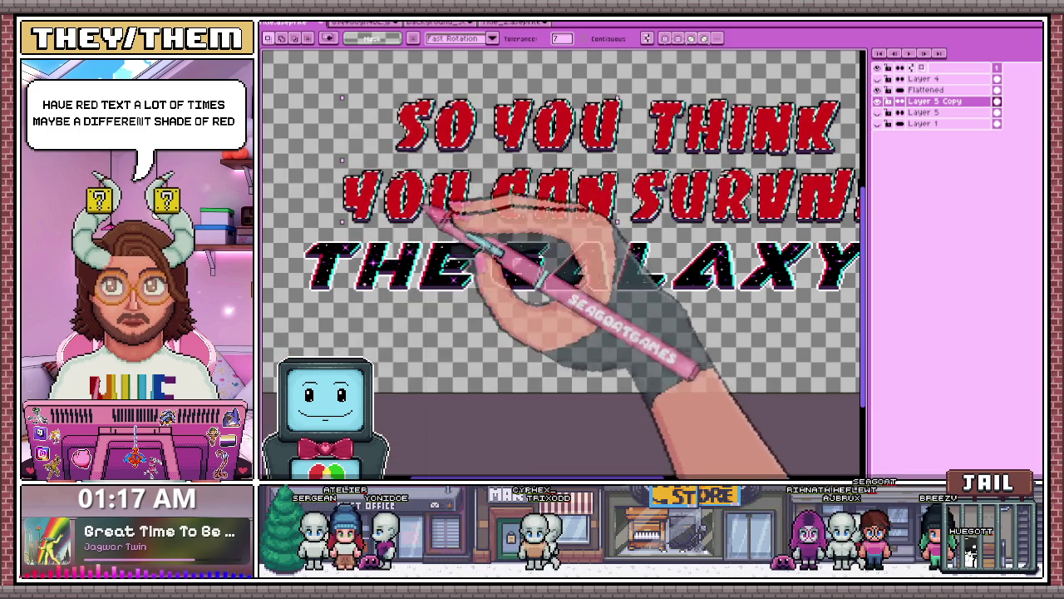
Zoom out to review the red lettering above the starry THE GALAXY? text
key("minus")
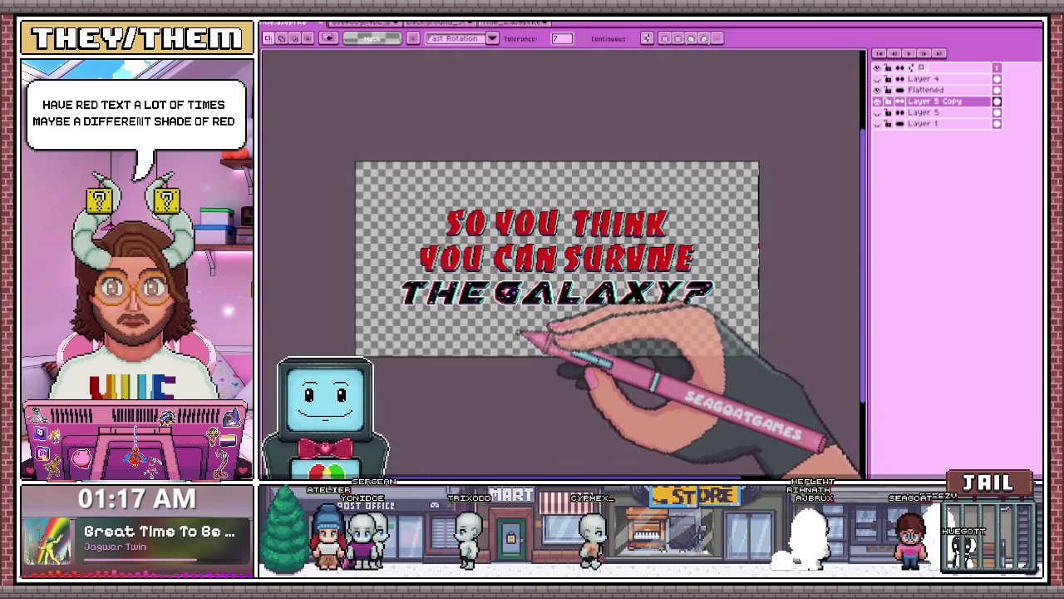
scroll(518, 331, "up", 1)
scroll(449, 145, "down", 1)
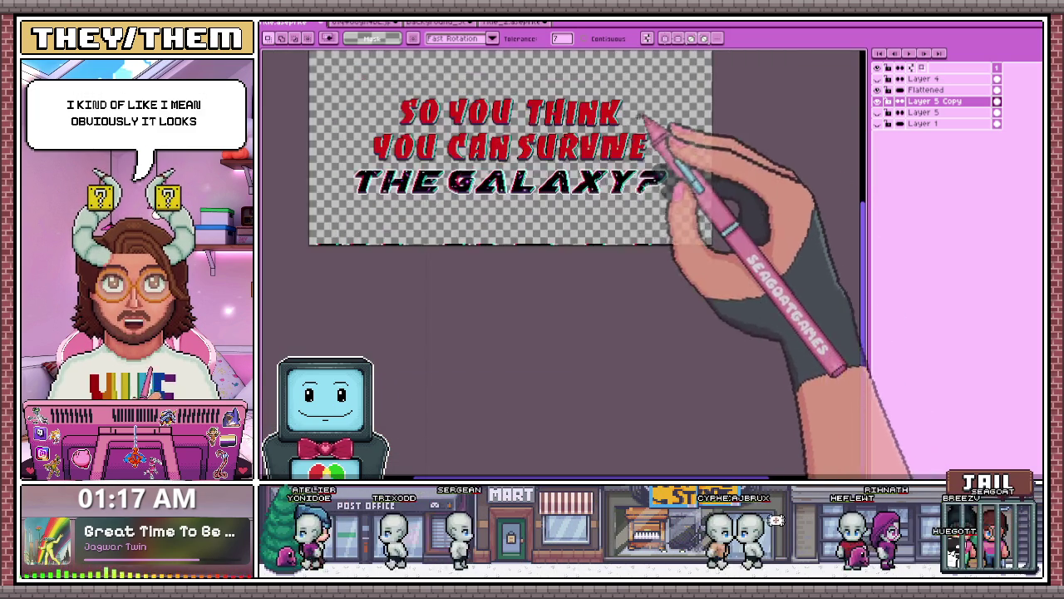
scroll(487, 149, "up", 1)
scroll(661, 212, "down", 1)
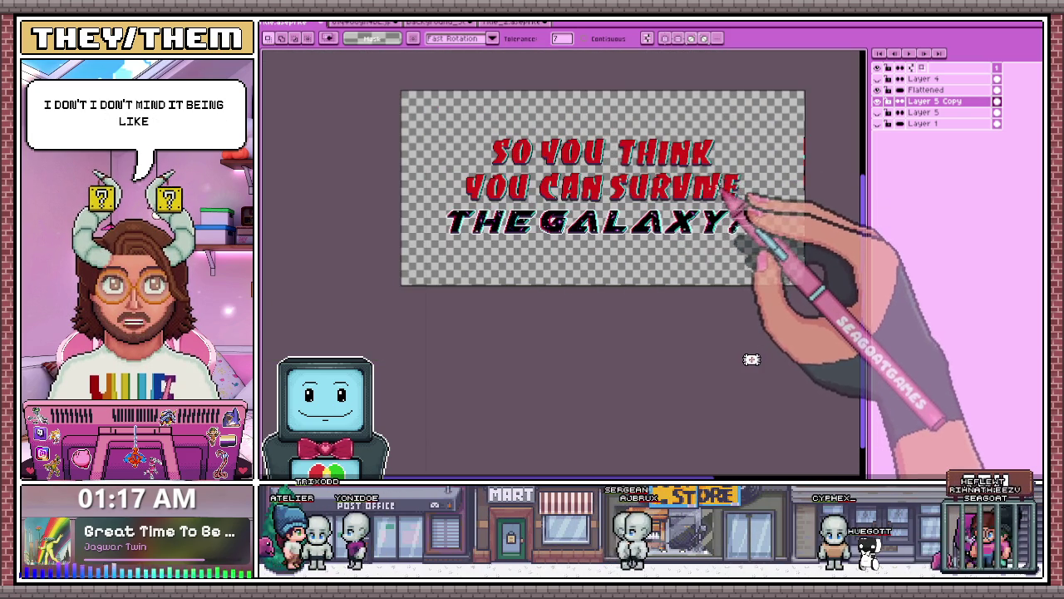
scroll(671, 176, "up", 2)
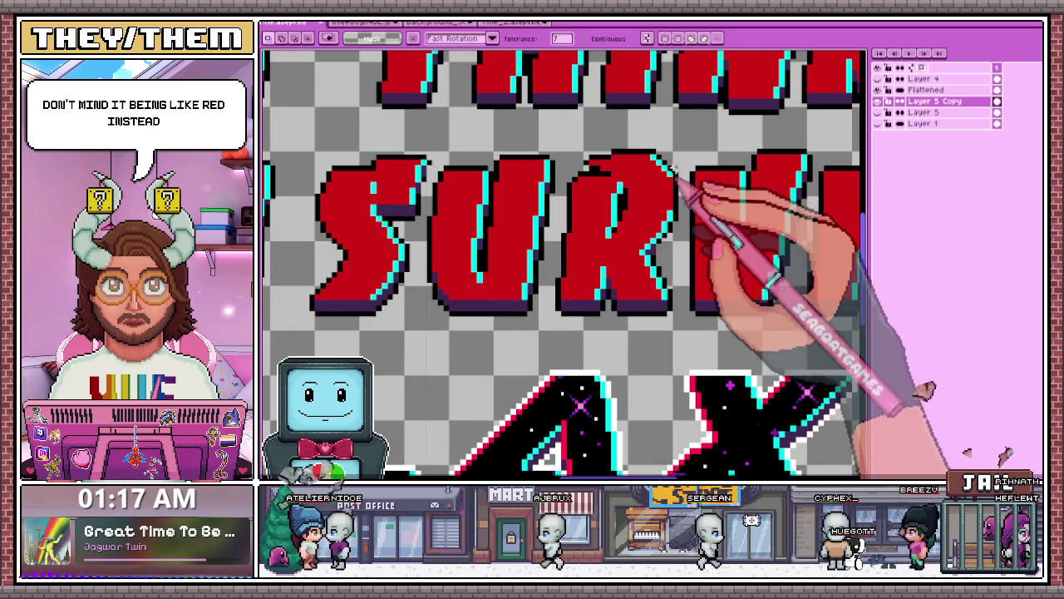
scroll(680, 218, "down", 3)
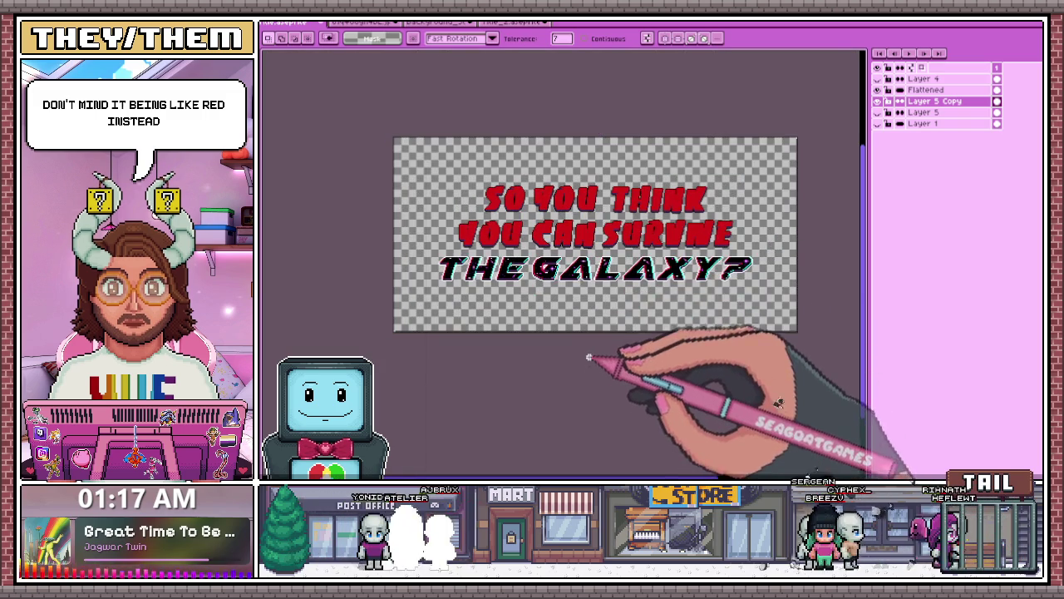
scroll(614, 235, "up", 1)
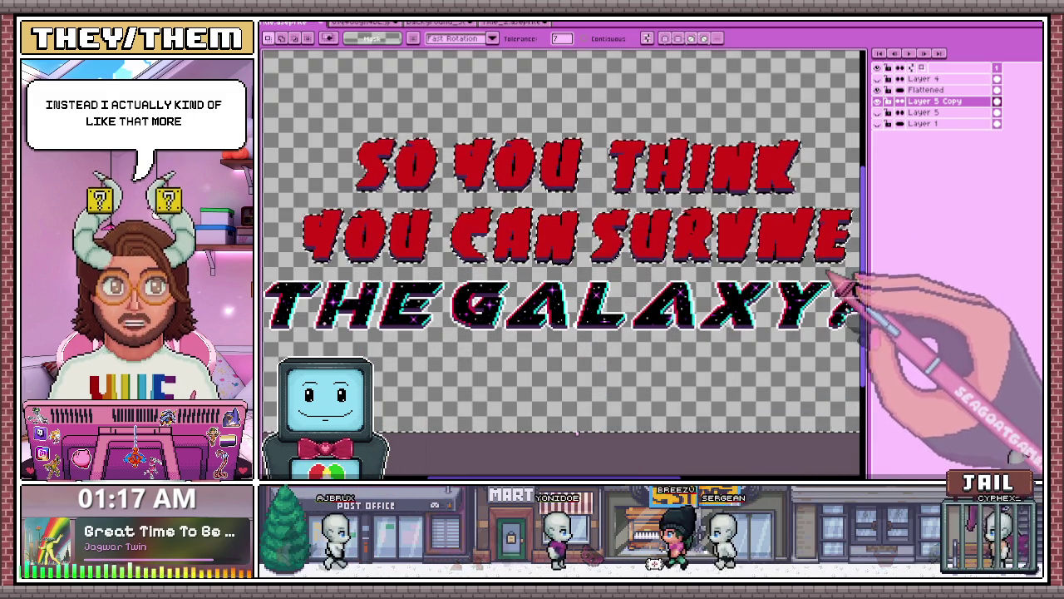
left_click(576, 445)
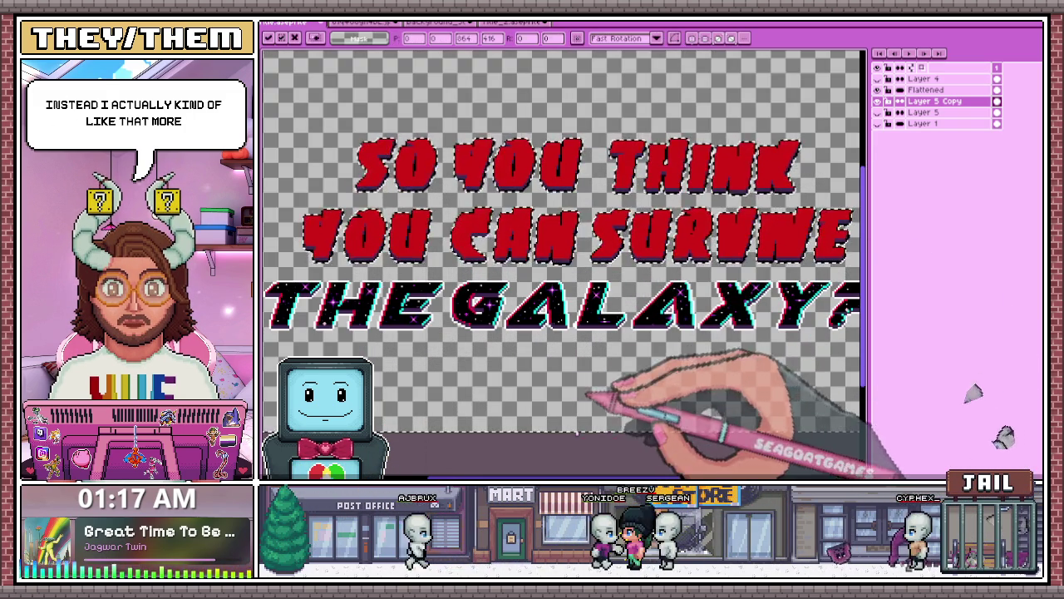
key("w")
scroll(609, 291, "down", 1)
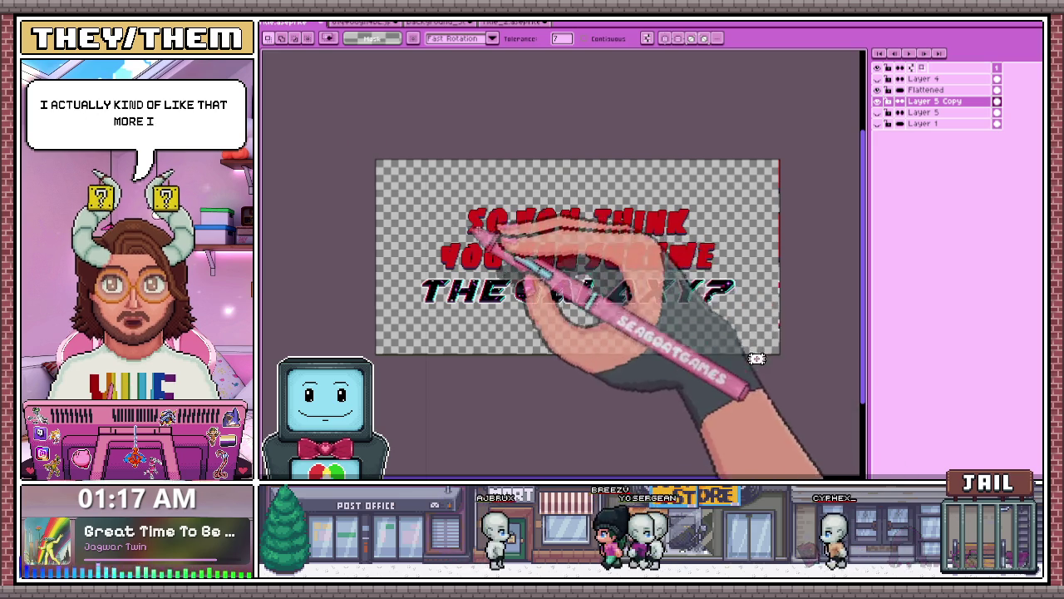
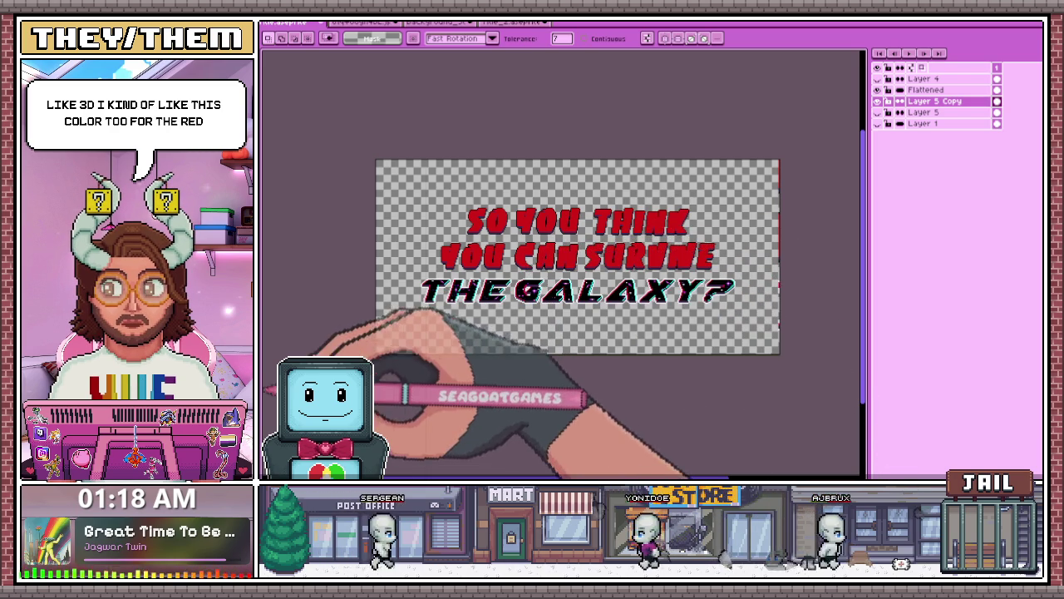
Hide the red title layer and create a visible duplicate of it
scroll(528, 205, "up", 3)
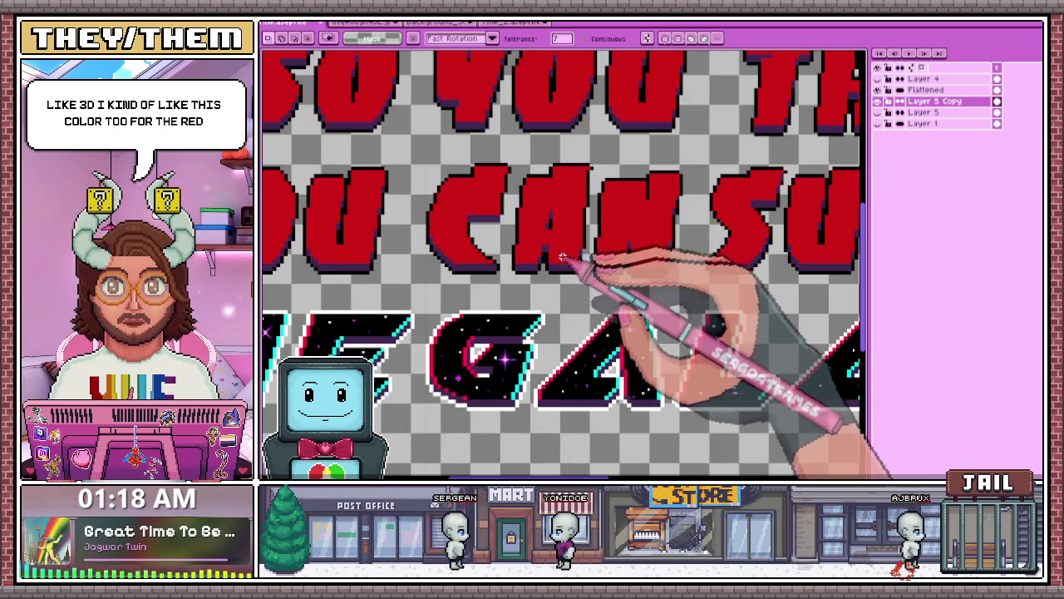
scroll(565, 329, "down", 5)
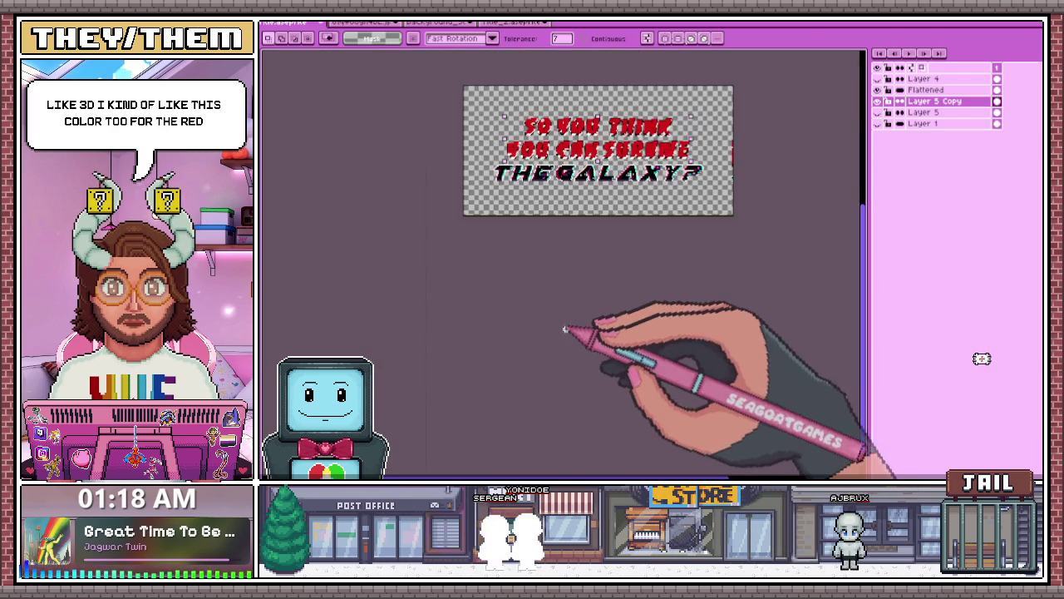
scroll(606, 179, "up", 3)
scroll(609, 192, "down", 2)
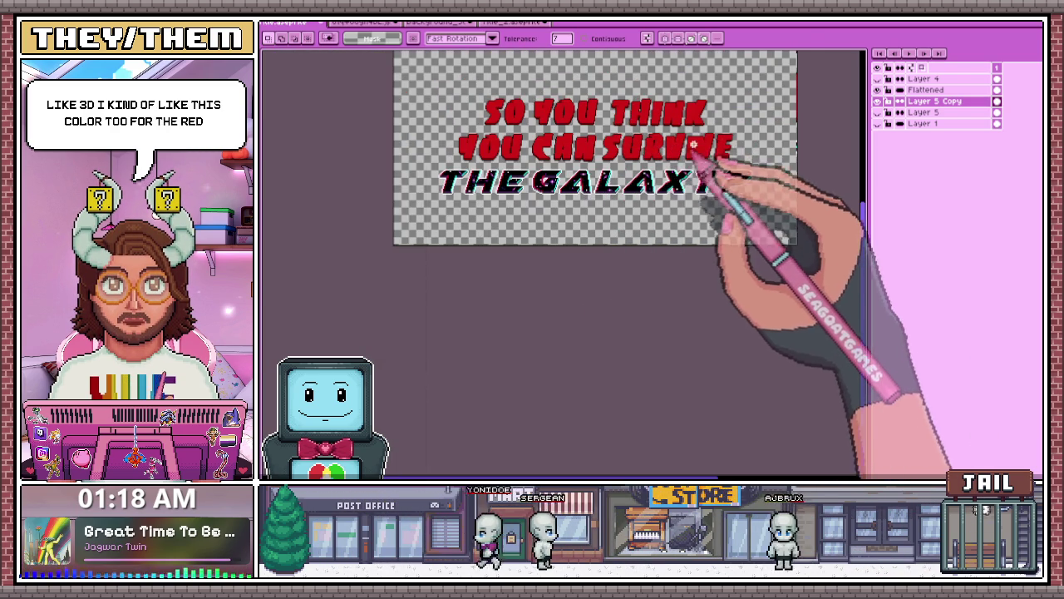
scroll(693, 146, "up", 2)
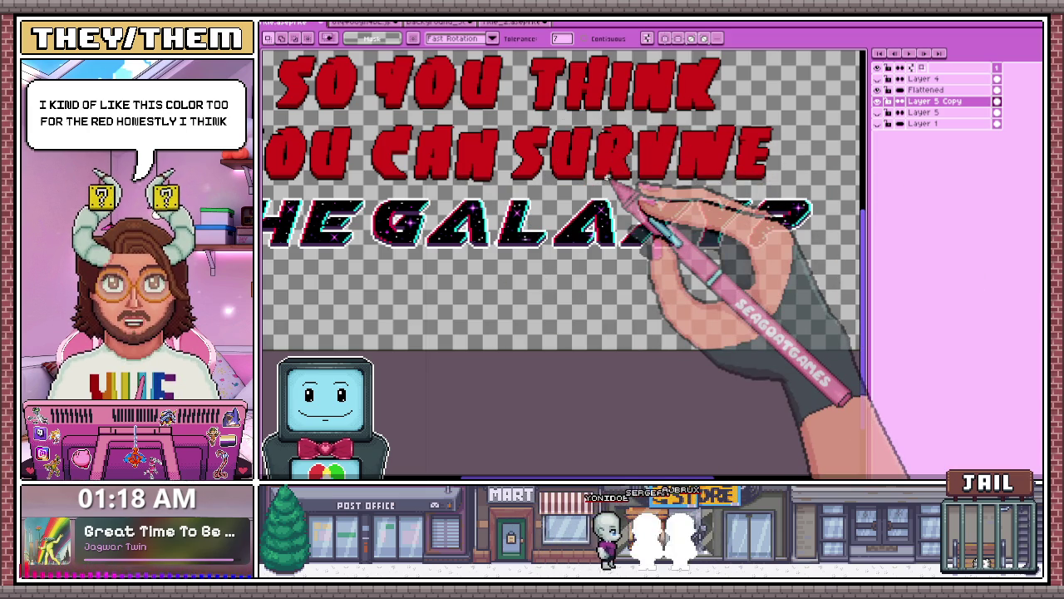
left_click(877, 100)
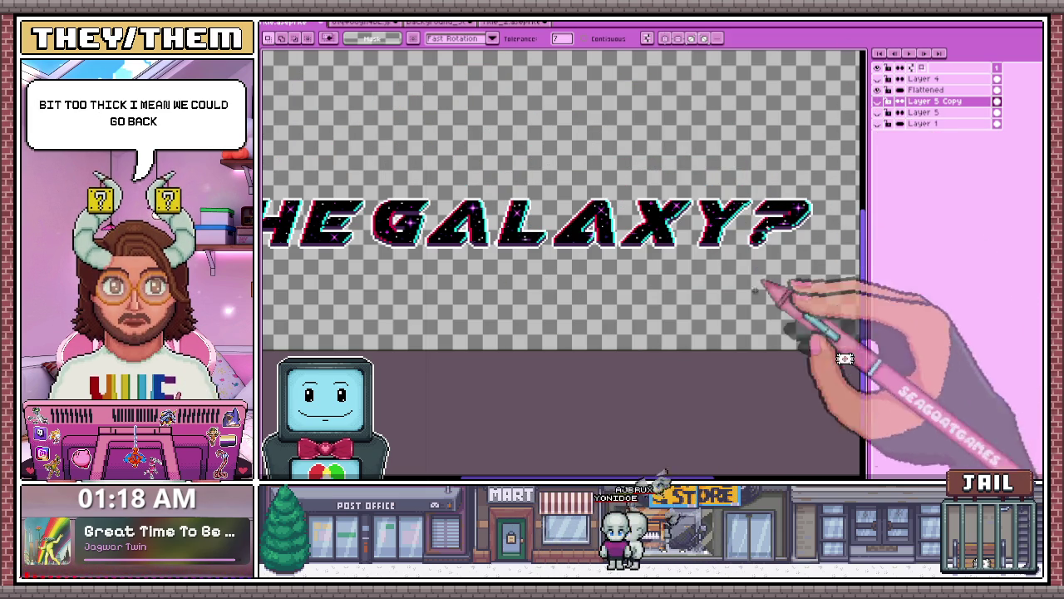
right_click(936, 101)
left_click(955, 163)
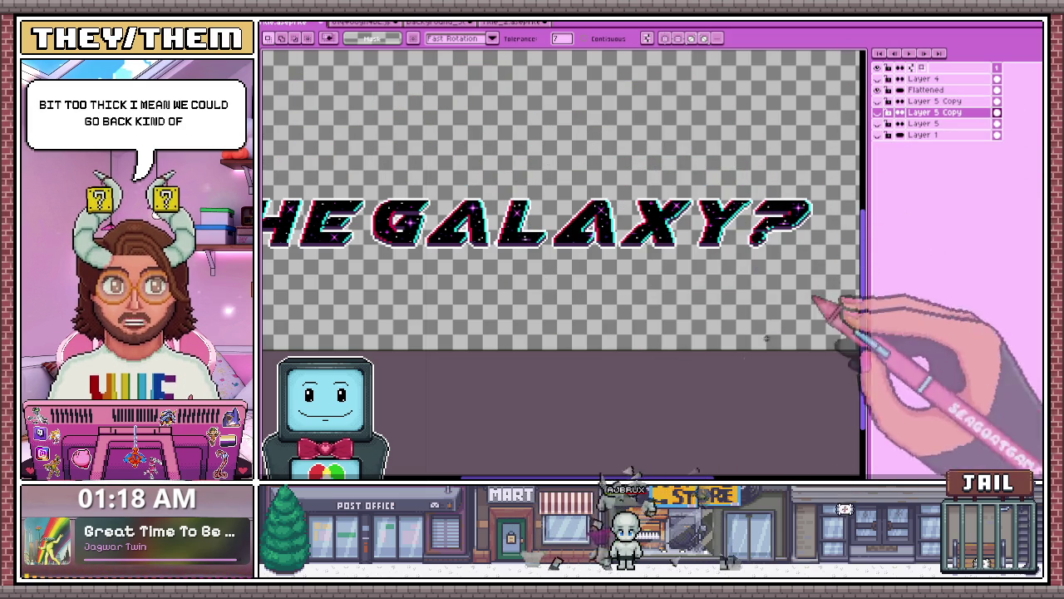
left_click(877, 111)
Magic Wand the dark outline pixels around the copied letters and delete them
scroll(587, 324, "down", 2)
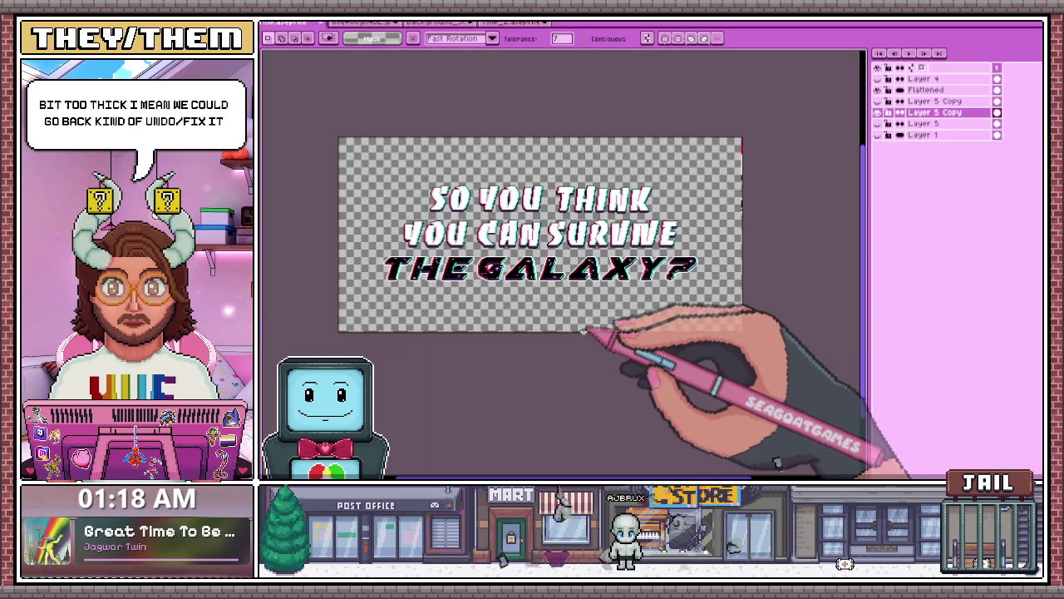
scroll(616, 300, "up", 4)
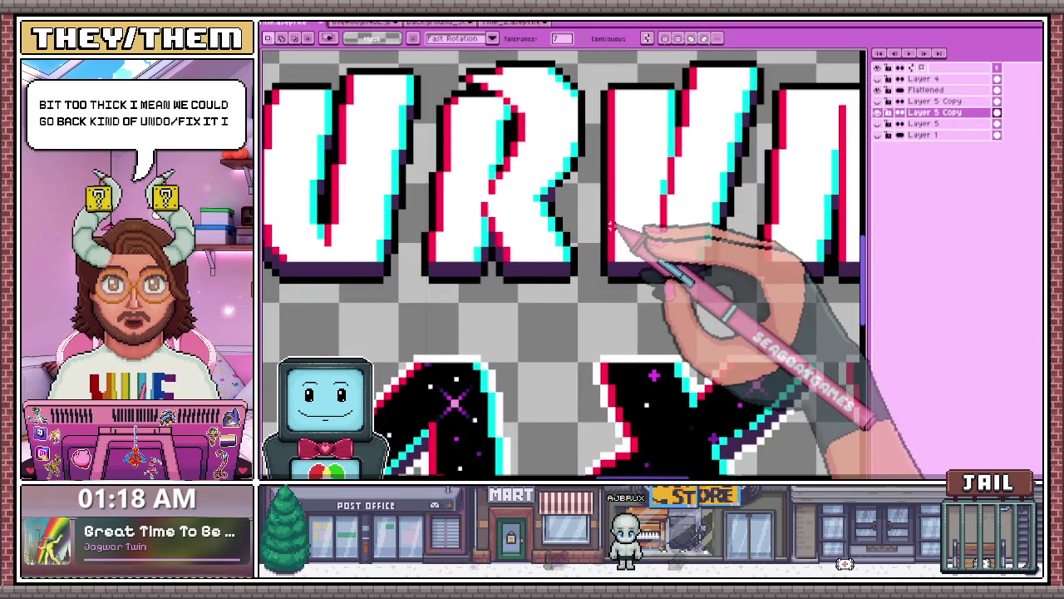
left_click(616, 203)
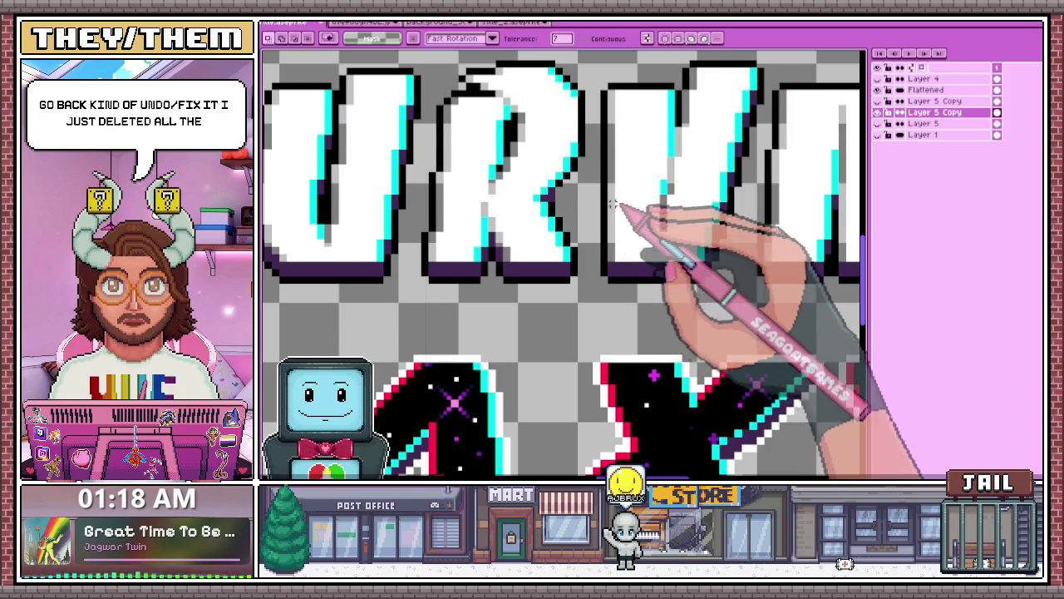
left_click(604, 200)
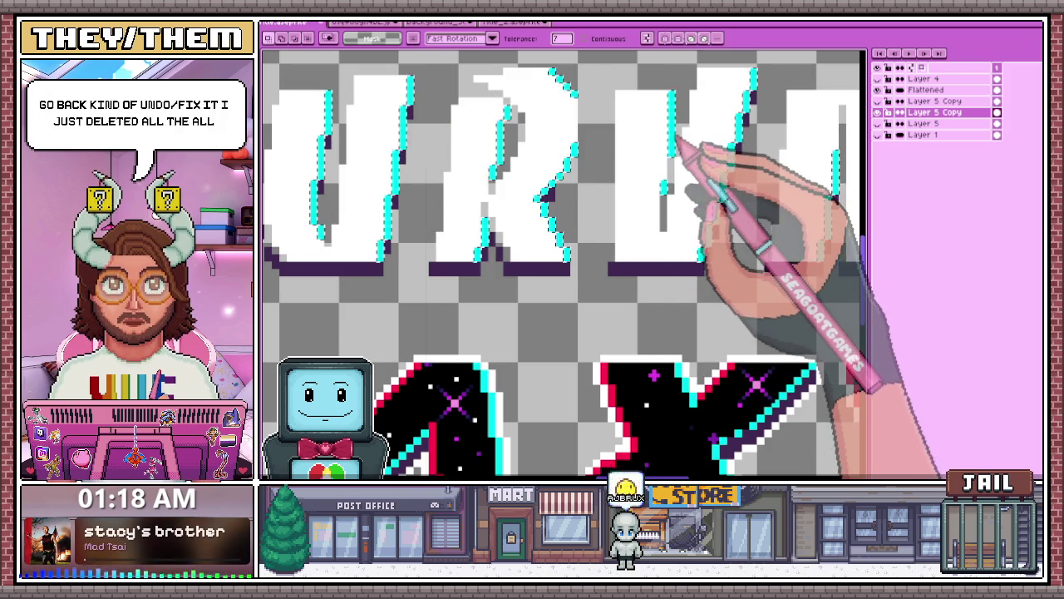
scroll(656, 206, "down", 4)
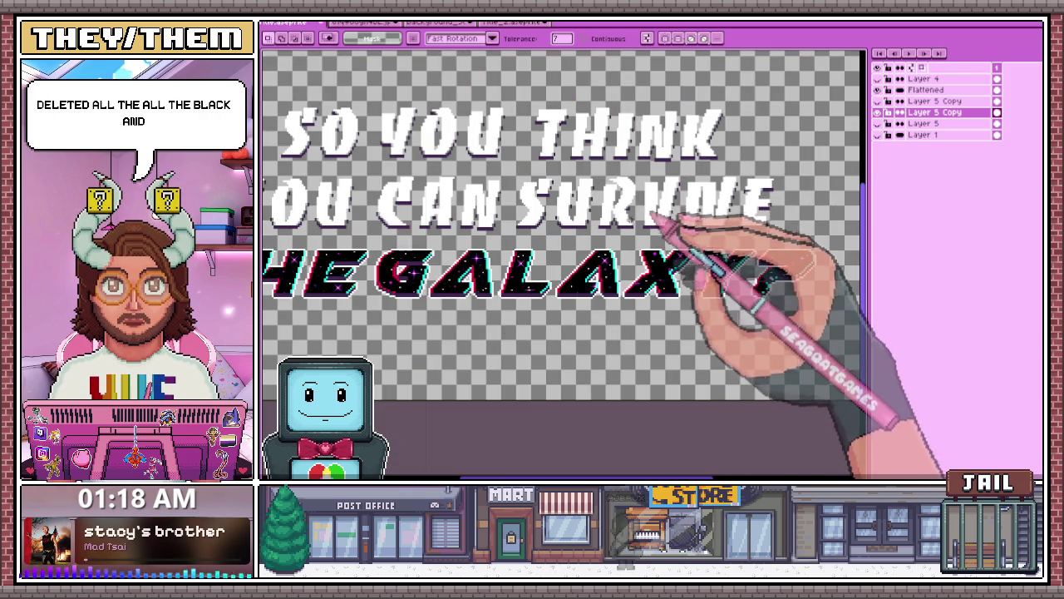
scroll(533, 226, "up", 4)
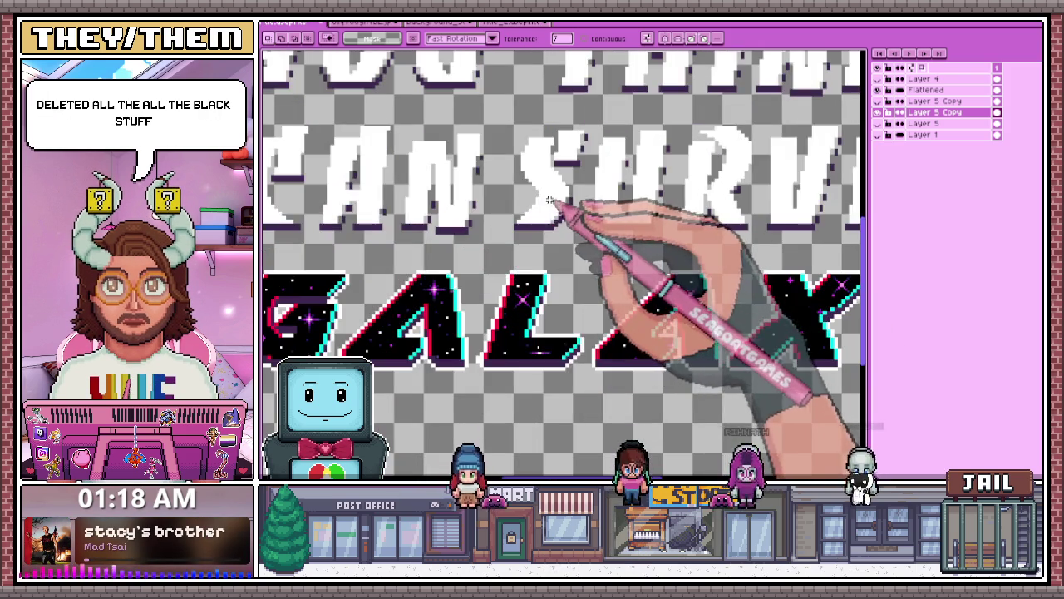
left_click(486, 228)
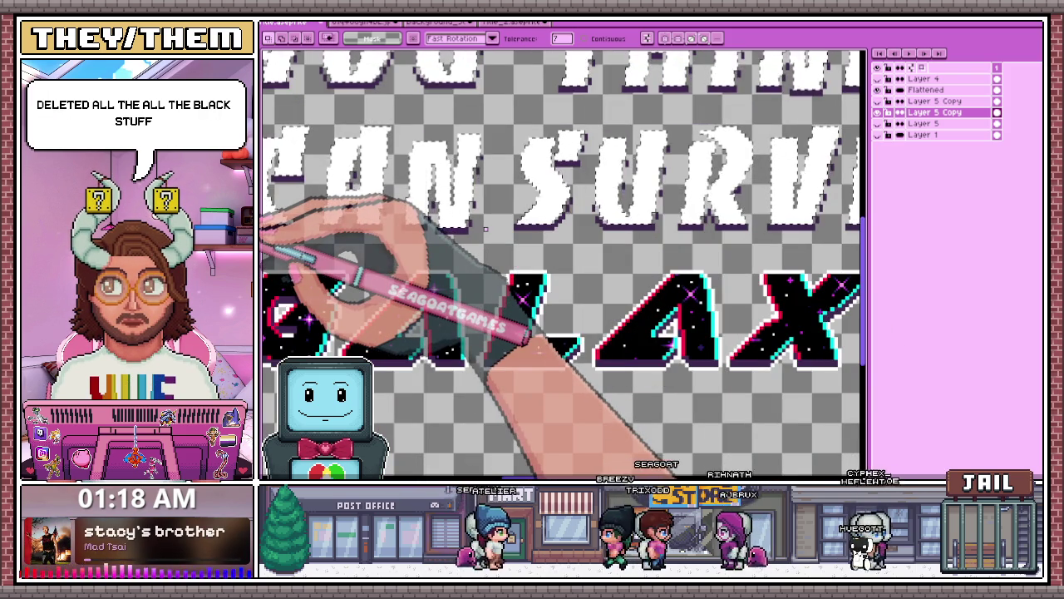
key("Delete")
Hide the THE GALAXY? layer
scroll(523, 341, "down", 5)
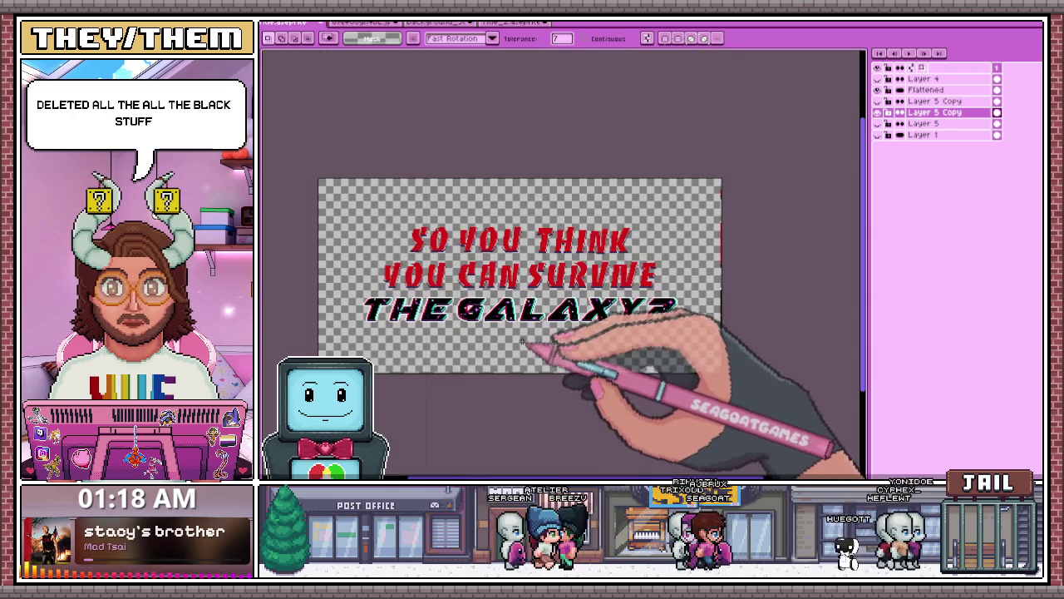
scroll(582, 297, "up", 4)
scroll(601, 266, "down", 4)
scroll(582, 239, "up", 3)
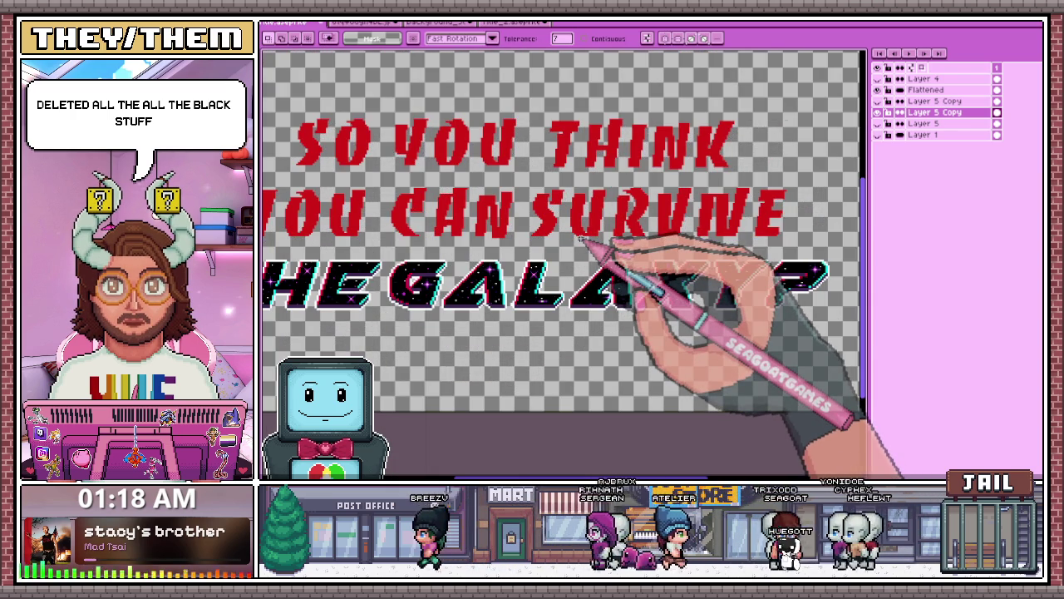
left_click(889, 123)
scroll(527, 209, "down", 3)
scroll(465, 207, "up", 1)
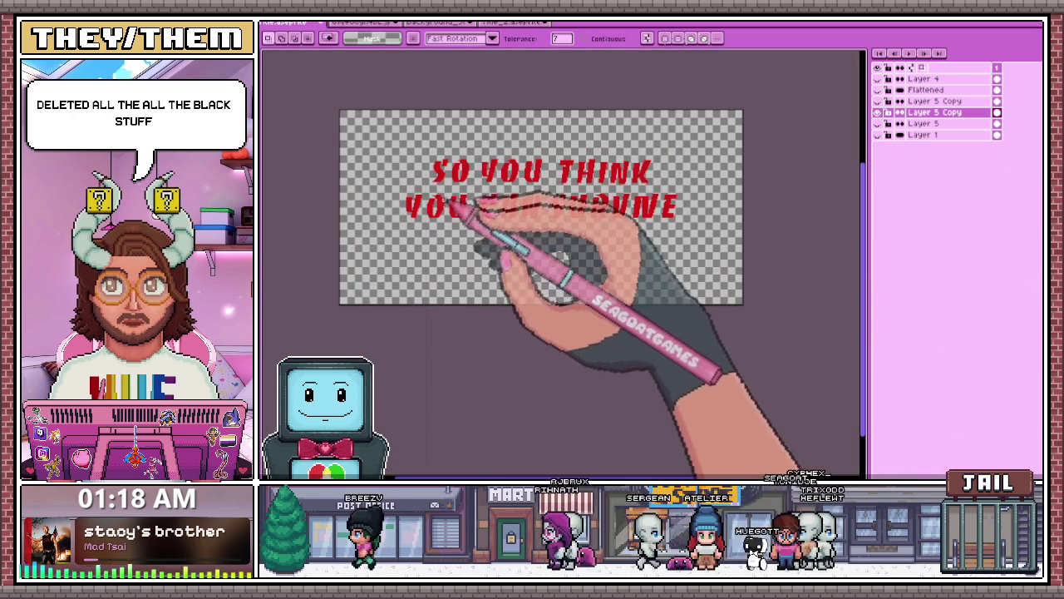
key("o")
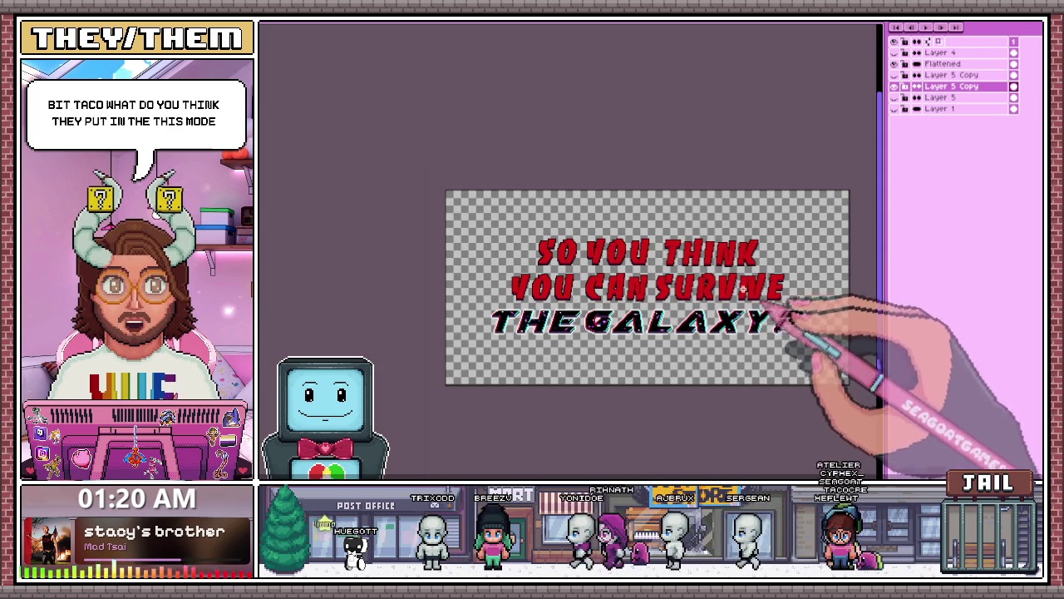
Duplicate the title layer again and select the second copy
scroll(744, 289, "up", 1)
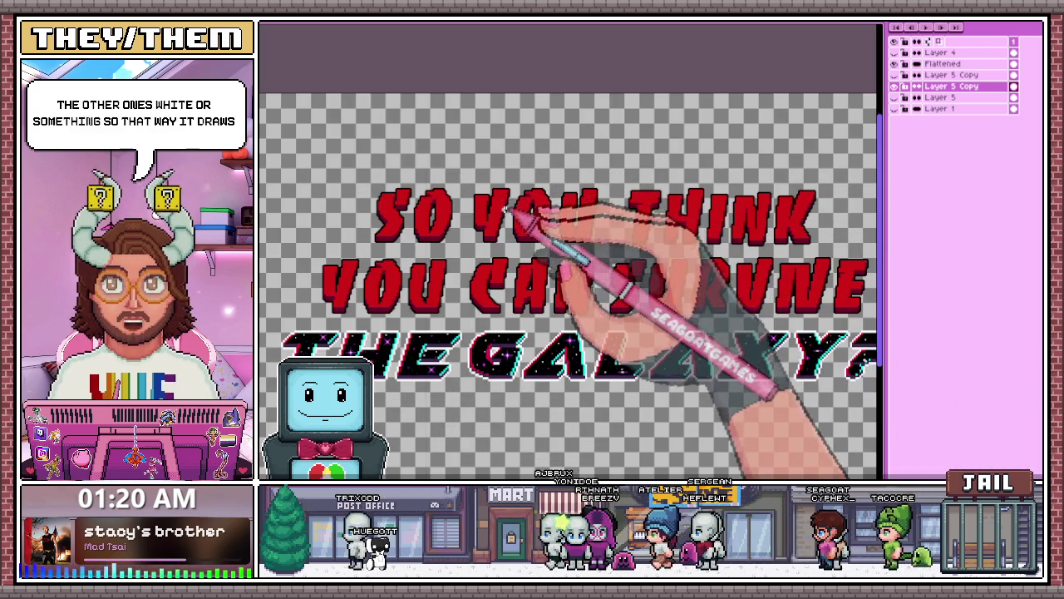
scroll(509, 183, "down", 1)
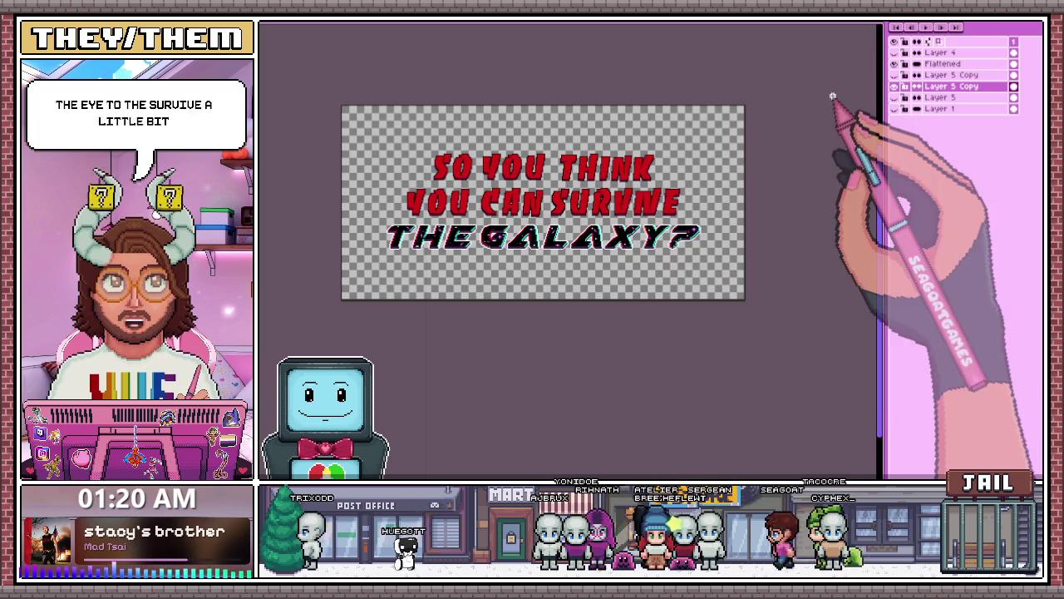
right_click(952, 86)
left_click(981, 148)
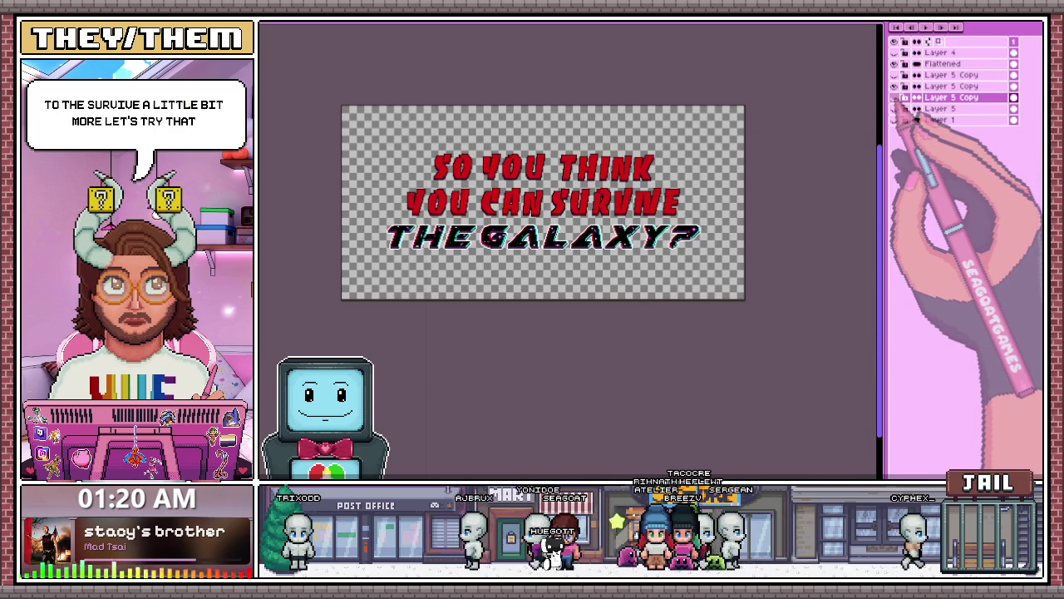
left_click(952, 86)
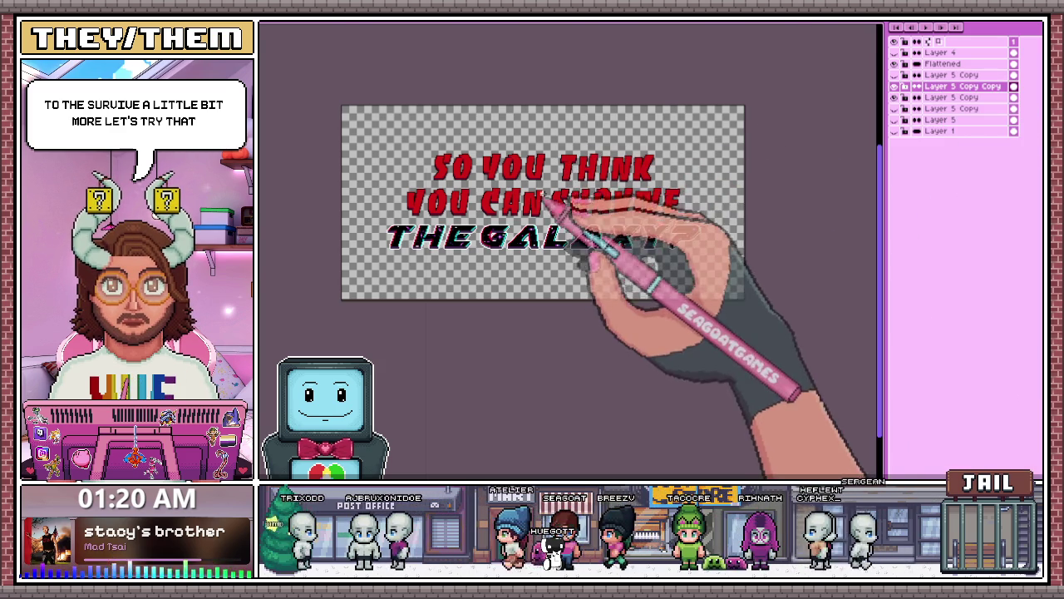
Marquee-select SURVIVE and fill SO YOU THINK YOU CAN white with the Paint Bucket
scroll(571, 208, "up", 2)
mouse_move(604, 250)
left_mouse_down()
mouse_move(805, 223)
mouse_move(814, 250)
left_mouse_up()
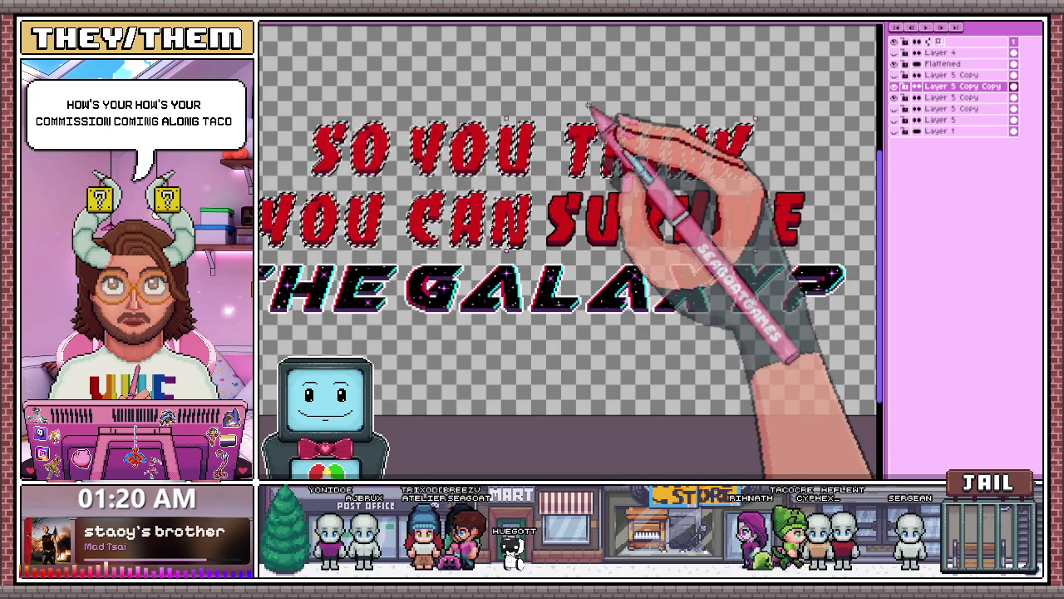
scroll(603, 124, "down", 2)
key("Tab")
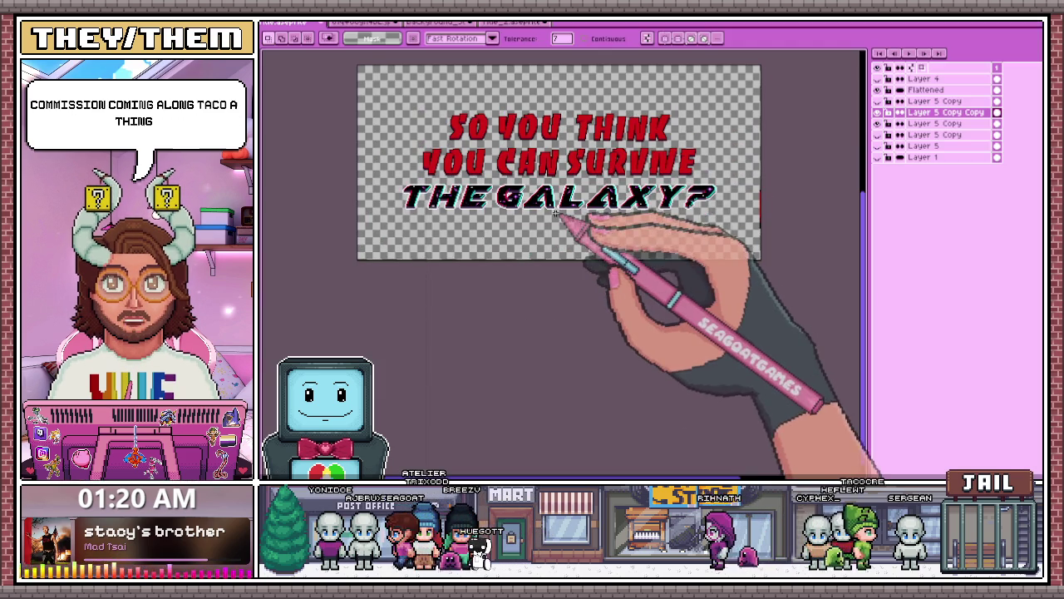
scroll(543, 201, "up", 2)
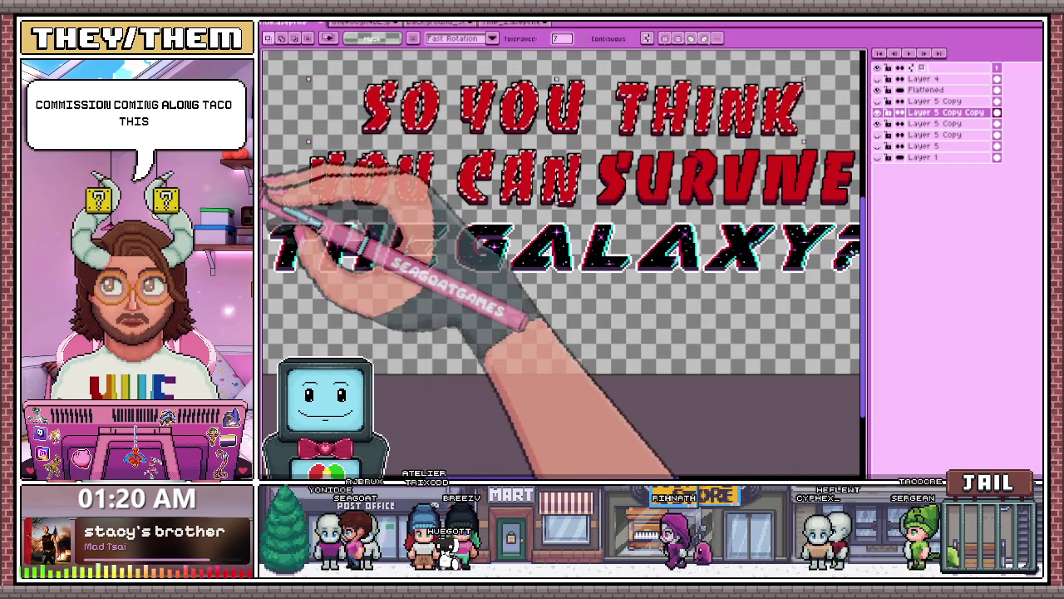
left_click(350, 171)
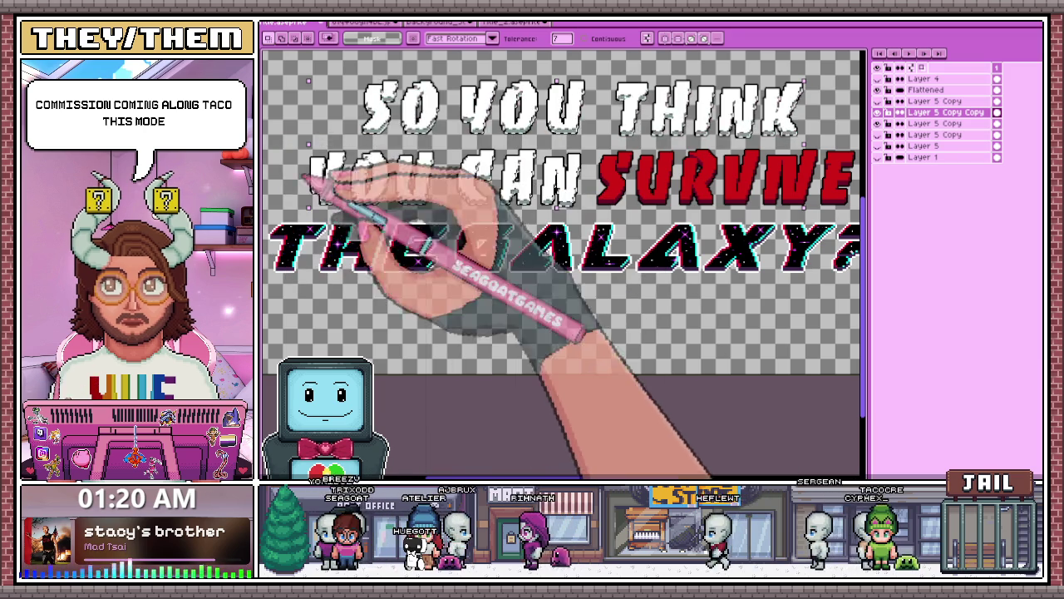
scroll(600, 329, "down", 2)
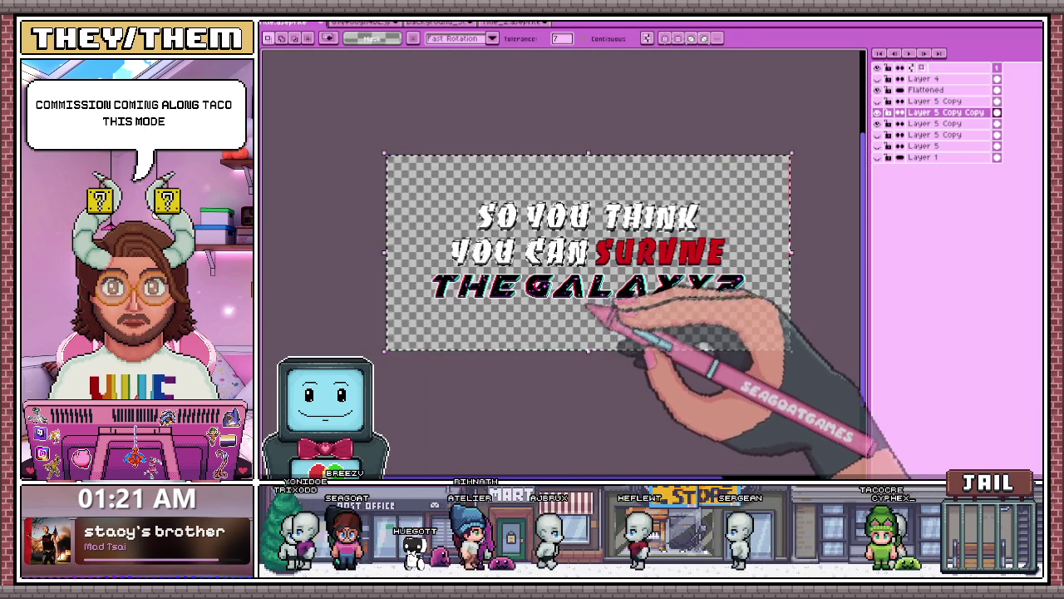
Start a transform on the title artwork and commit it unchanged
key("ctrl+t")
scroll(606, 340, "up", 2)
scroll(601, 238, "down", 2)
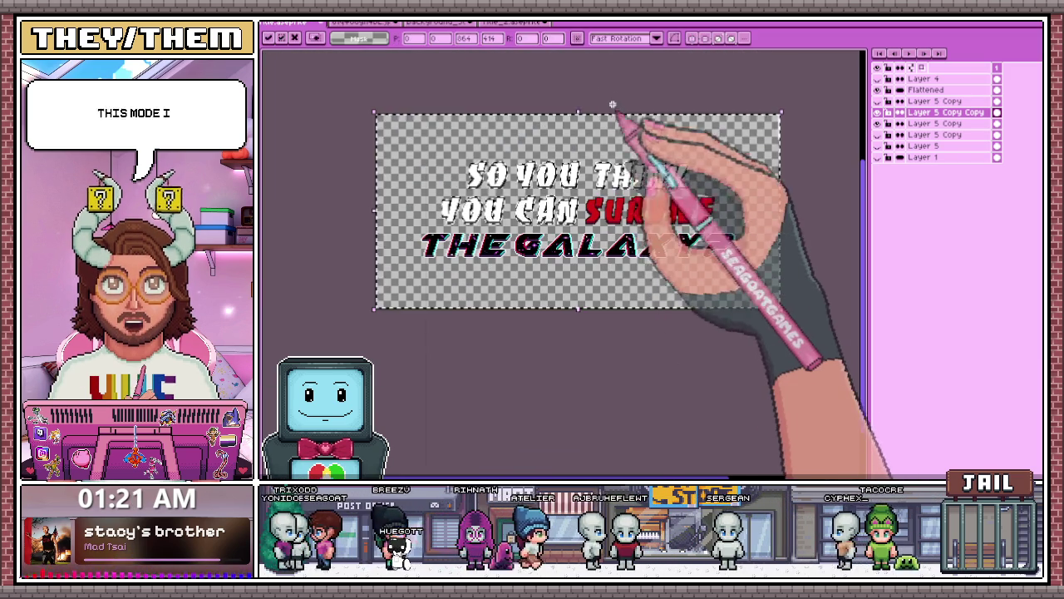
key("Return")
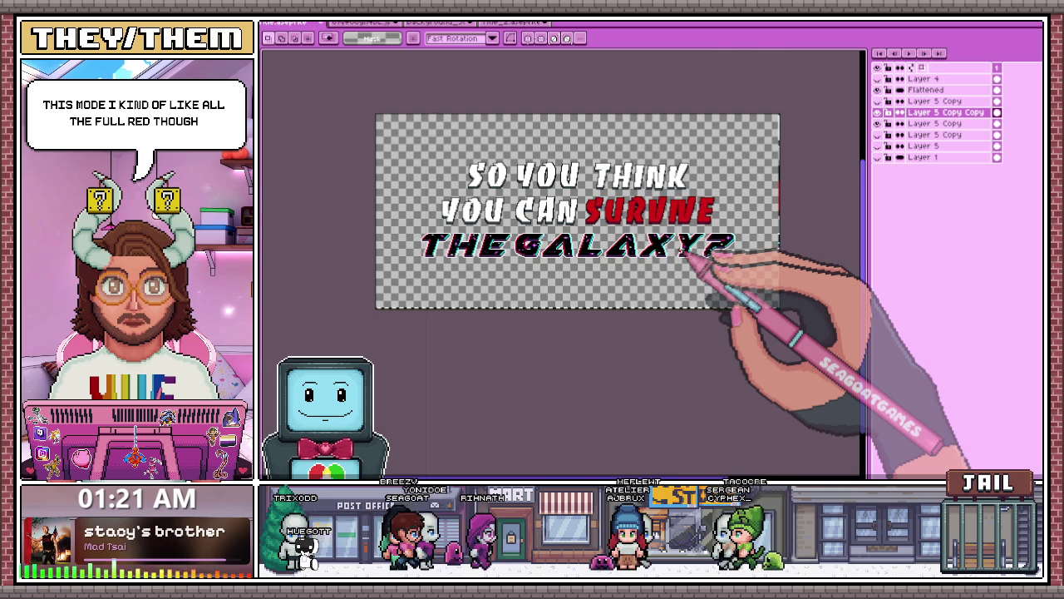
scroll(687, 253, "up", 3)
scroll(689, 260, "down", 3)
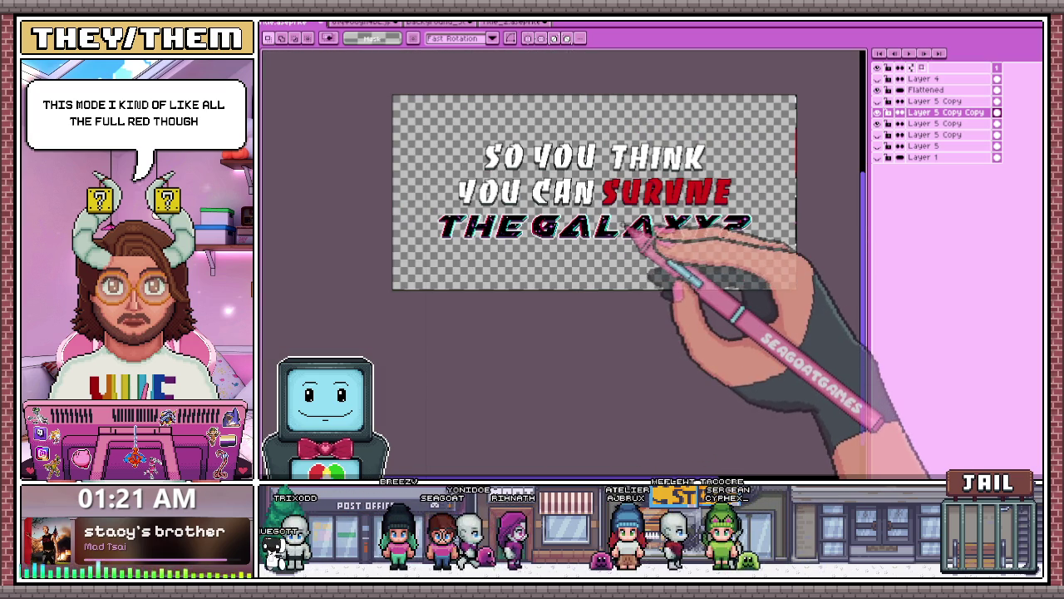
scroll(669, 193, "up", 3)
scroll(657, 198, "down", 3)
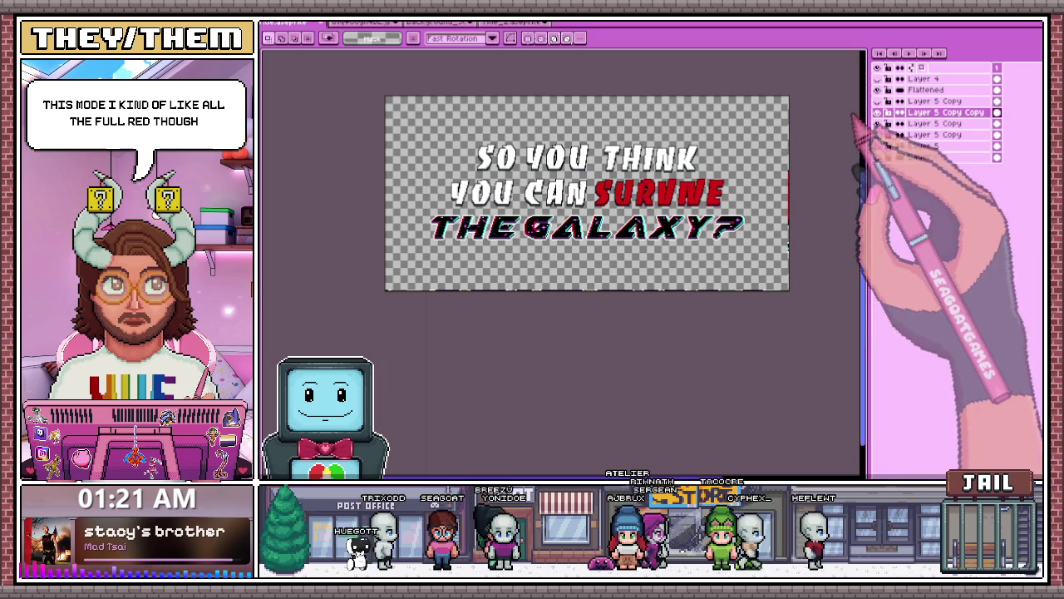
Compare white versus all-red top lines, leaving the white lettering layer hidden
left_click(879, 123)
left_click(879, 123)
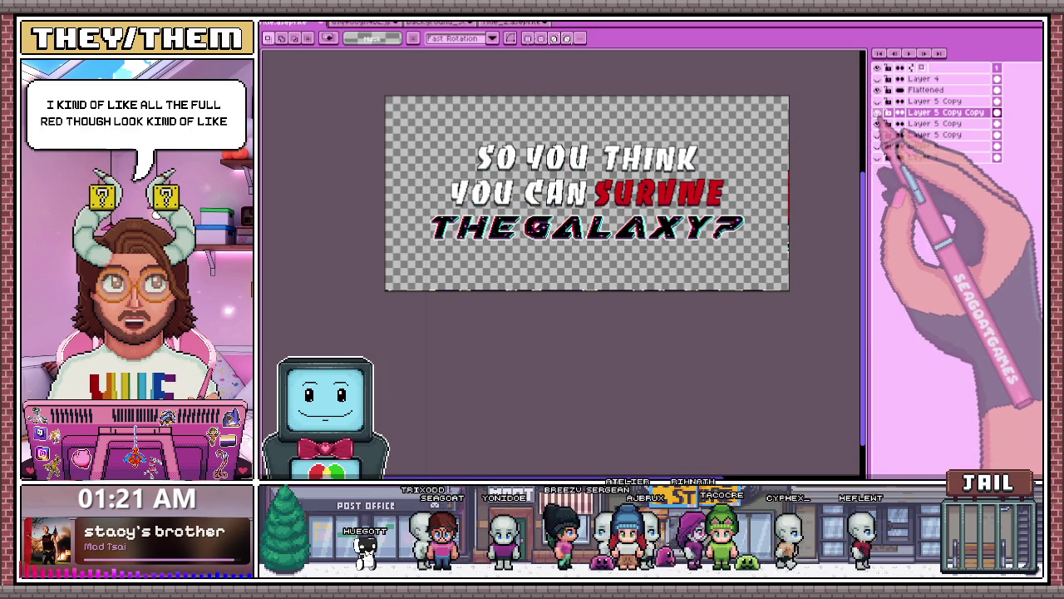
left_click(879, 123)
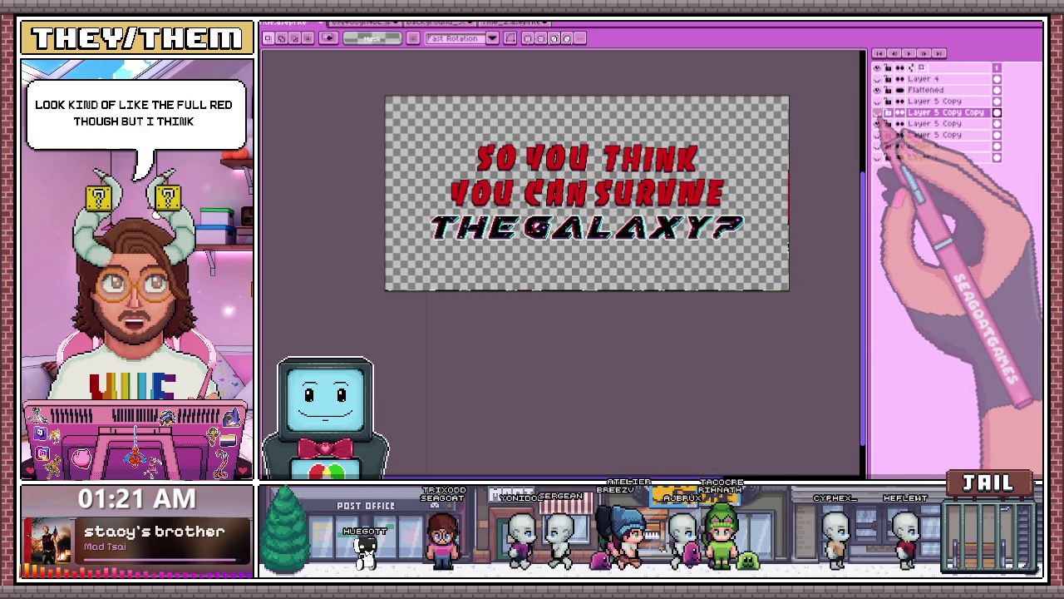
left_click(879, 122)
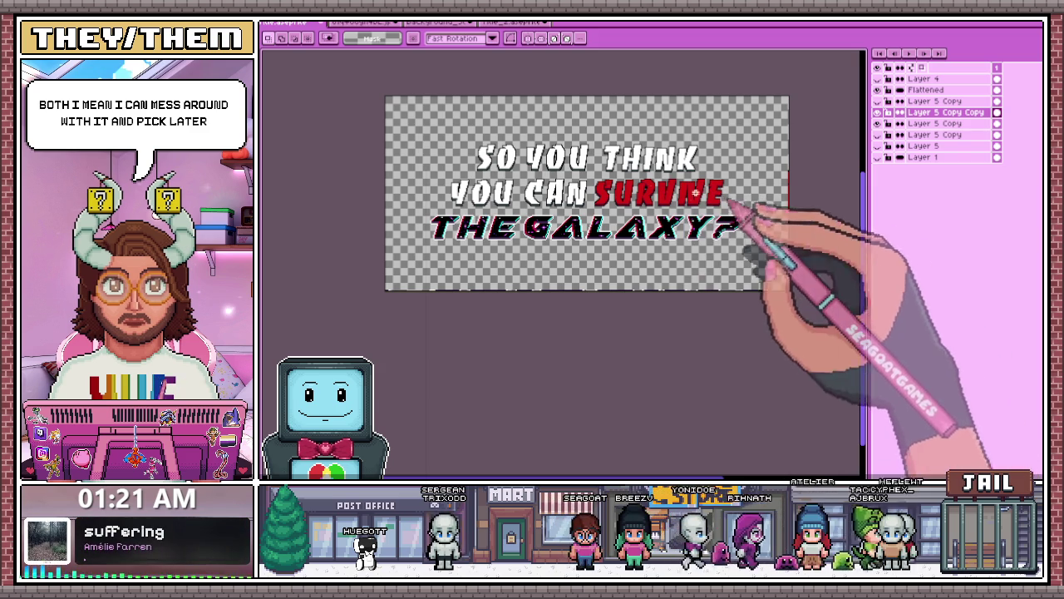
scroll(632, 174, "up", 3)
scroll(625, 181, "down", 3)
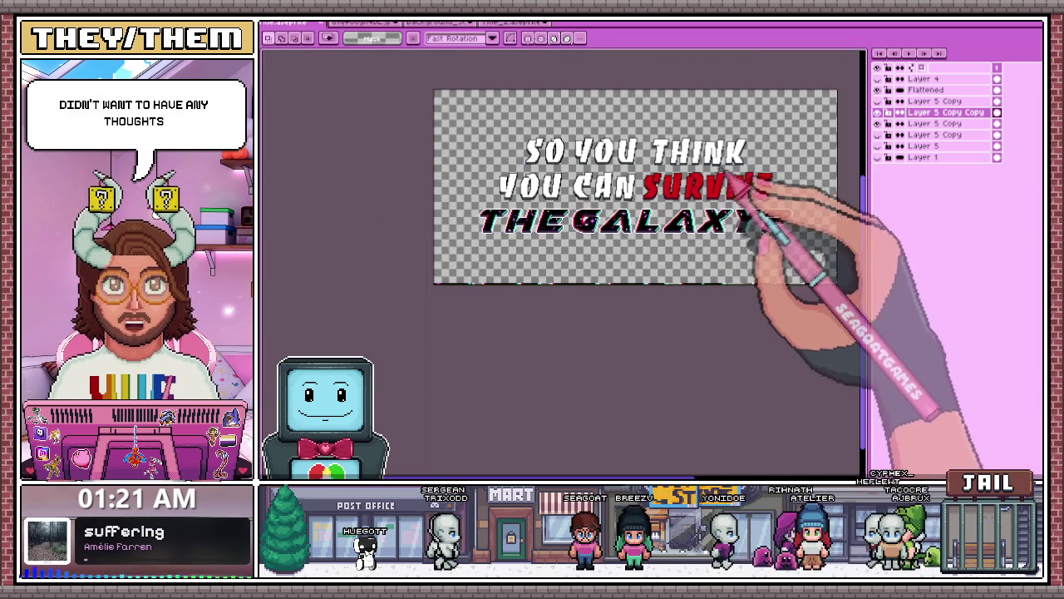
left_click(878, 123)
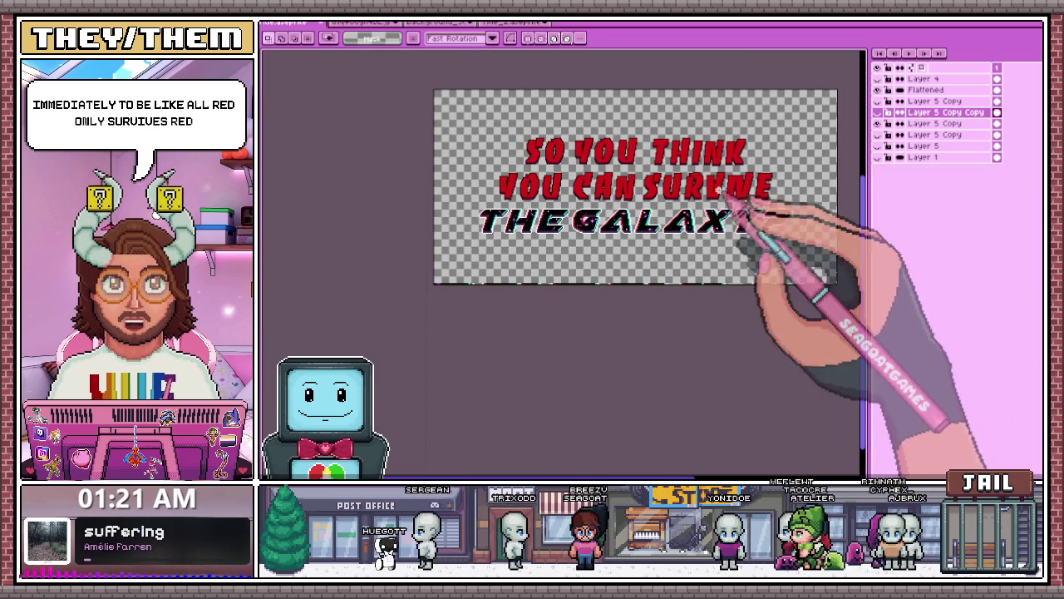
scroll(807, 202, "up", 3)
scroll(773, 189, "down", 3)
scroll(769, 190, "up", 3)
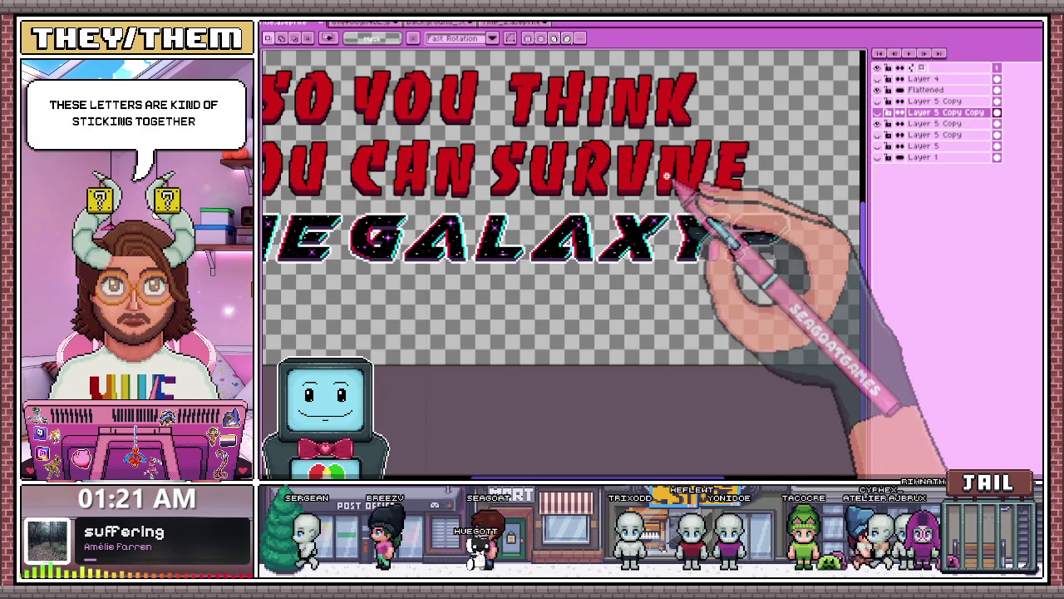
scroll(639, 194, "down", 3)
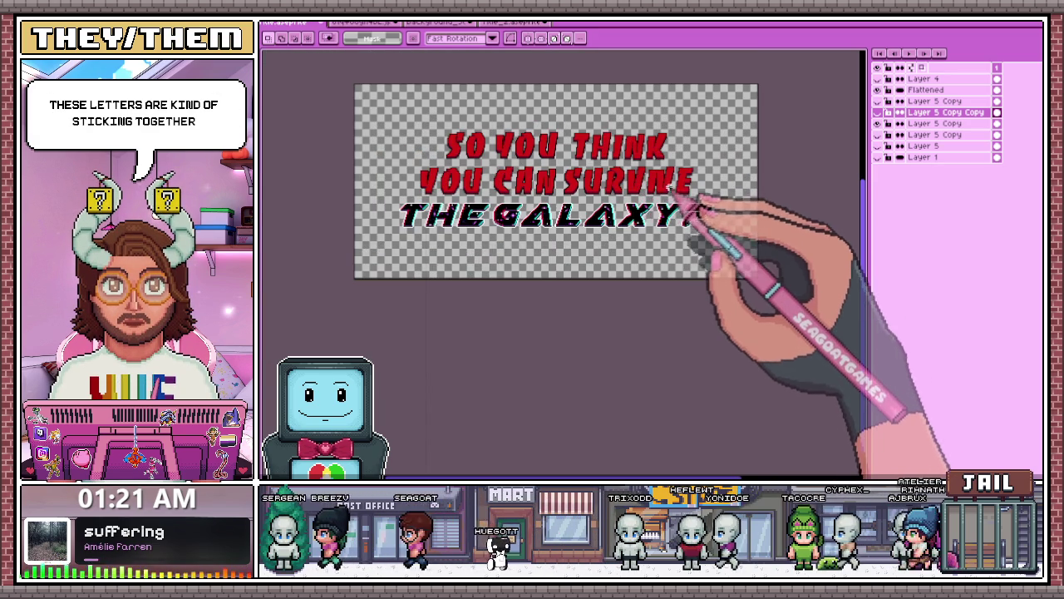
scroll(681, 196, "up", 3)
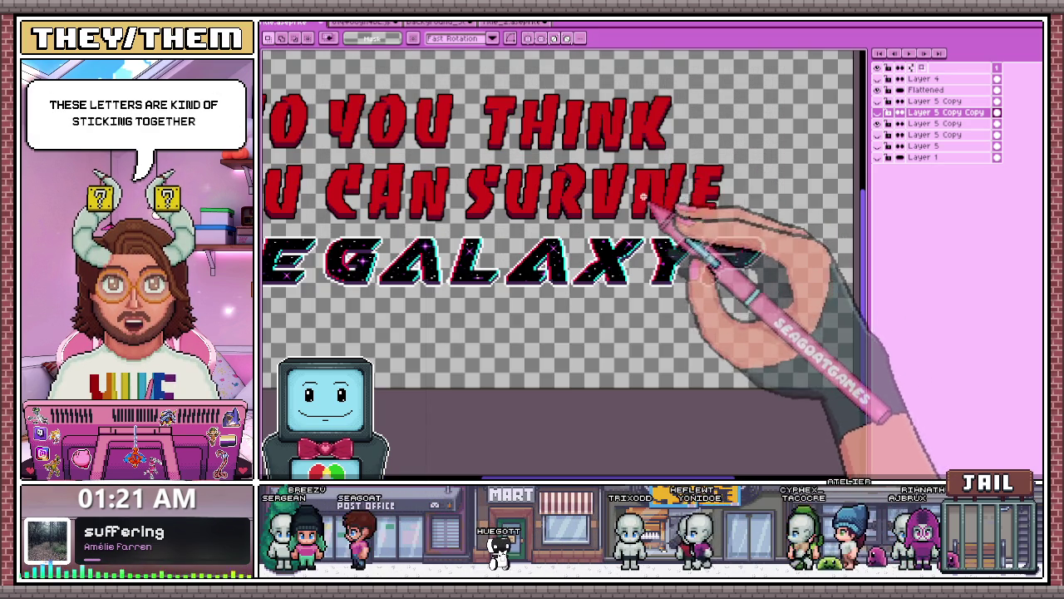
On Layer 5 Copy, shift a slice of SURVIVE about 9 px right to widen its final letters
left_click(935, 123)
scroll(634, 185, "up", 2)
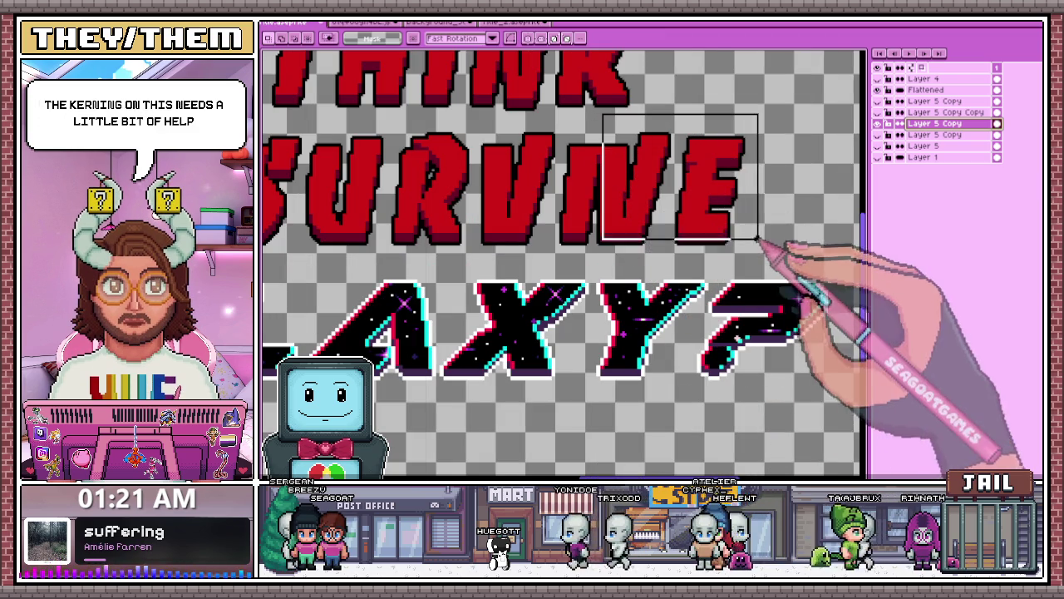
scroll(580, 240, "up", 2)
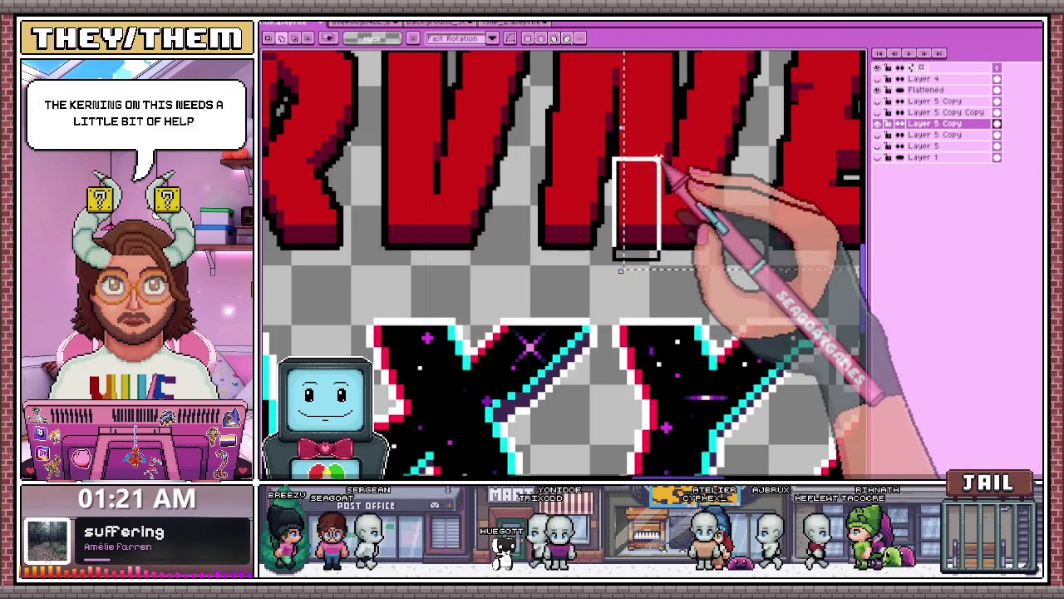
scroll(657, 158, "down", 2)
scroll(641, 178, "up", 2)
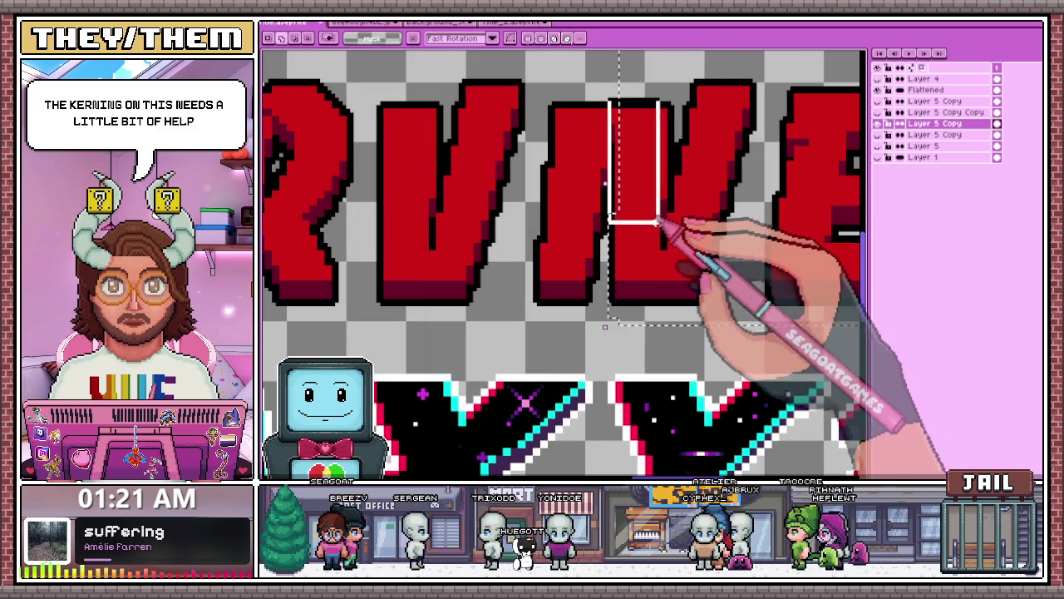
left_click_drag(605, 327, 635, 327)
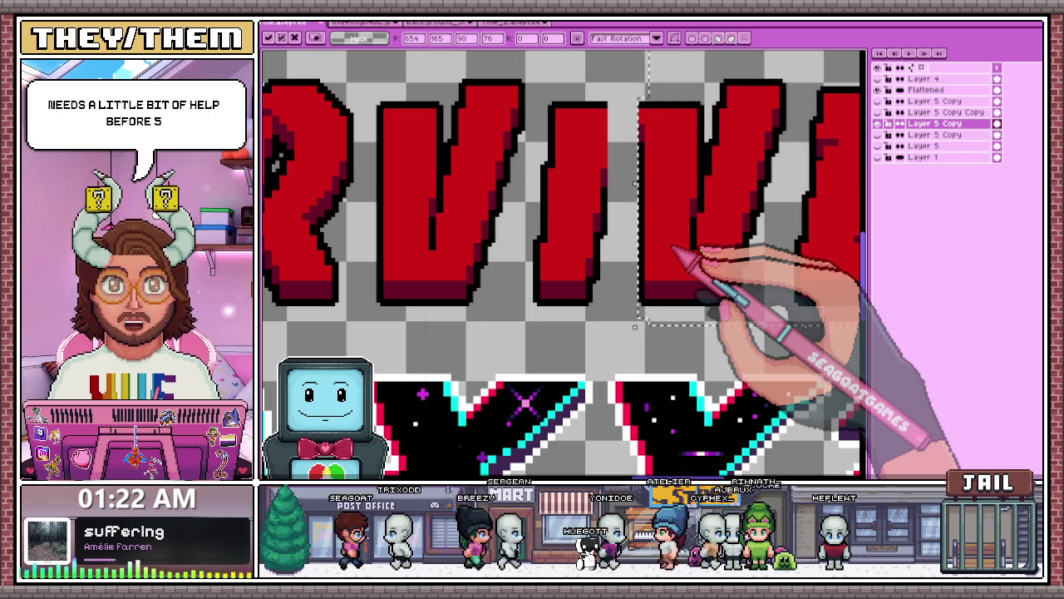
scroll(635, 327, "down", 3)
scroll(536, 153, "up", 1)
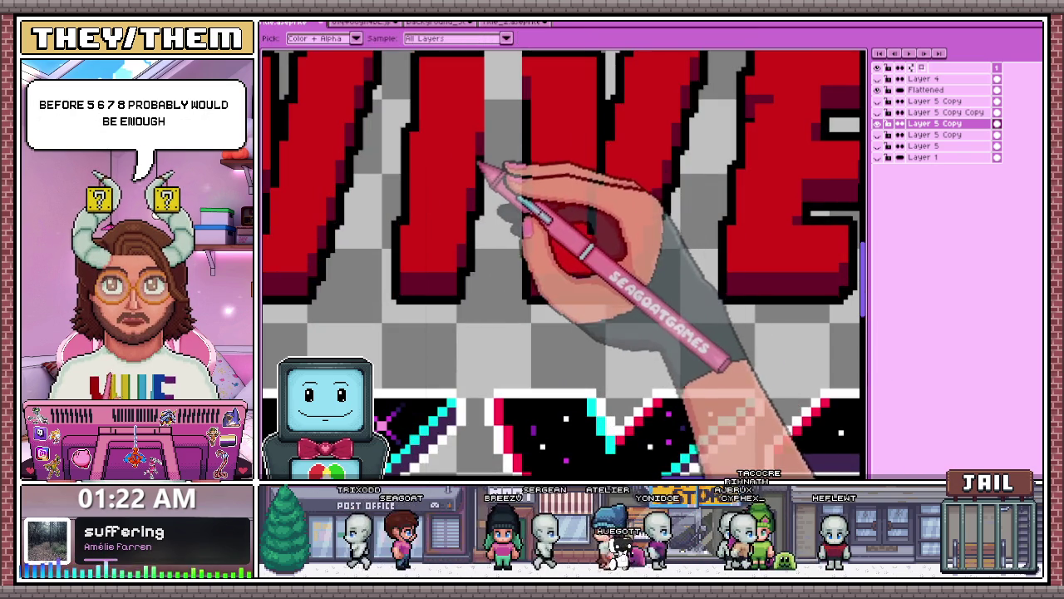
With the pencil, paint dark shading pixels down a red letter's left edge
key("b")
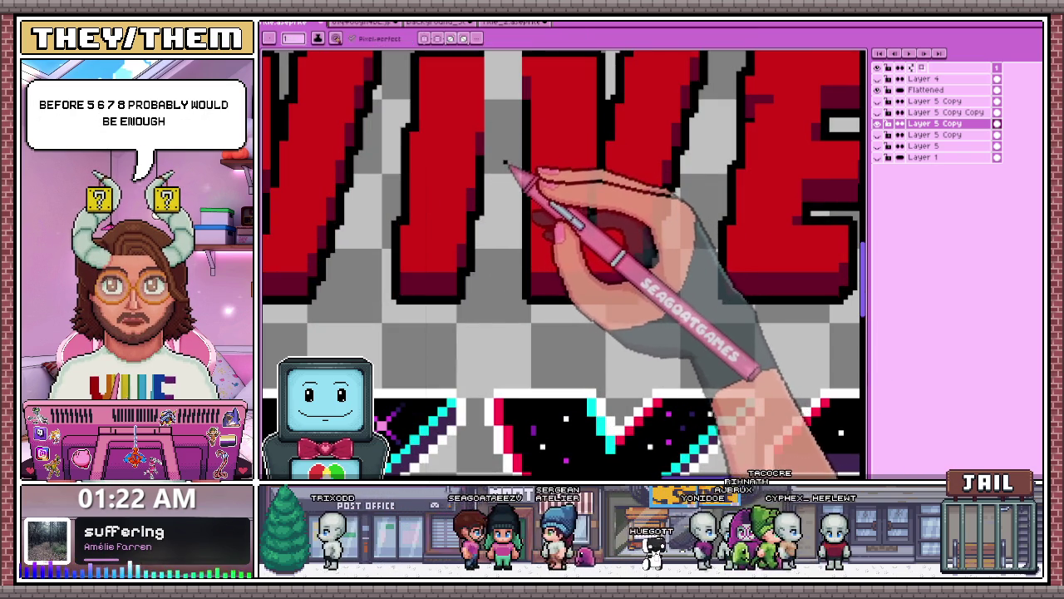
scroll(504, 171, "down", 1)
scroll(515, 167, "up", 2)
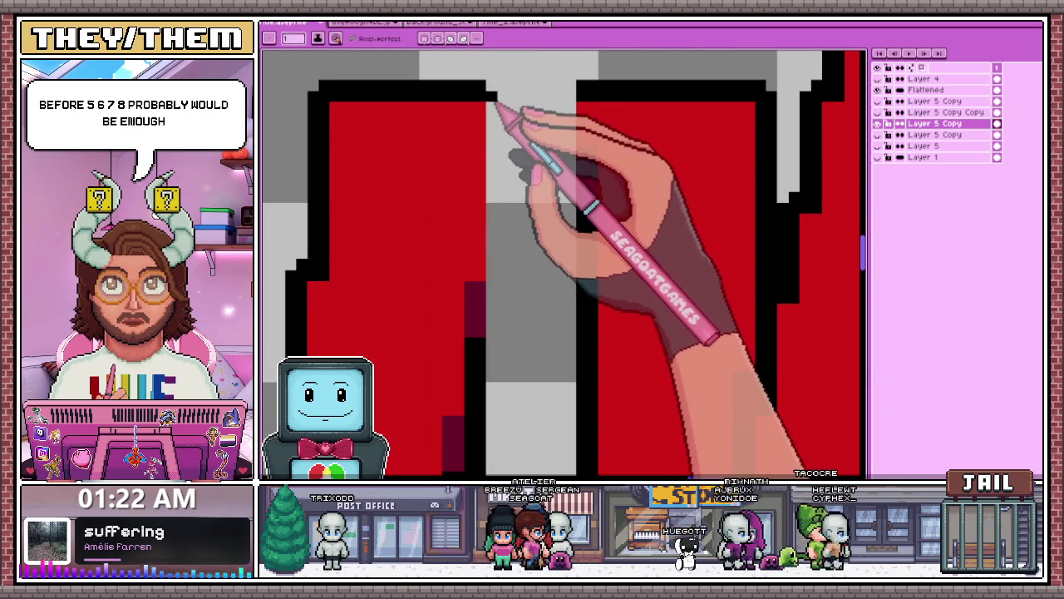
scroll(503, 185, "down", 1)
scroll(502, 184, "down", 3)
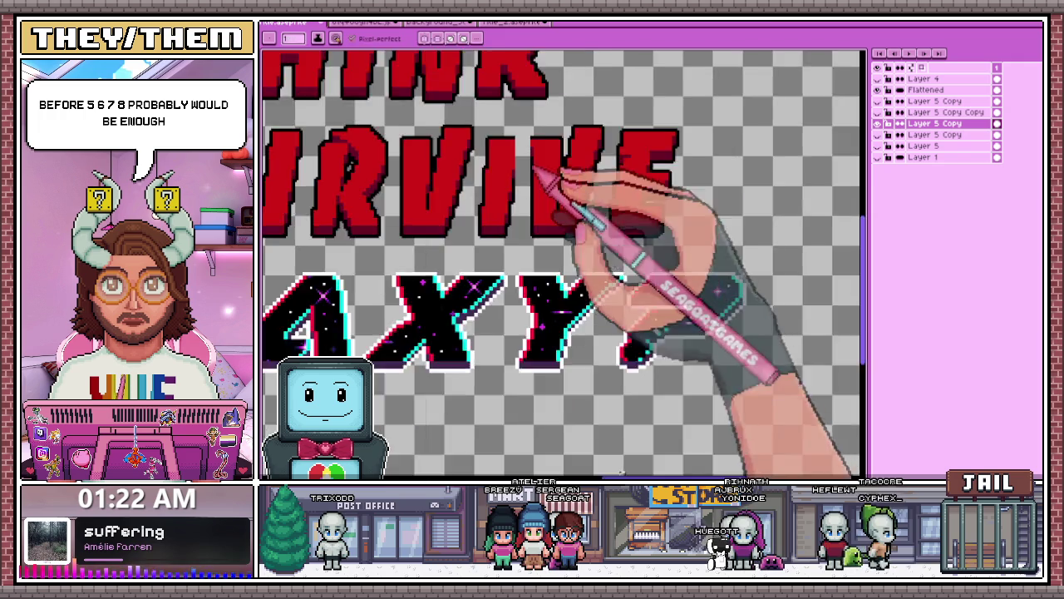
key("m")
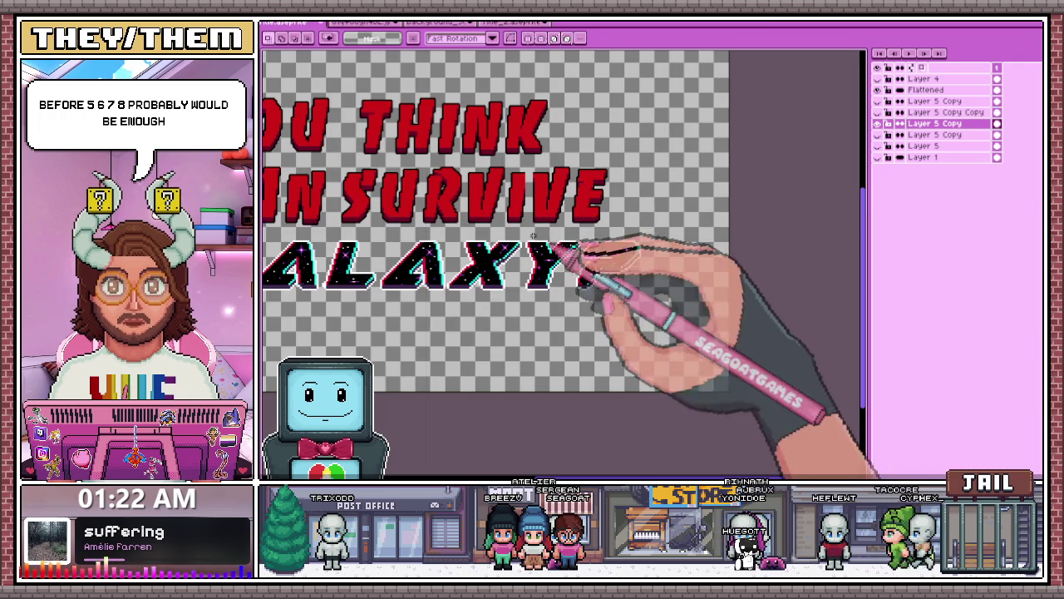
key("b")
scroll(532, 200, "up", 4)
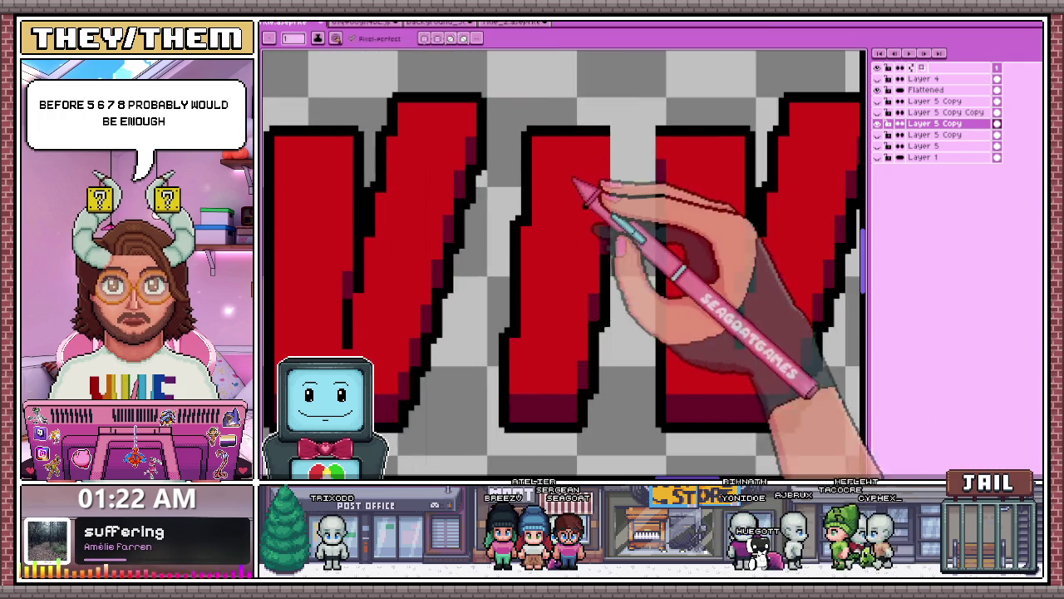
scroll(613, 195, "up", 1)
scroll(623, 257, "up", 1)
scroll(622, 266, "down", 3)
scroll(619, 187, "up", 2)
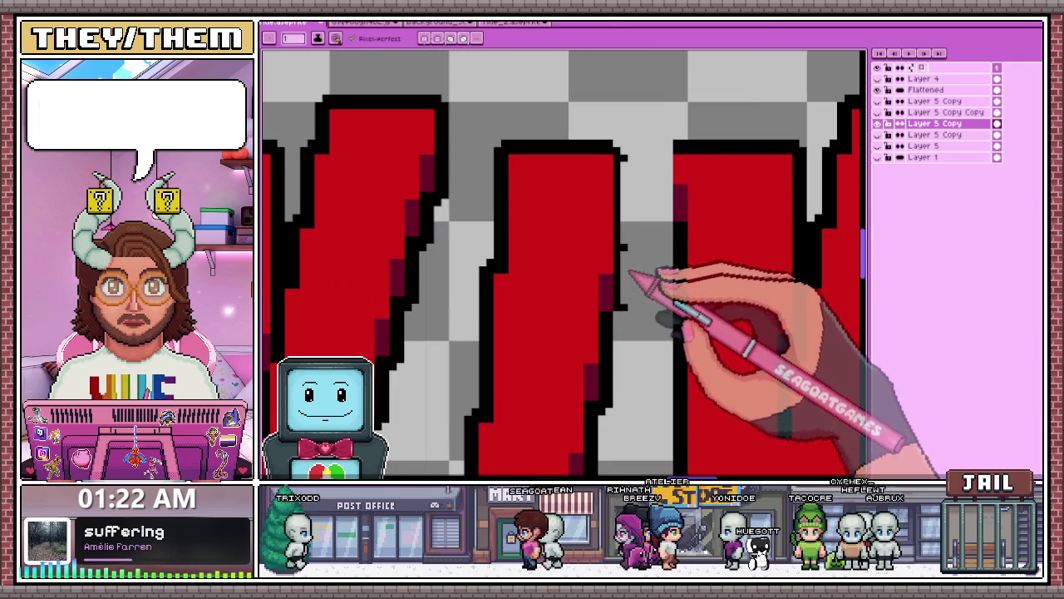
scroll(641, 190, "down", 2)
scroll(622, 277, "up", 2)
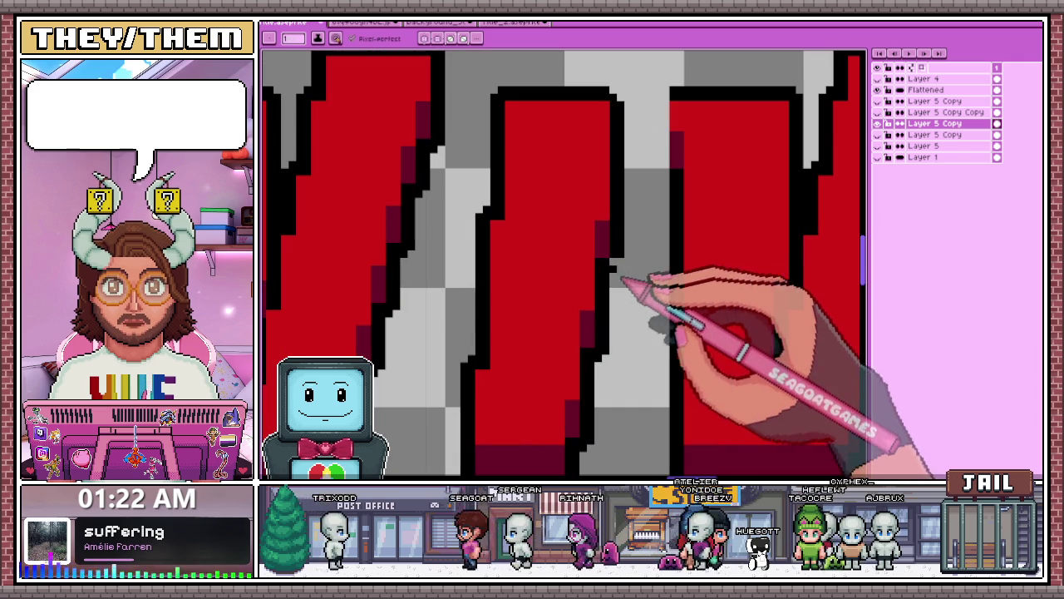
scroll(620, 278, "down", 2)
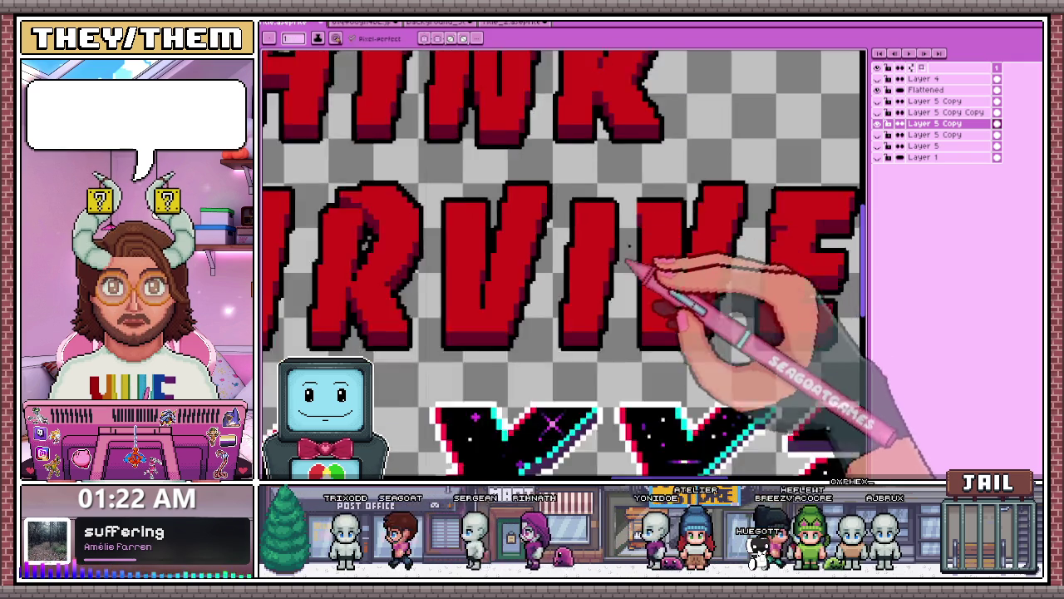
scroll(630, 242, "up", 3)
mouse_move(645, 271)
left_mouse_down()
mouse_move(641, 147)
mouse_move(644, 287)
left_mouse_up()
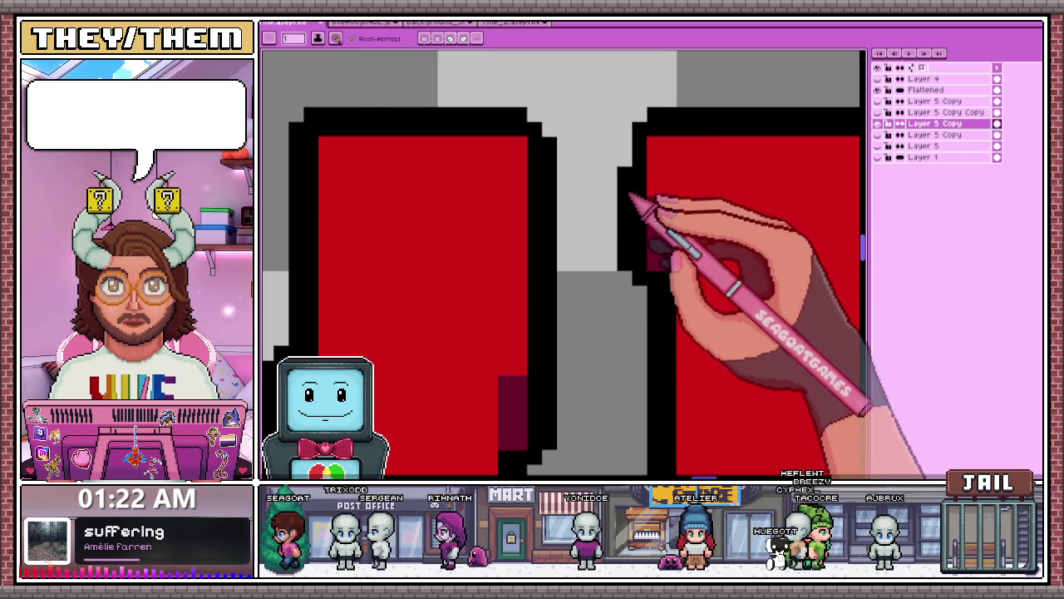
scroll(641, 191, "down", 4)
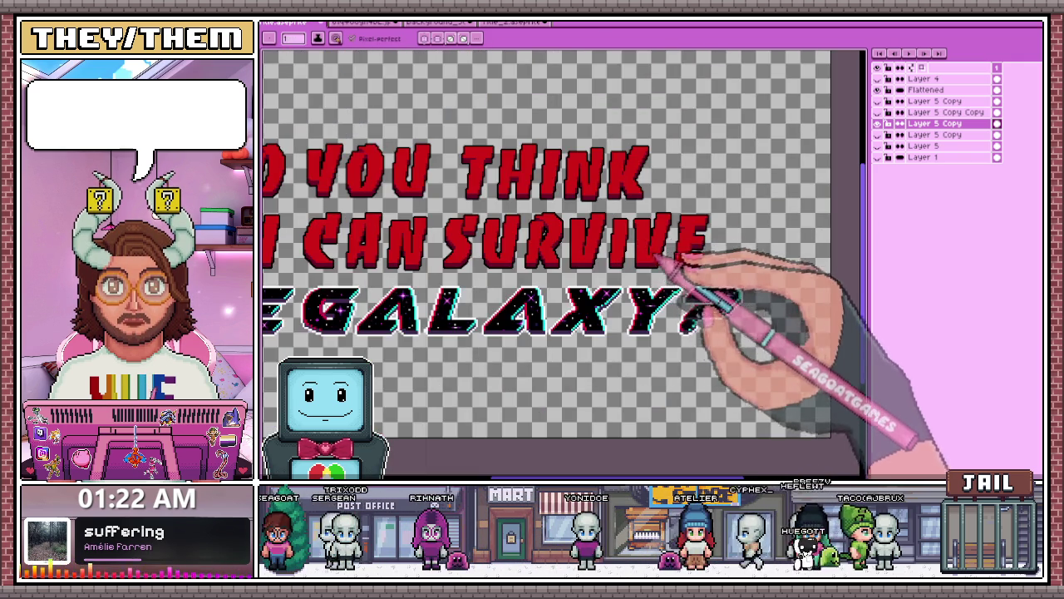
scroll(658, 260, "down", 3)
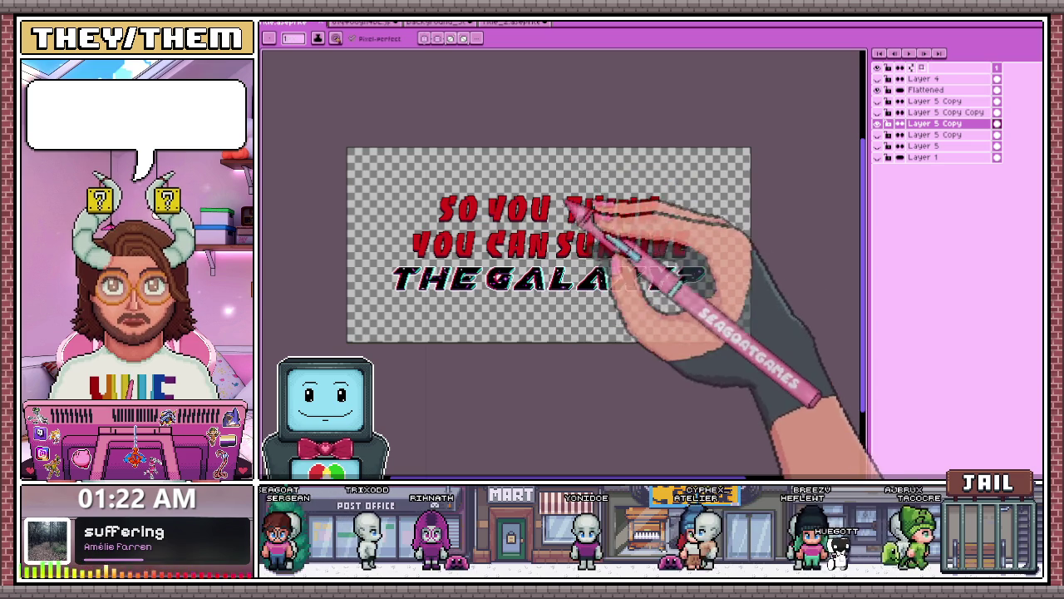
scroll(582, 199, "up", 4)
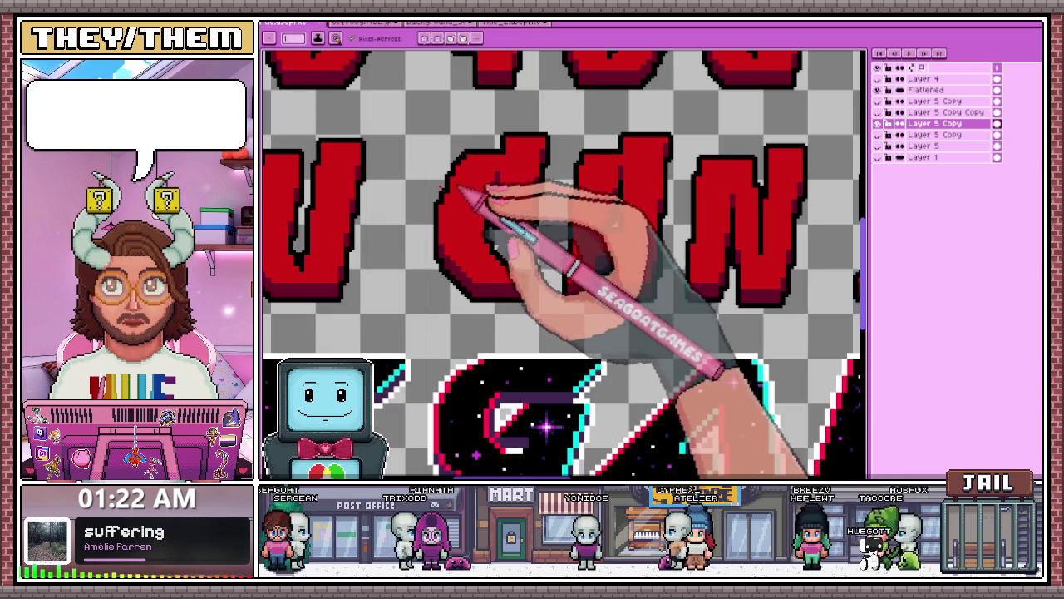
scroll(473, 188, "down", 1)
scroll(516, 233, "down", 3)
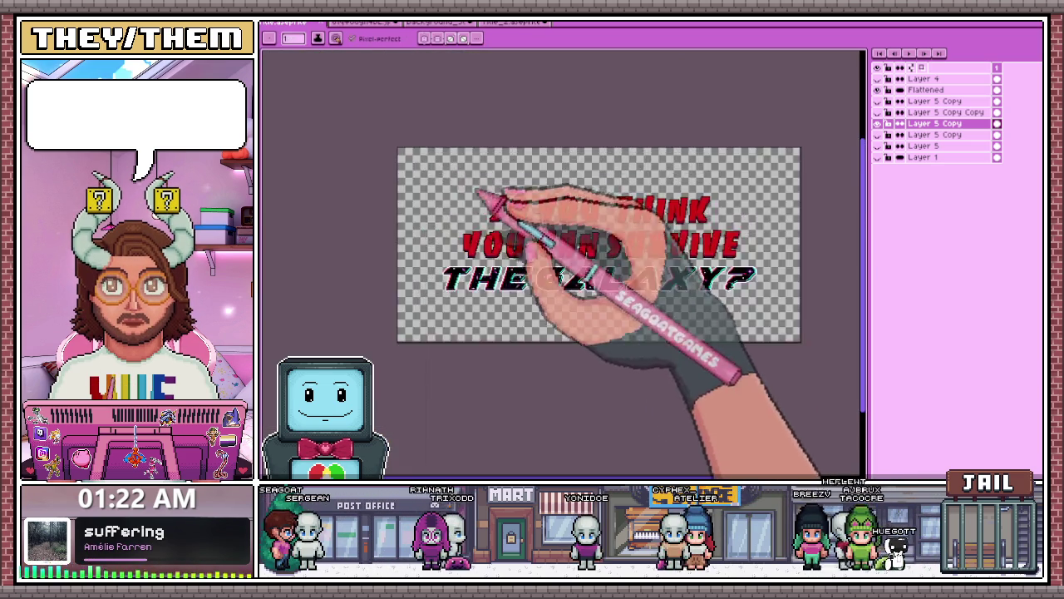
scroll(482, 224, "up", 4)
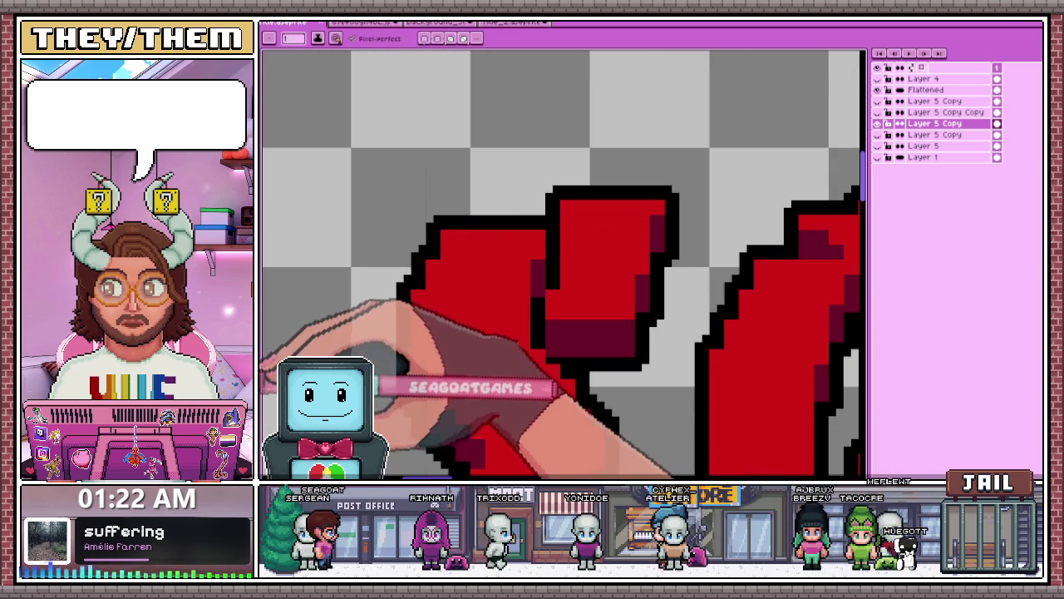
scroll(433, 274, "up", 2)
Paint a light pink highlight along the first red letter's top edge
mouse_move(426, 224)
left_mouse_down()
mouse_move(603, 224)
mouse_move(474, 239)
left_mouse_up()
scroll(441, 237, "down", 2)
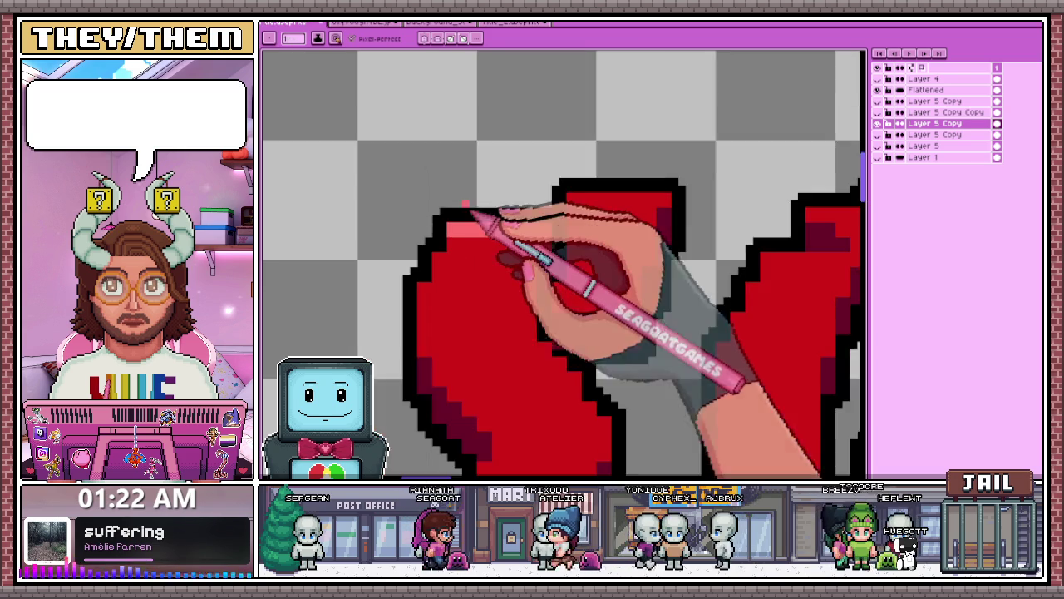
scroll(449, 228, "up", 2)
scroll(450, 266, "down", 2)
scroll(455, 251, "up", 2)
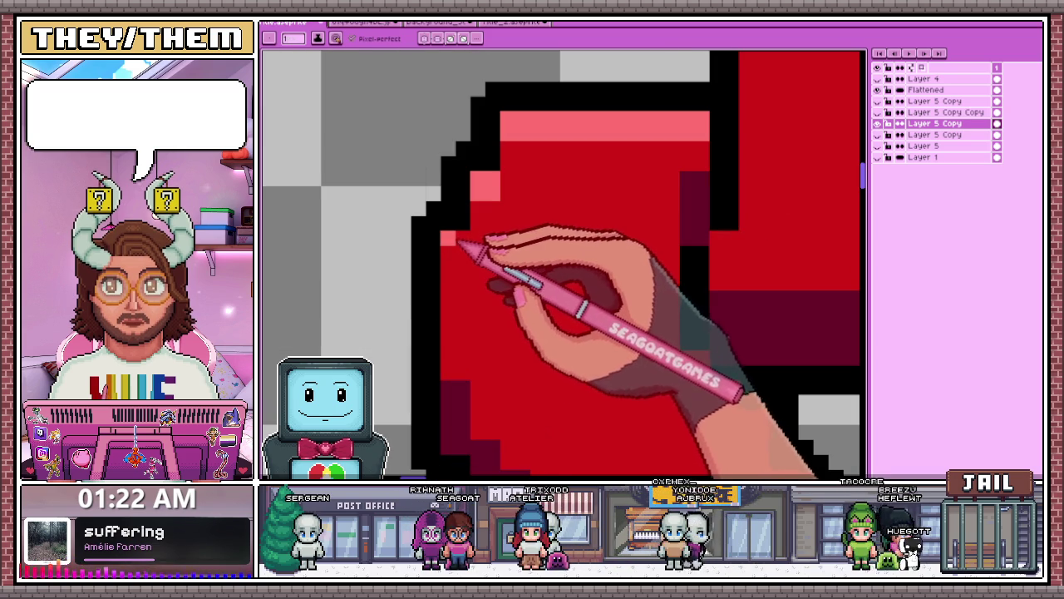
scroll(463, 252, "down", 2)
scroll(613, 209, "up", 2)
Extend the pink highlight across the next red block's top edge
left_click_drag(642, 153, 791, 153)
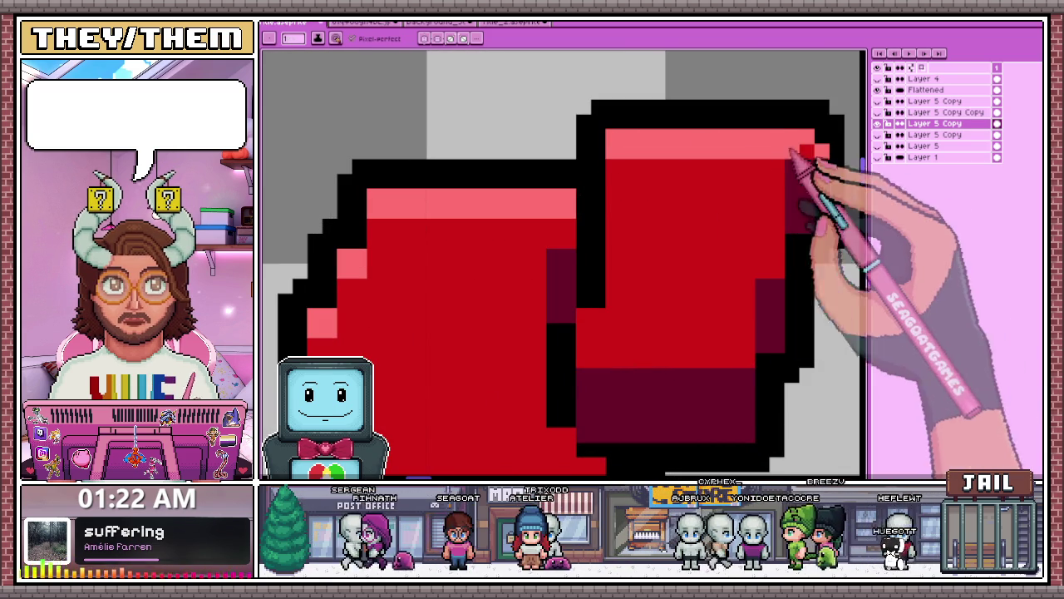
scroll(623, 204, "down", 2)
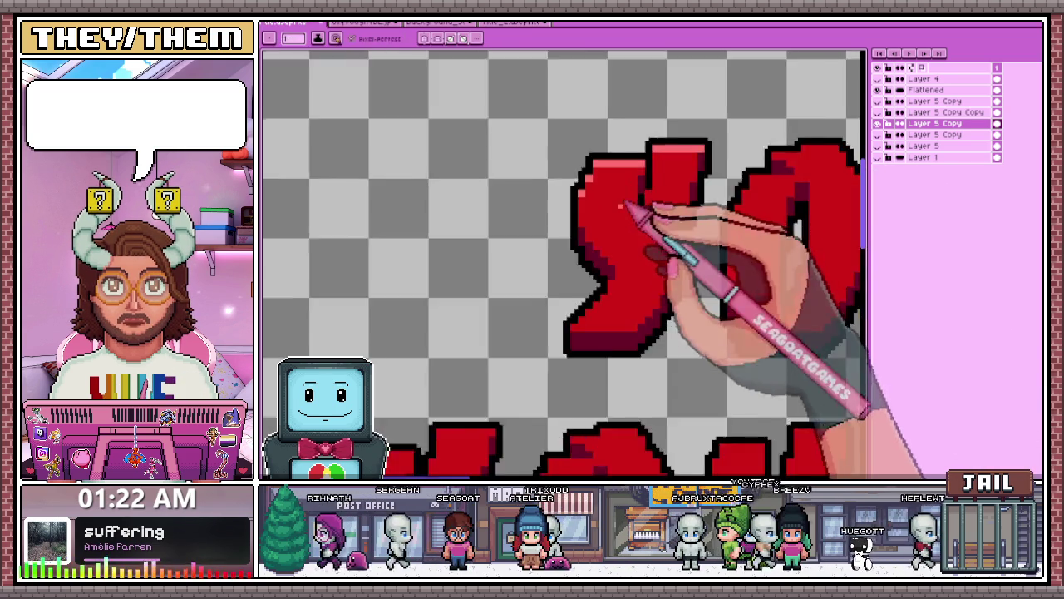
scroll(625, 205, "down", 3)
scroll(649, 240, "up", 2)
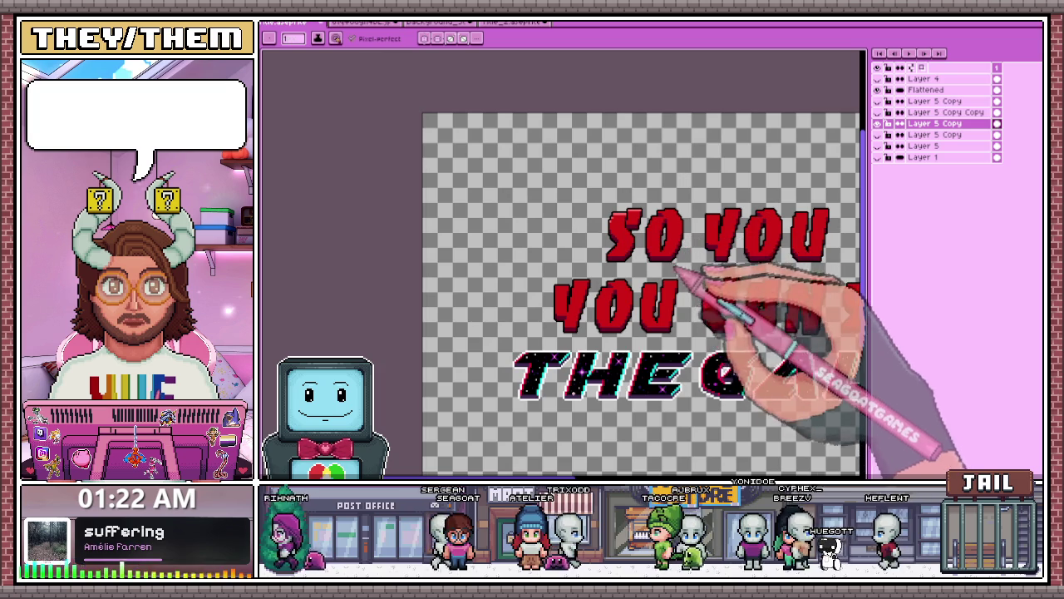
scroll(676, 267, "up", 3)
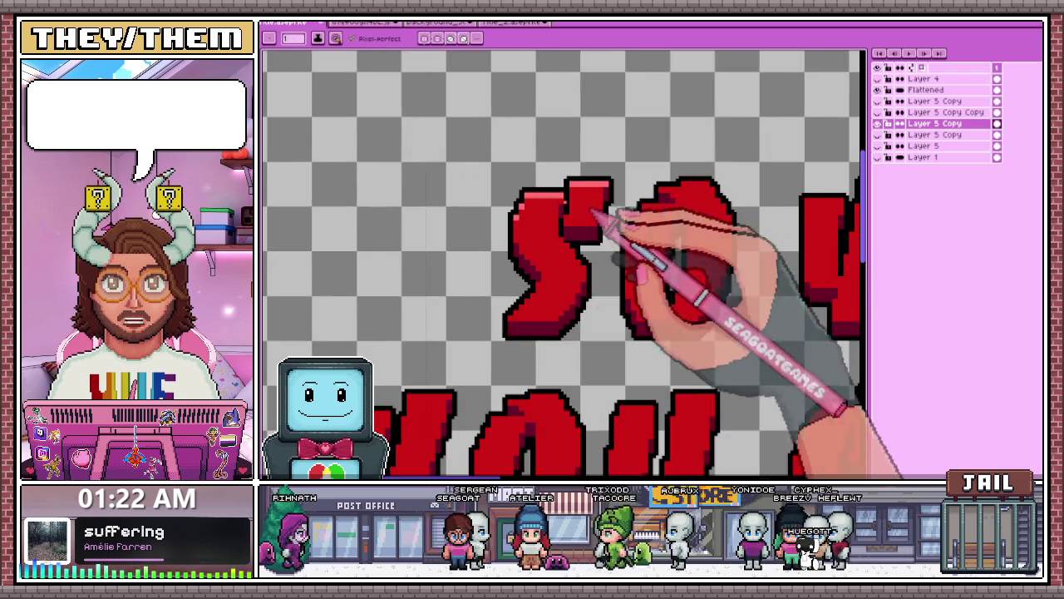
scroll(594, 211, "up", 2)
scroll(529, 197, "up", 1)
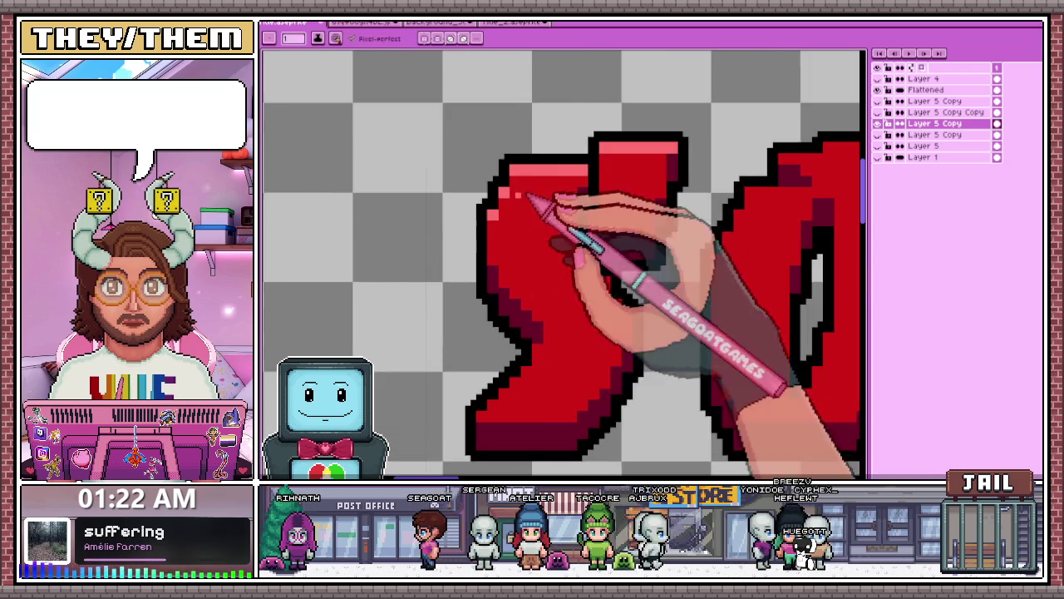
scroll(527, 198, "down", 2)
scroll(558, 185, "up", 4)
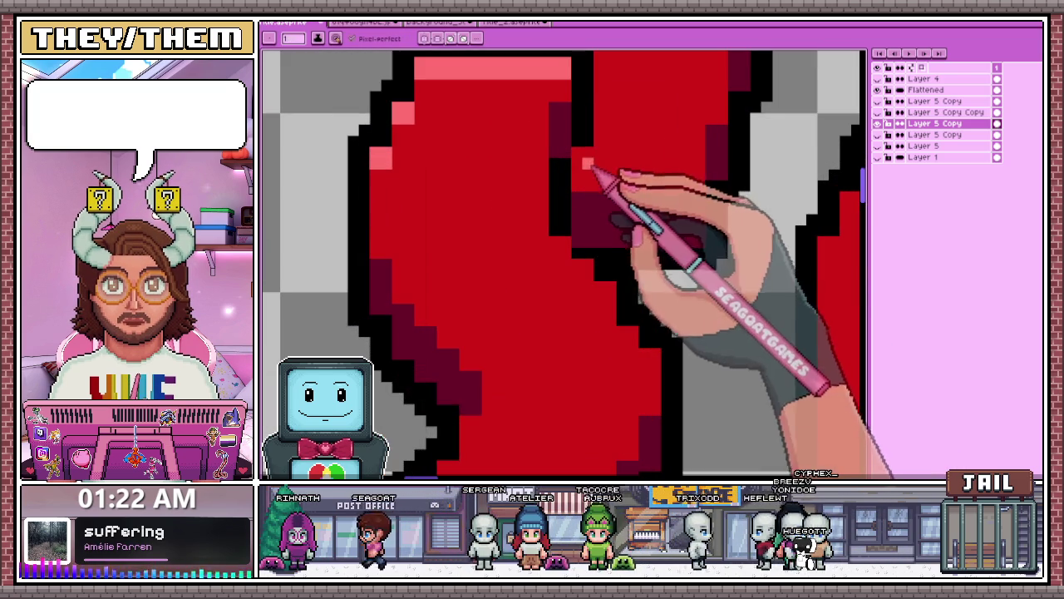
scroll(592, 171, "down", 3)
scroll(528, 297, "up", 3)
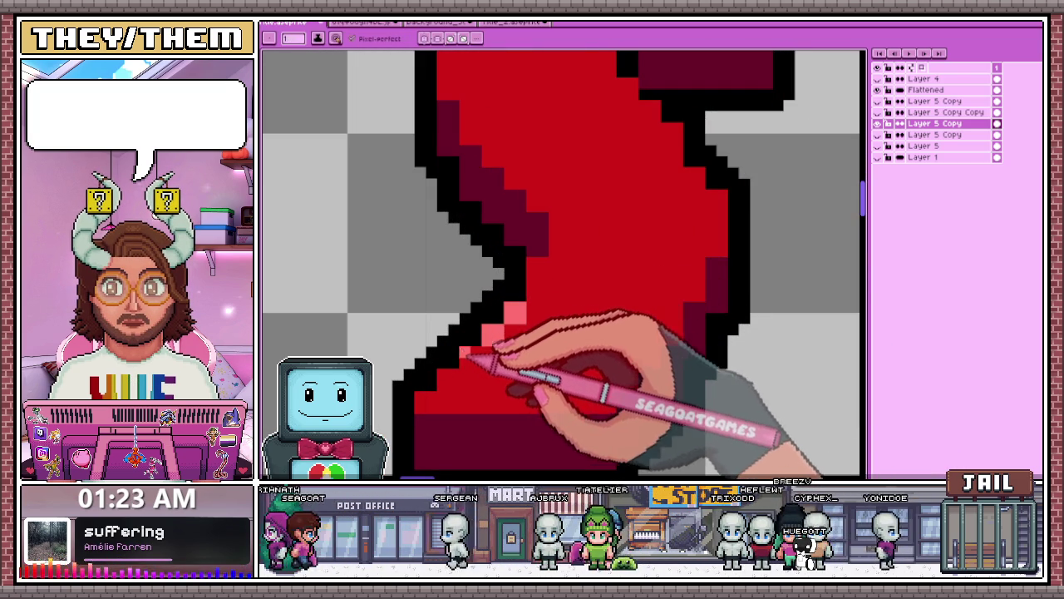
scroll(474, 360, "down", 3)
scroll(478, 378, "up", 3)
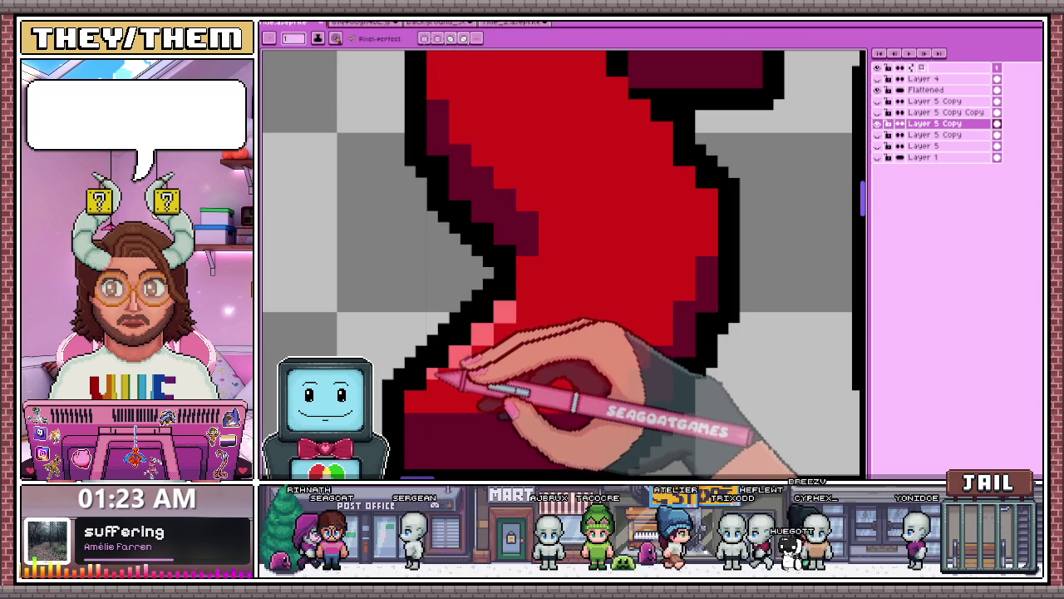
scroll(453, 391, "down", 5)
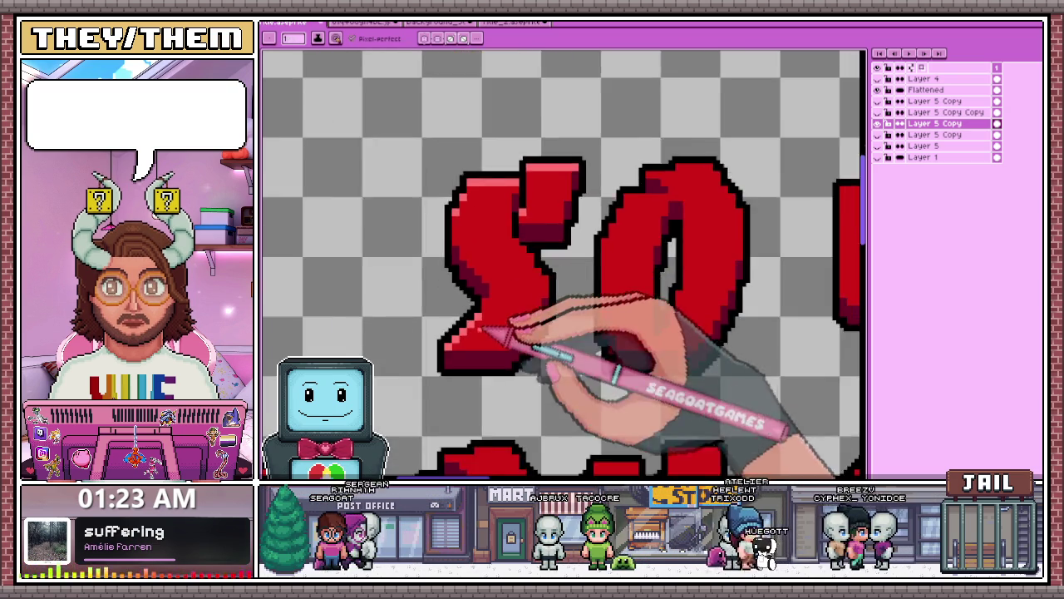
scroll(537, 354, "up", 5)
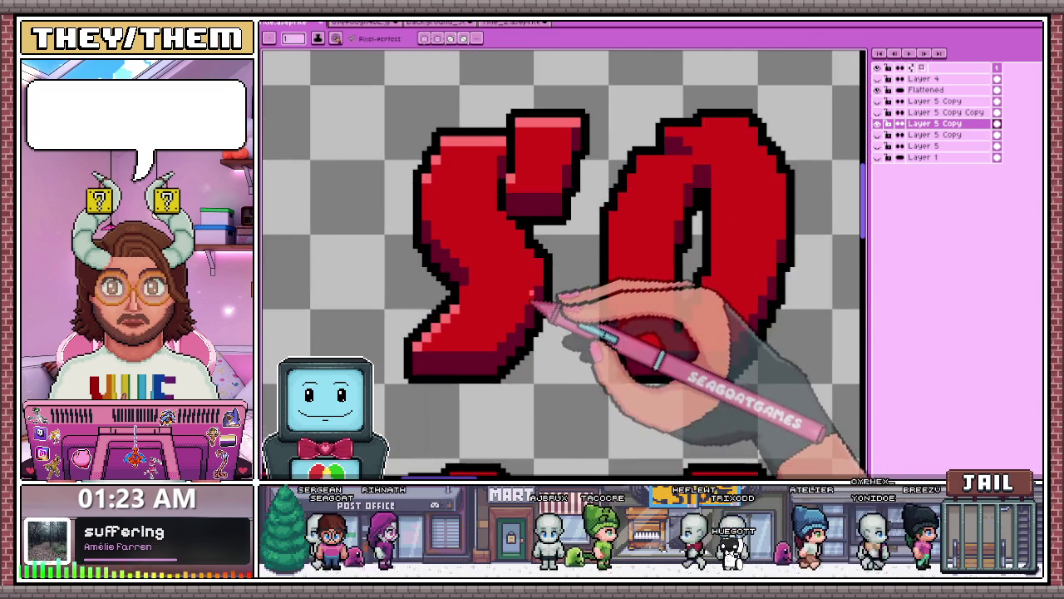
scroll(641, 268, "down", 1)
scroll(619, 237, "up", 1)
scroll(617, 231, "down", 4)
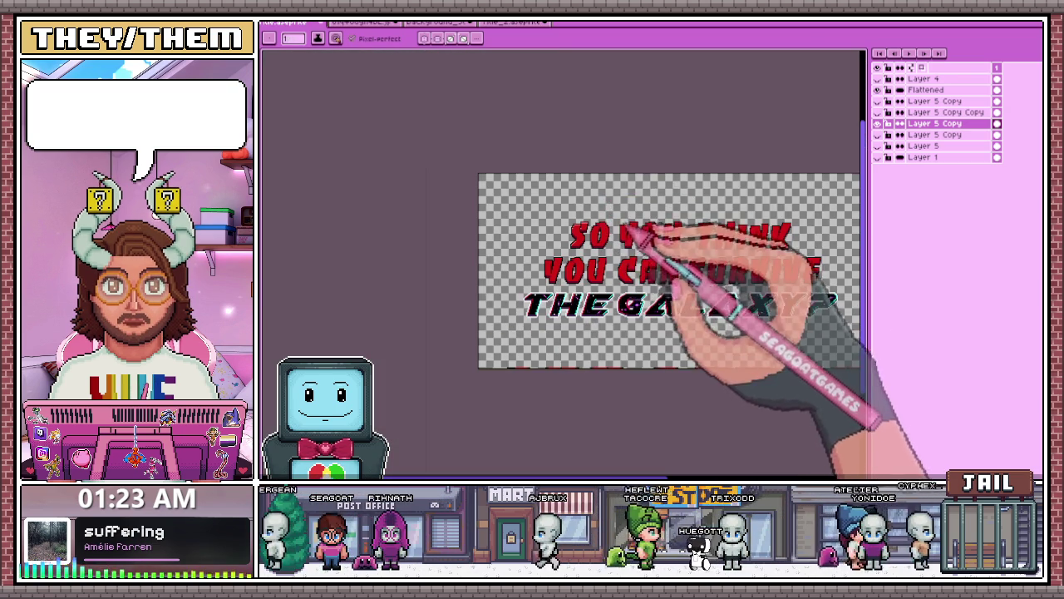
scroll(657, 237, "up", 3)
scroll(632, 237, "down", 2)
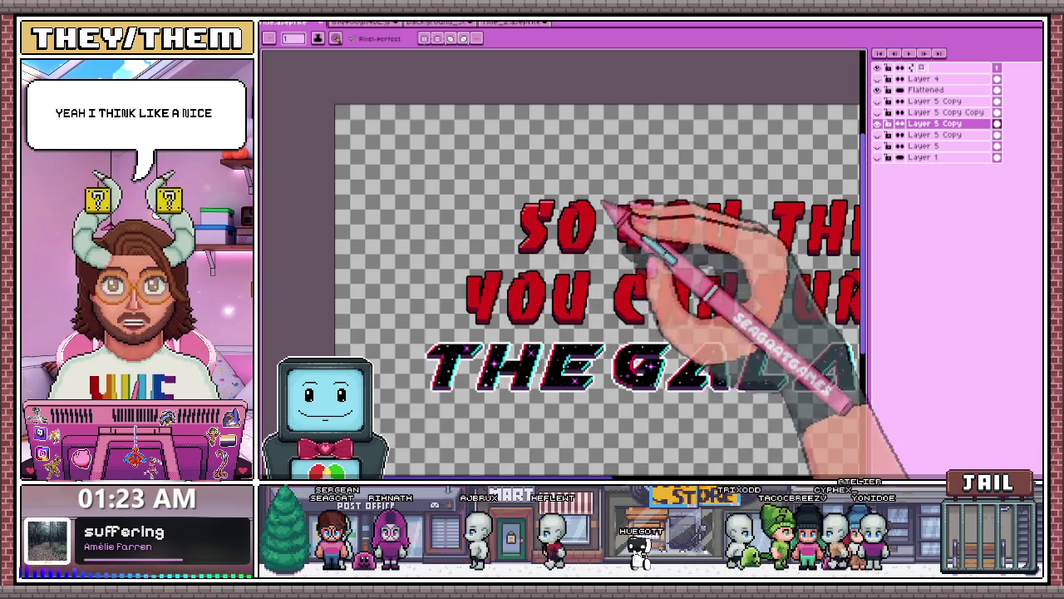
scroll(553, 231, "down", 3)
scroll(548, 232, "up", 2)
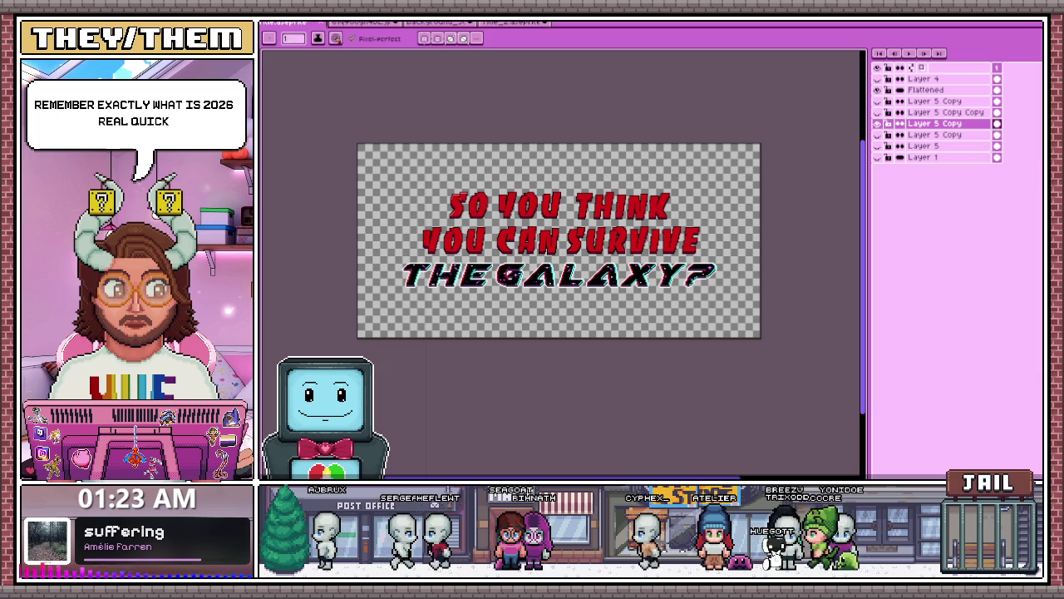
key("alt+Tab")
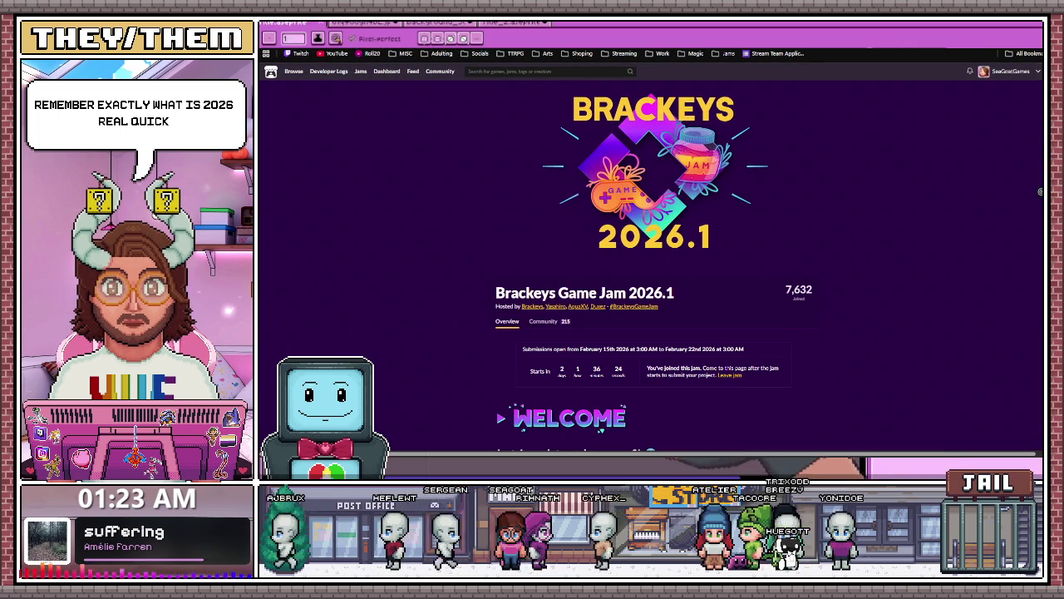
Review the Brackeys Game Jam 2026.1 page, confirm the theme vote was submitted, then go to Twitch
scroll(653, 258, "down", 1)
scroll(653, 257, "down", 1)
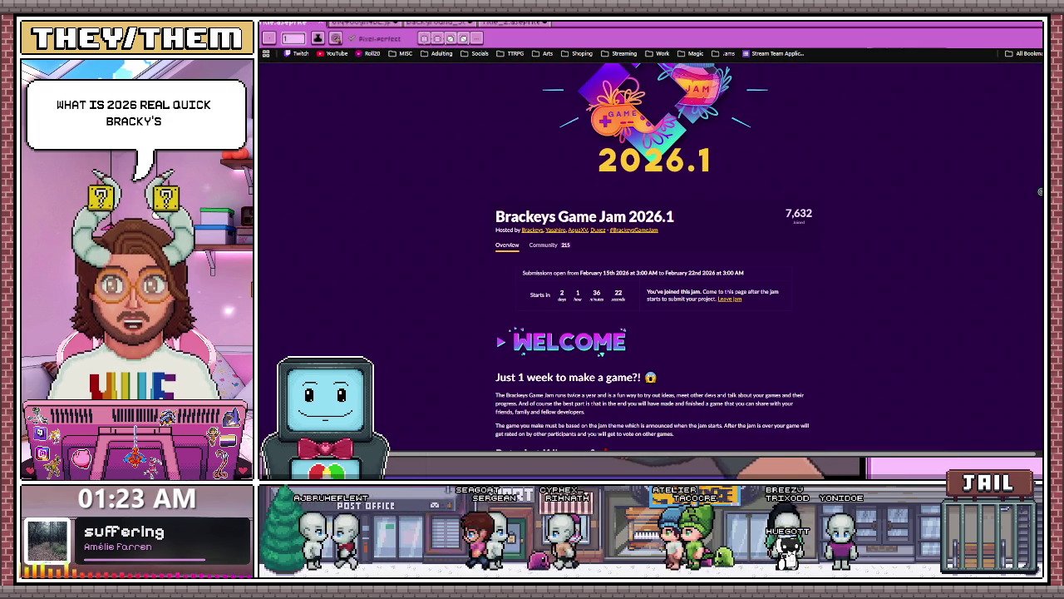
scroll(653, 258, "down", 3)
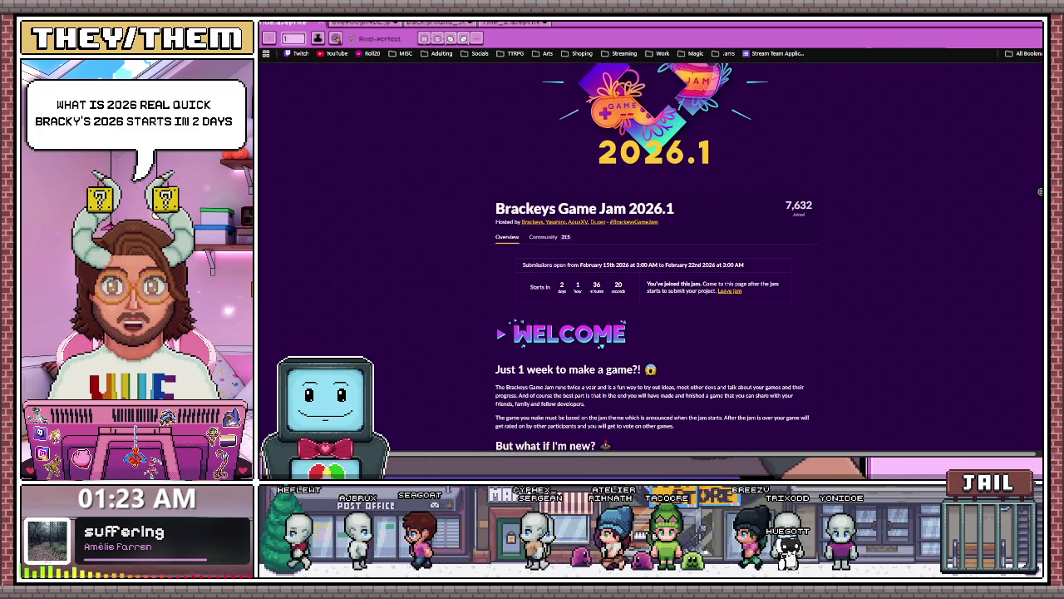
scroll(653, 257, "down", 5)
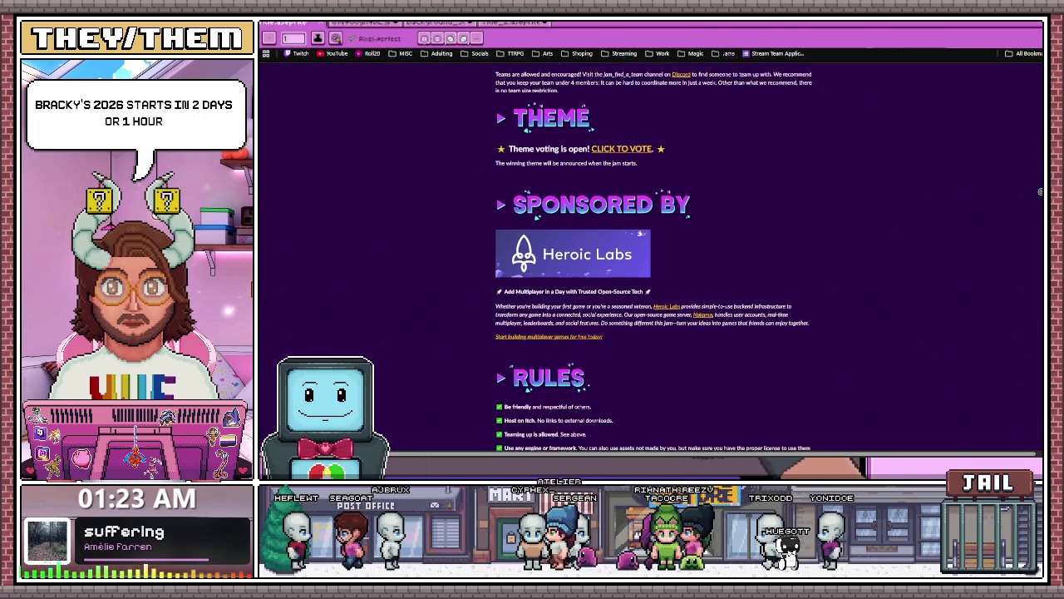
scroll(653, 258, "up", 2)
left_click(628, 260)
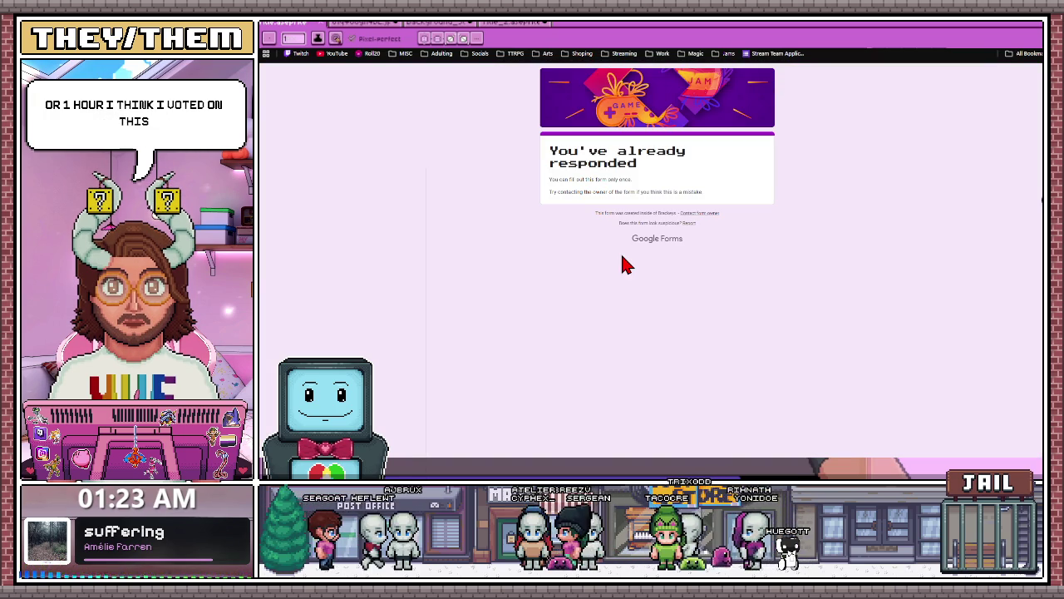
key("alt+Left")
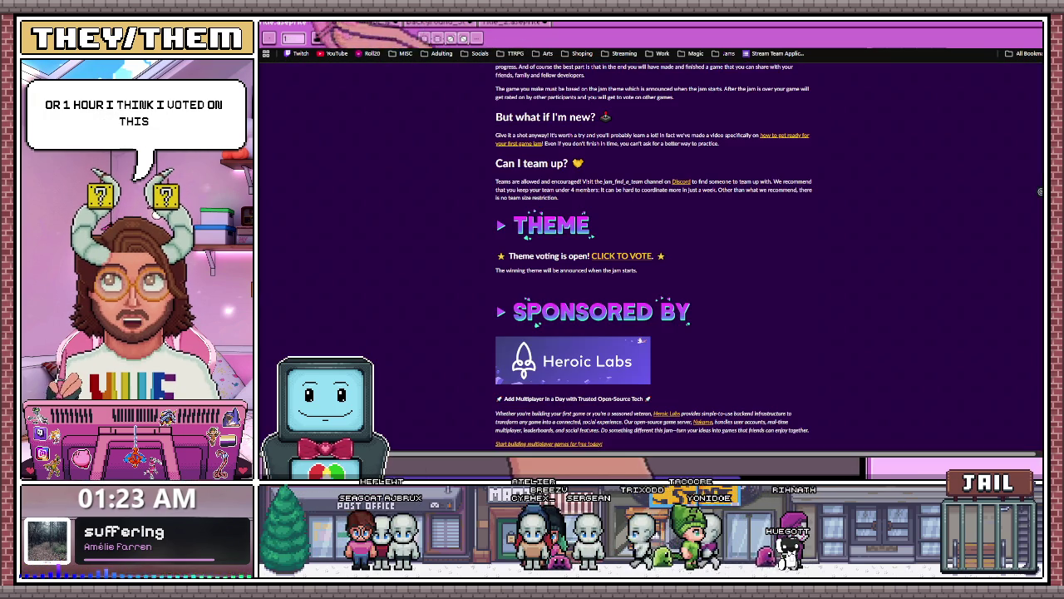
left_click(301, 55)
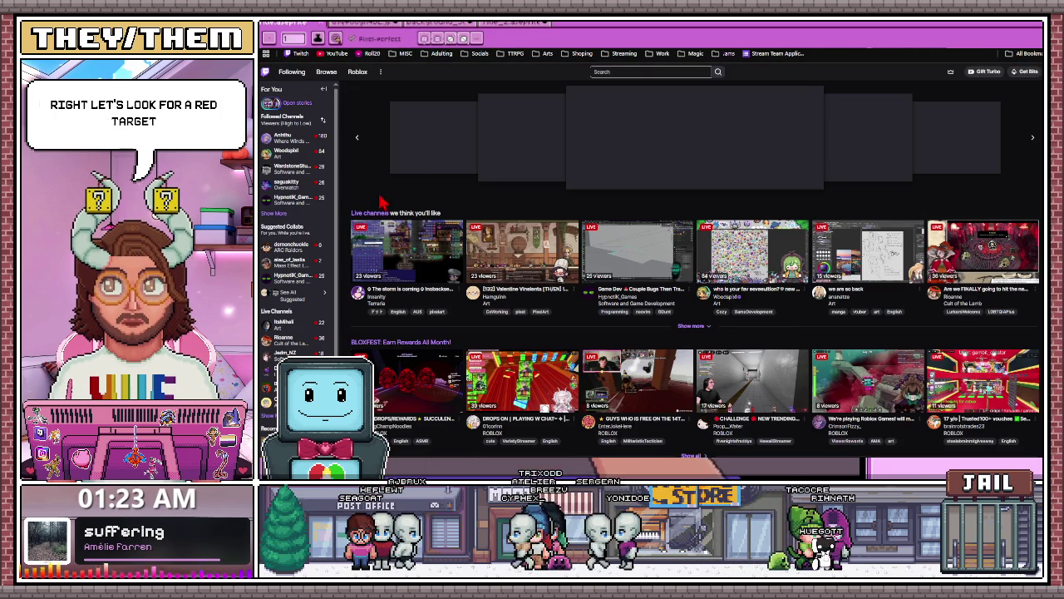
Expand the Followed Channels list and open a game-development channel's stream
left_click(276, 216)
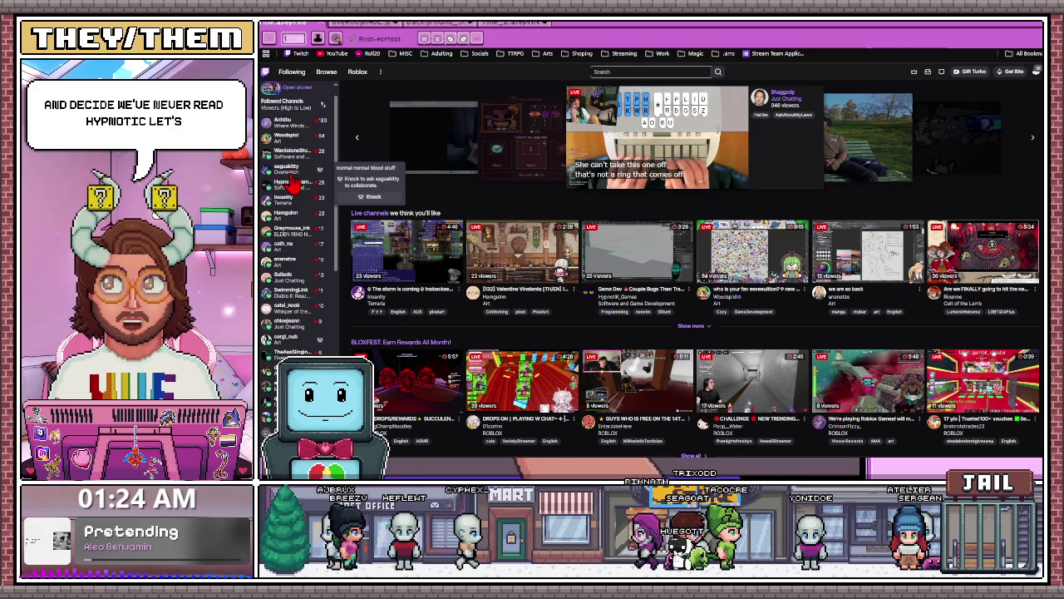
left_click(293, 182)
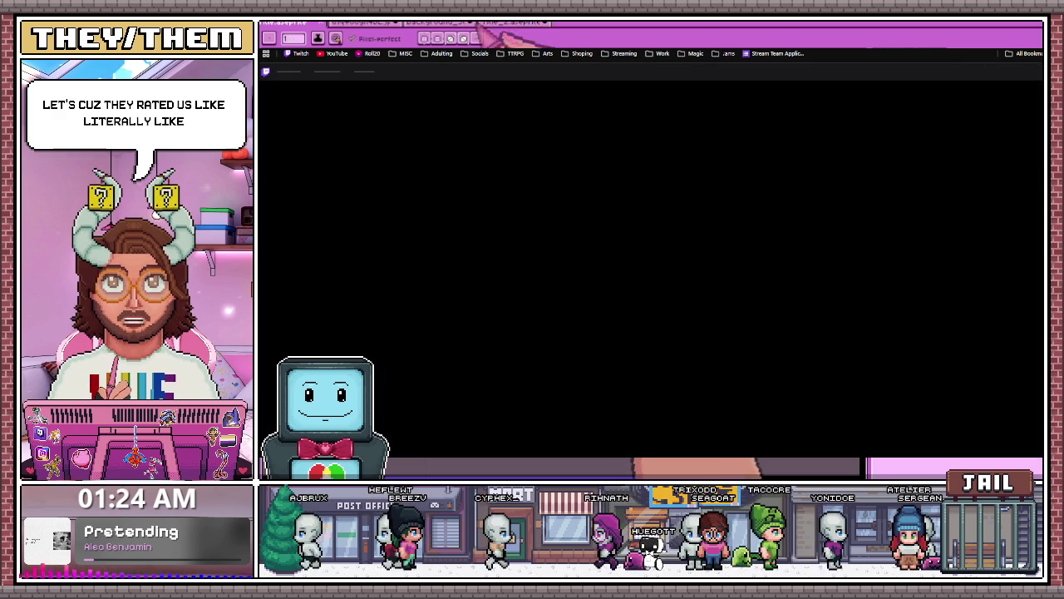